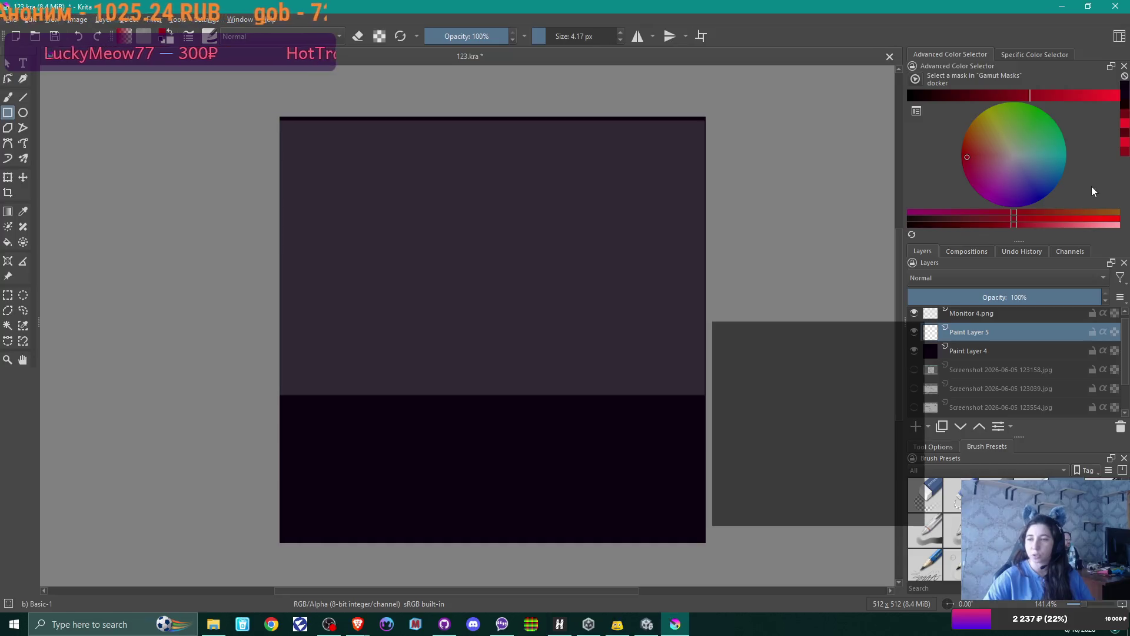
- Draw a near-white rectangle outline, about 97 × 140 px, in the canvas's upper right
left_click(1012, 157)
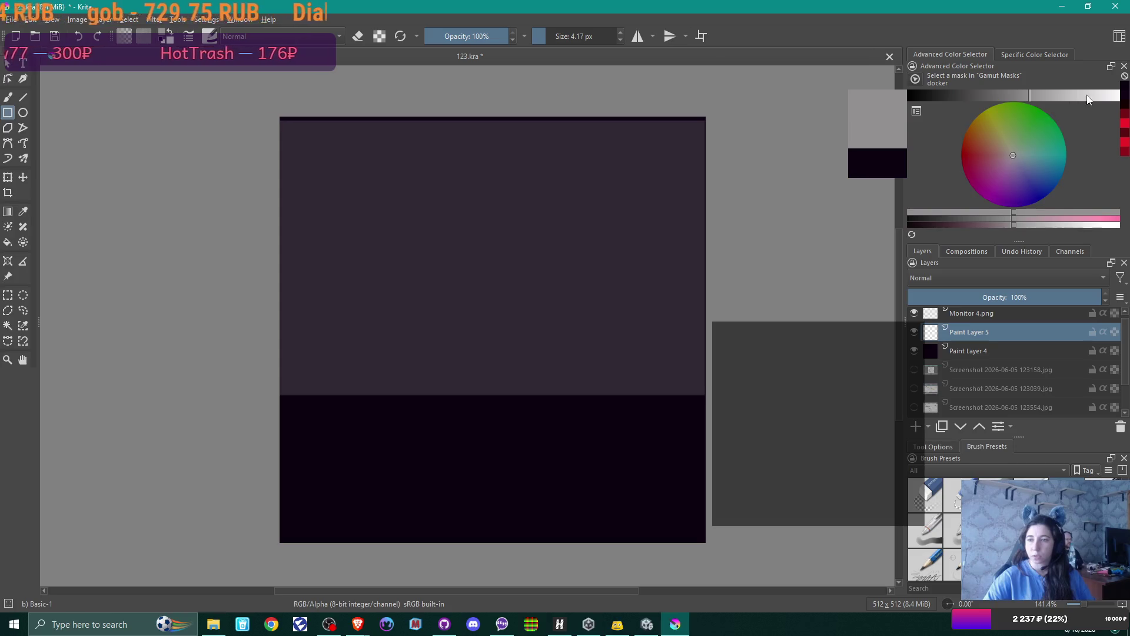
left_click(1107, 99)
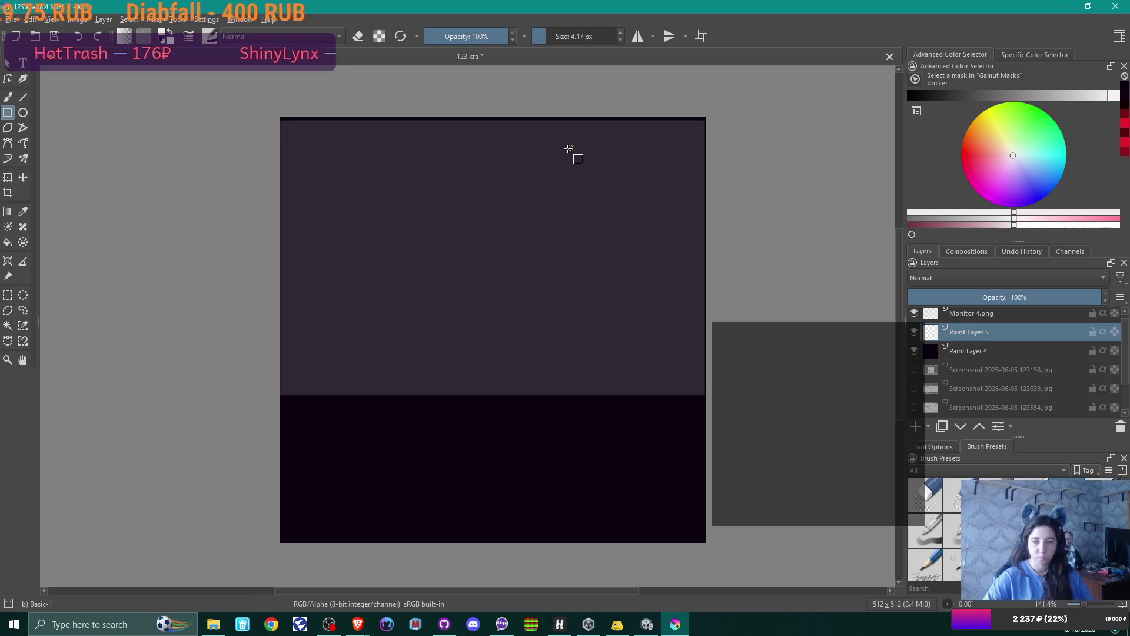
left_click_drag(565, 192, 646, 308)
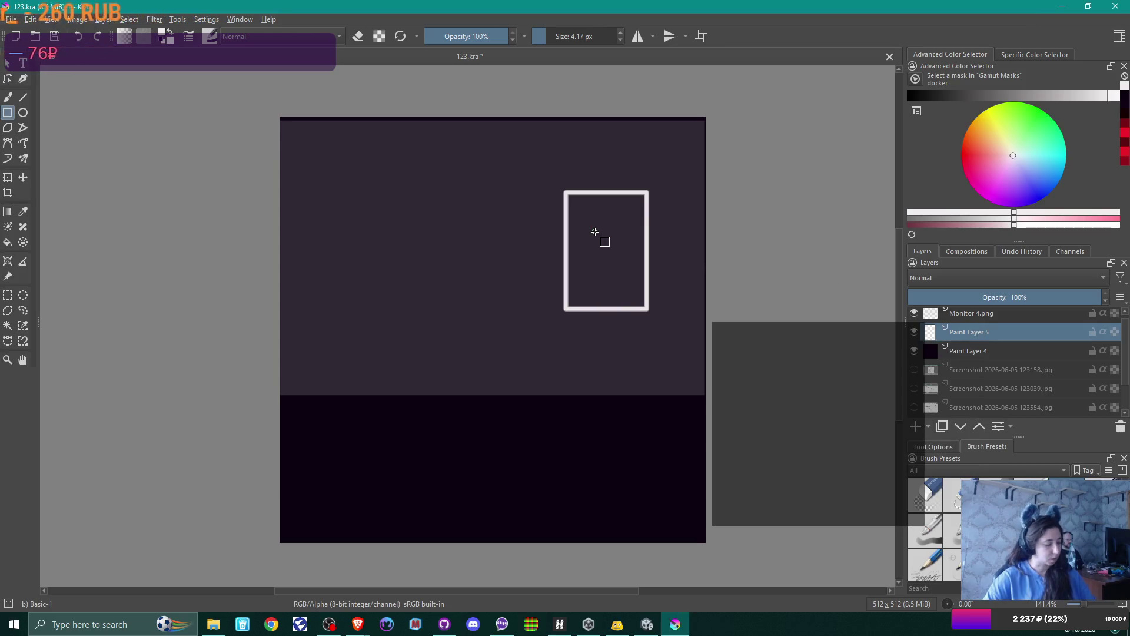
- Duplicate the rectangle's layer with Ctrl+J and shear the copy by lowering its right side
left_click(12, 178)
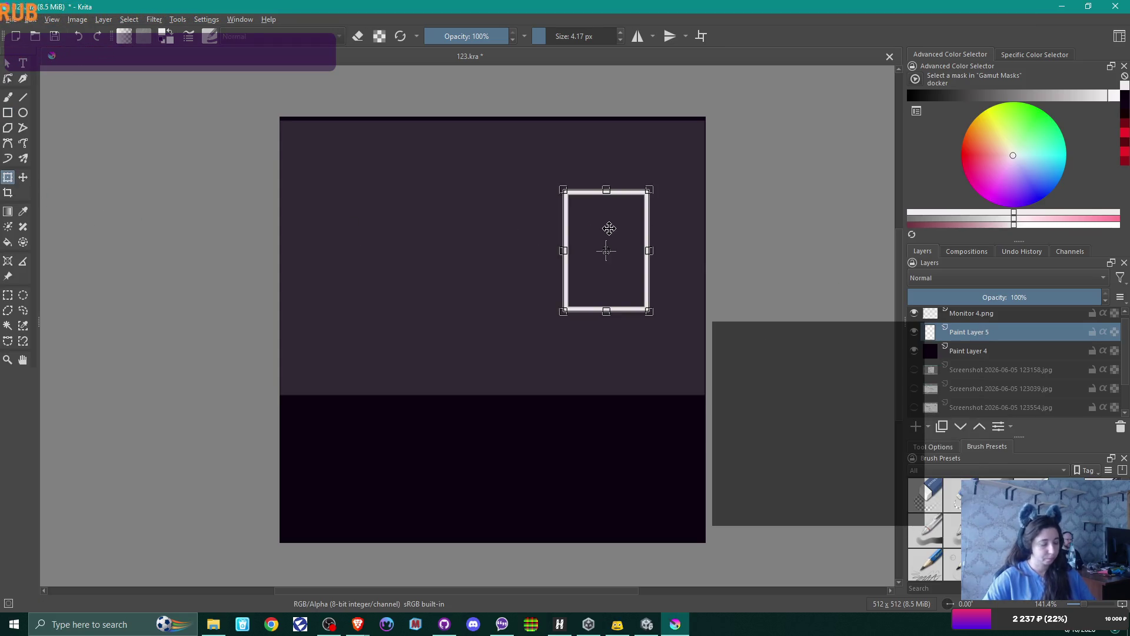
key("ctrl+j")
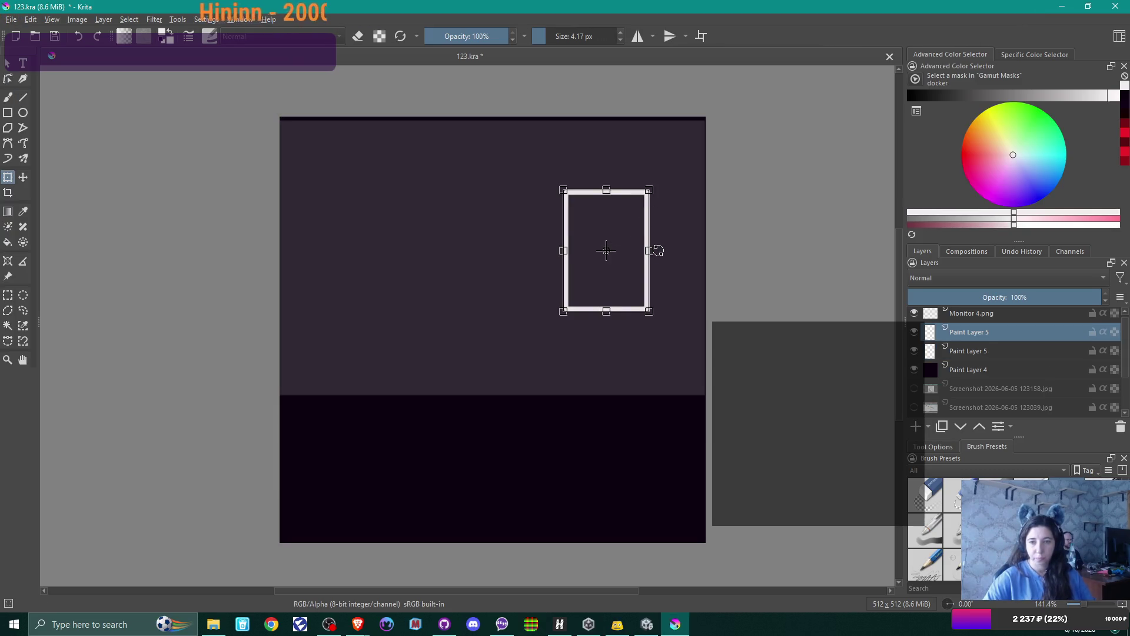
mouse_move(645, 209)
left_mouse_down()
mouse_move(644, 226)
mouse_move(605, 222)
mouse_move(605, 232)
left_mouse_up()
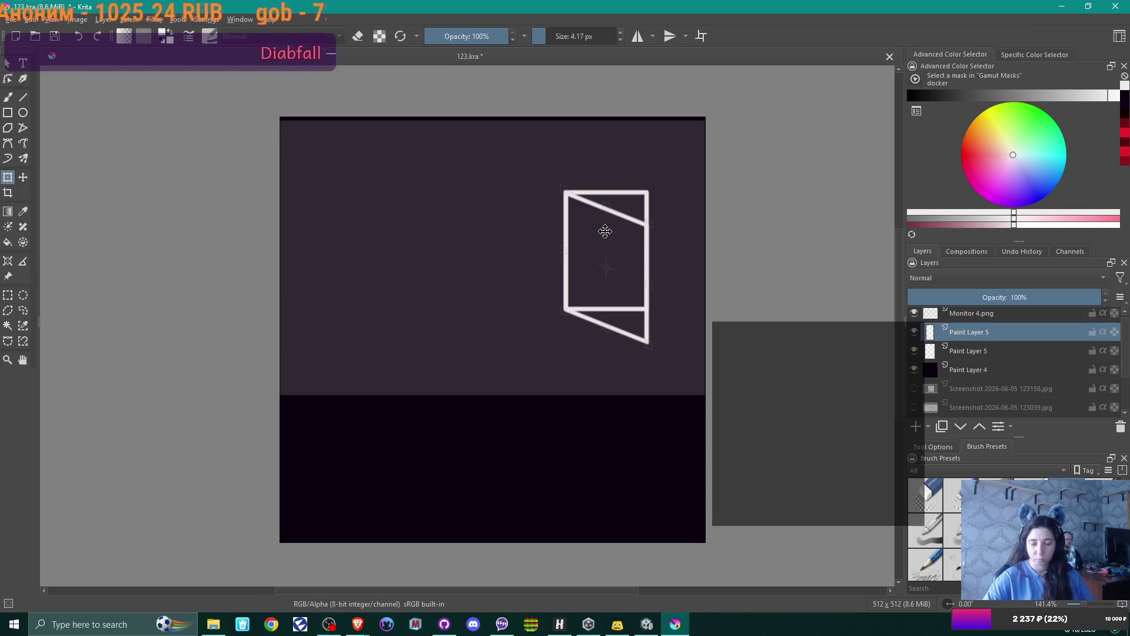
left_click_drag(648, 283, 622, 286)
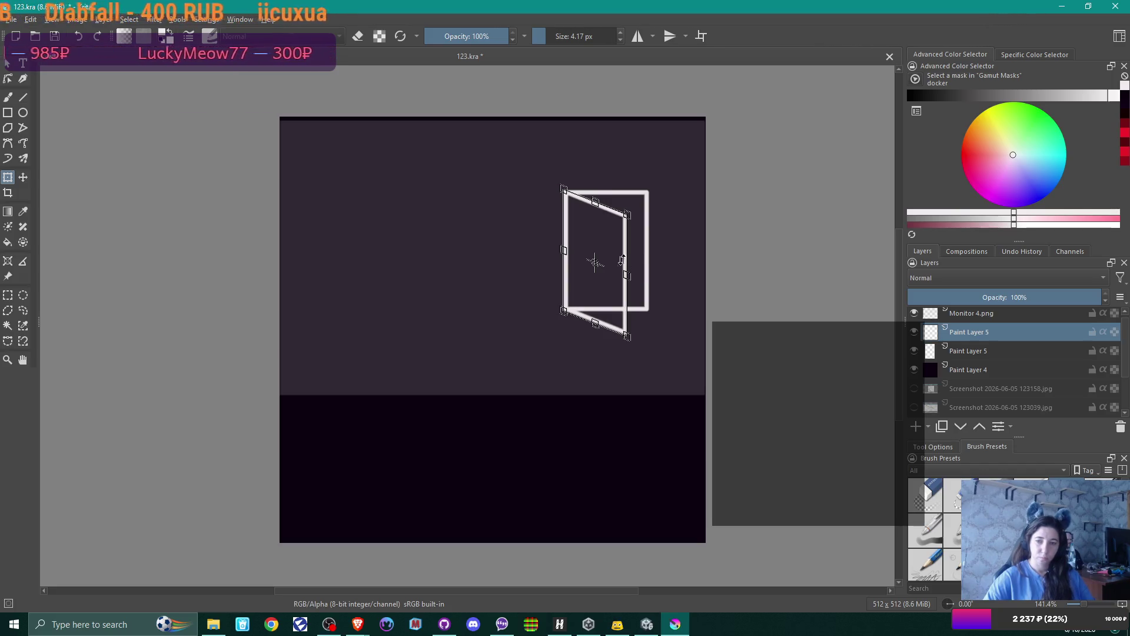
left_click_drag(624, 240, 624, 252)
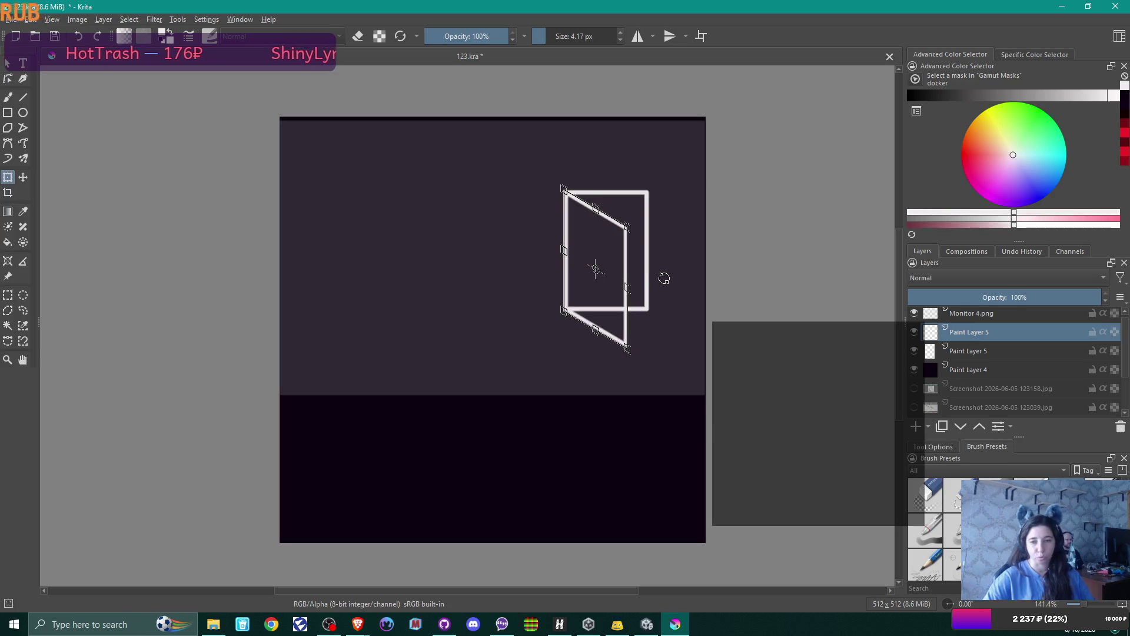
- Mirror the sheared copy horizontally and vertically, then reverse its slant so the left drops
right_click(599, 249)
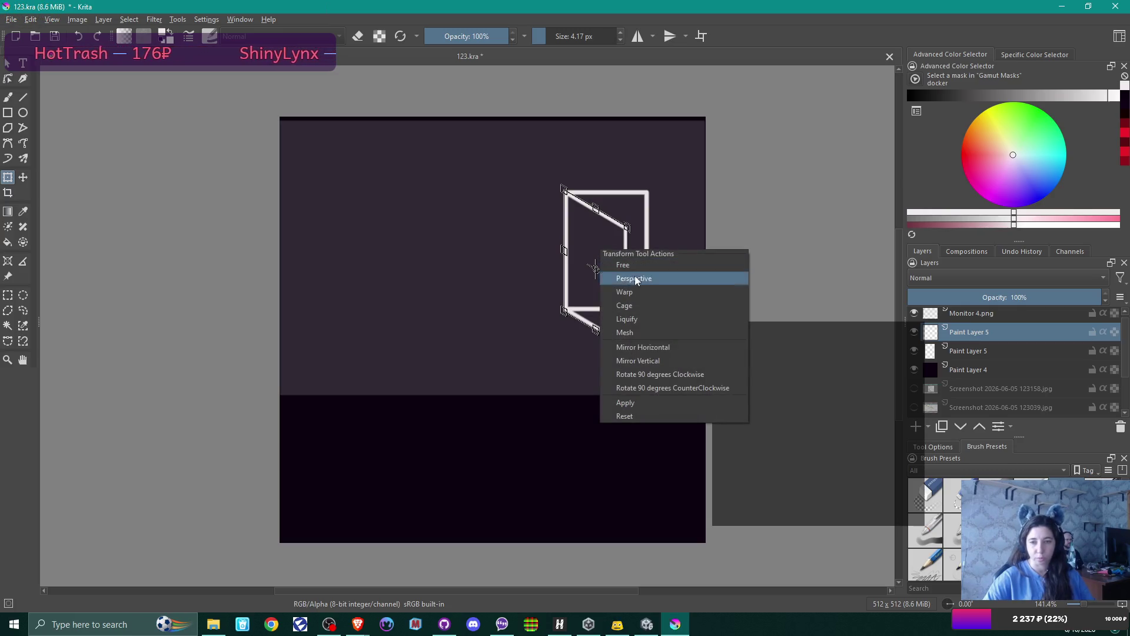
left_click(668, 343)
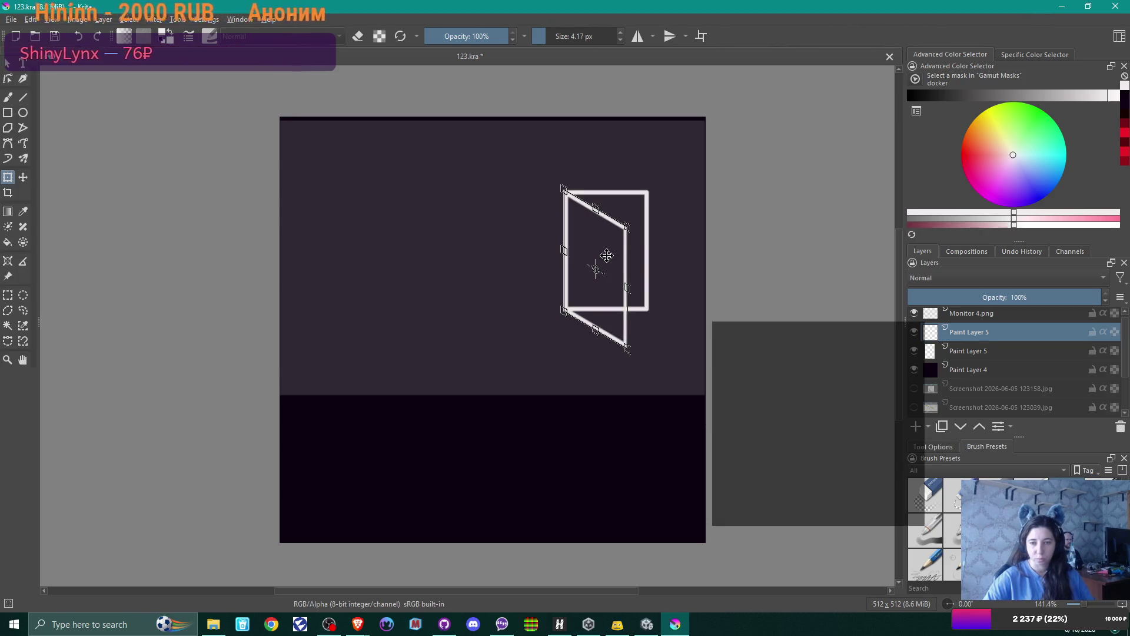
right_click(625, 259)
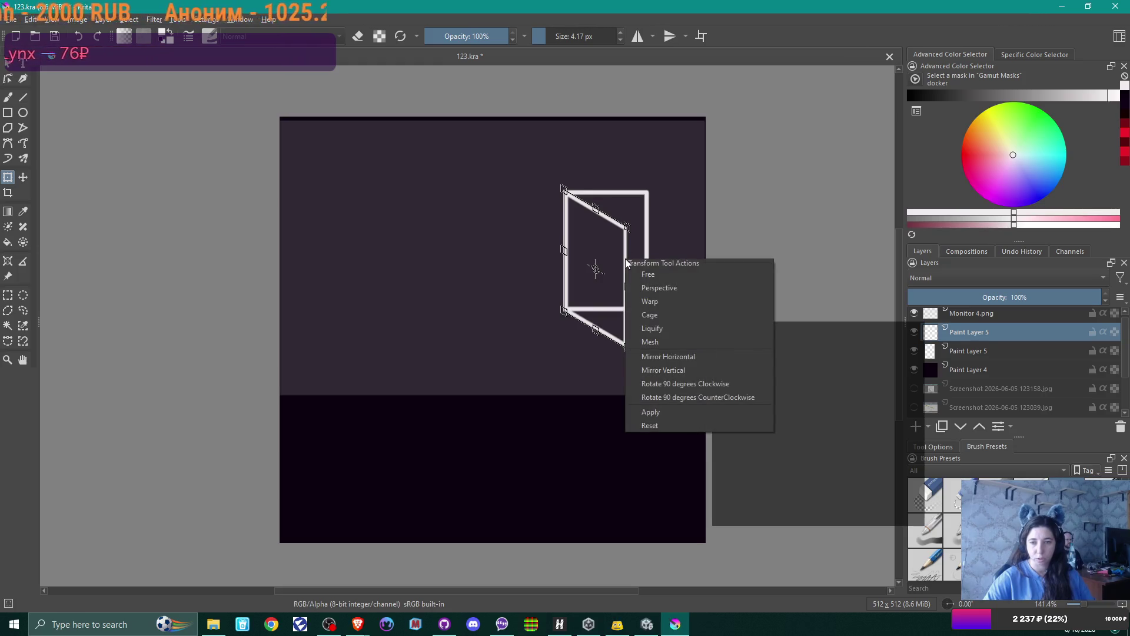
left_click(681, 366)
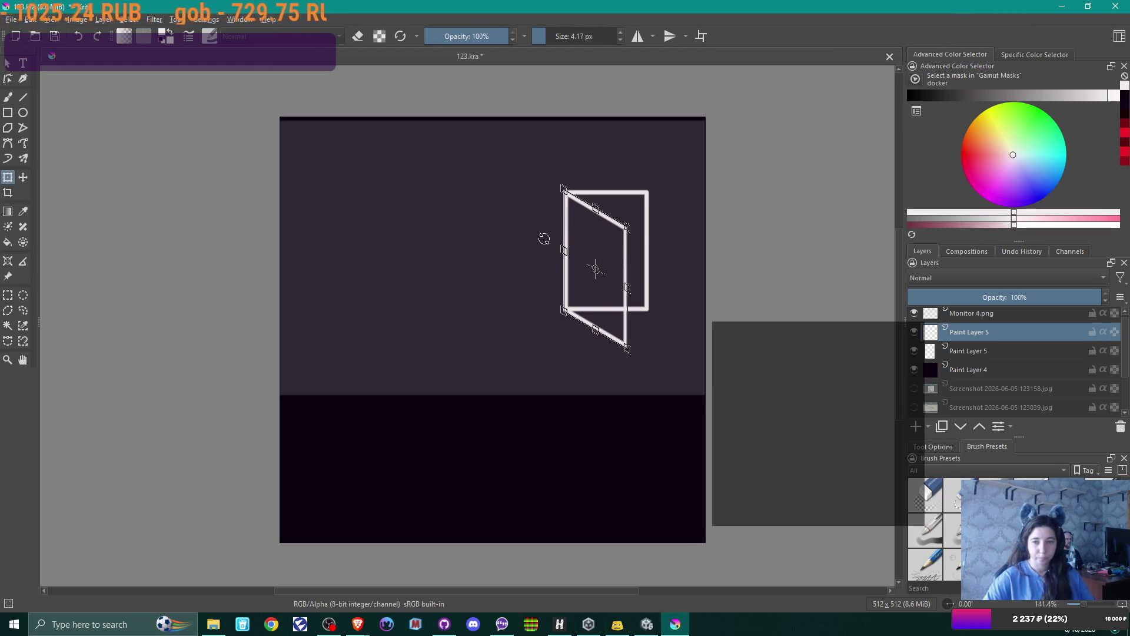
mouse_move(567, 223)
left_mouse_down()
mouse_move(568, 262)
mouse_move(613, 239)
left_mouse_up()
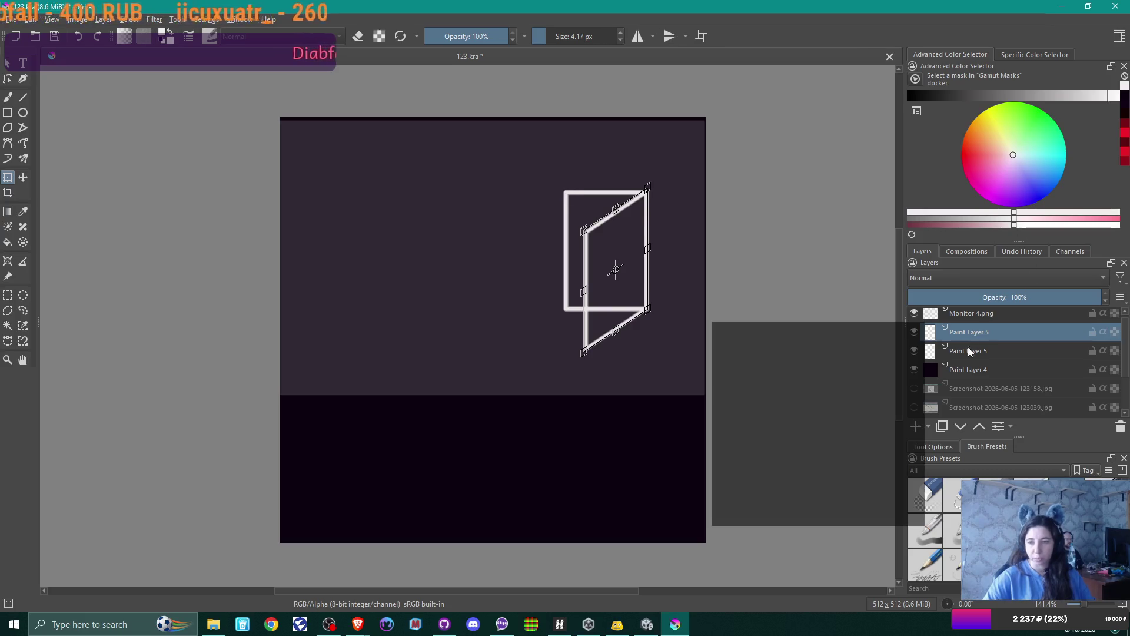
- Commit the slanted copy and tilt the other rectangle so its left side rises
key("Page_Down")
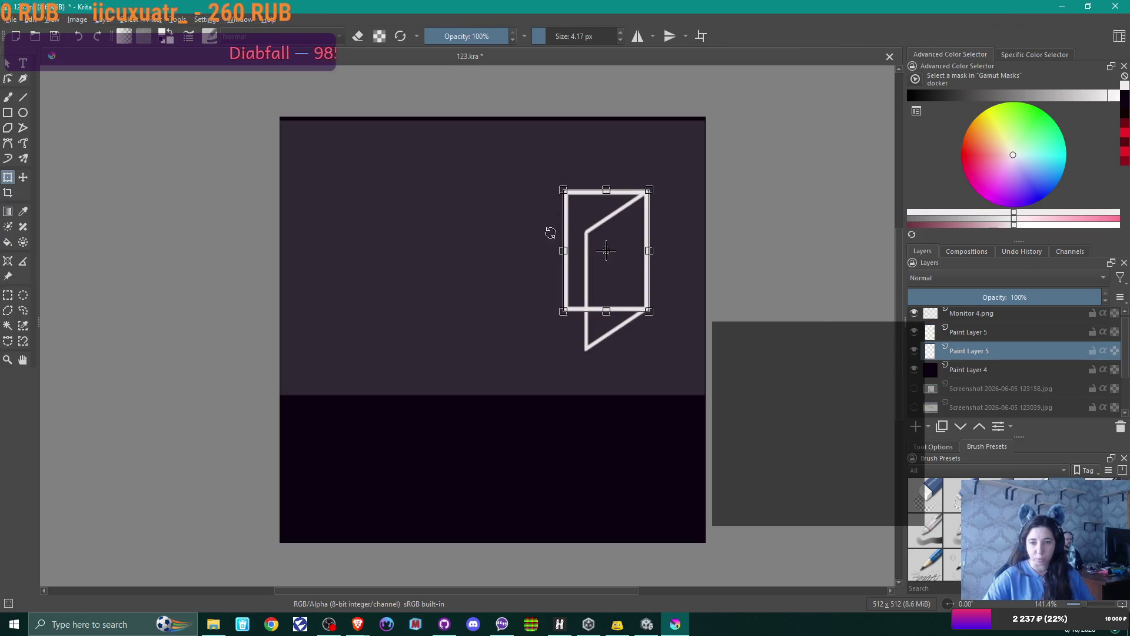
left_click_drag(569, 229, 588, 206)
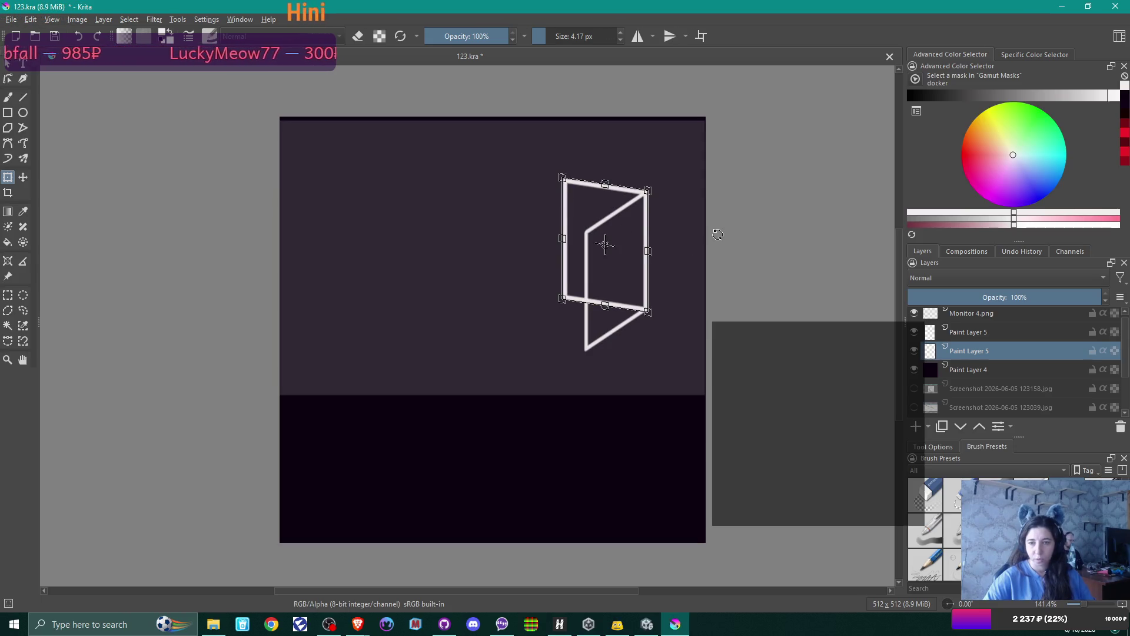
key("Return")
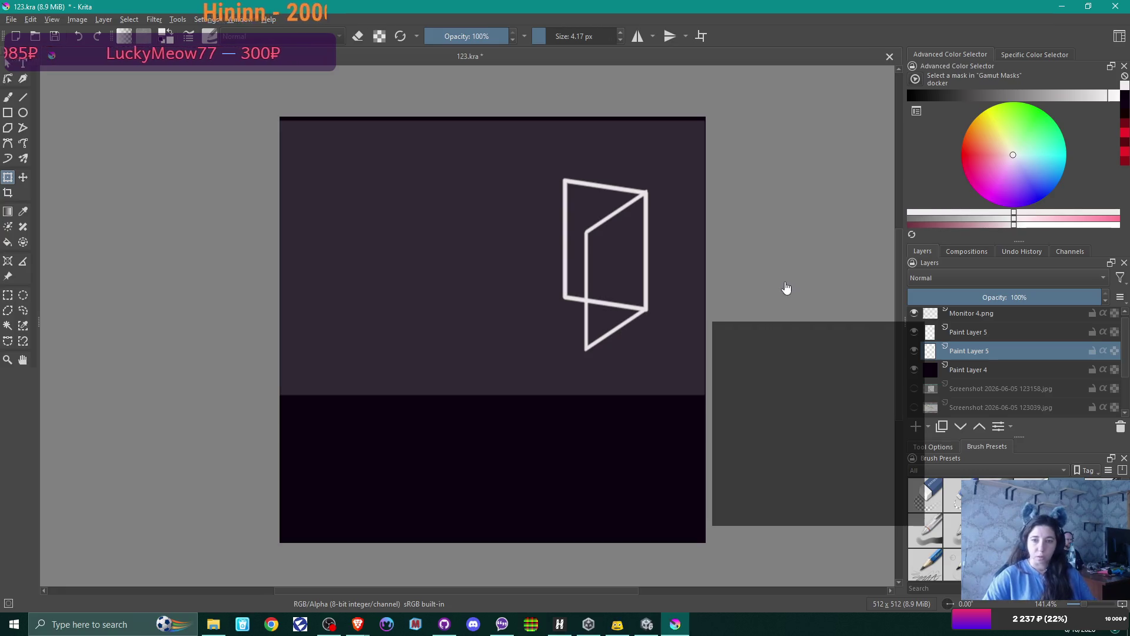
left_click(609, 281)
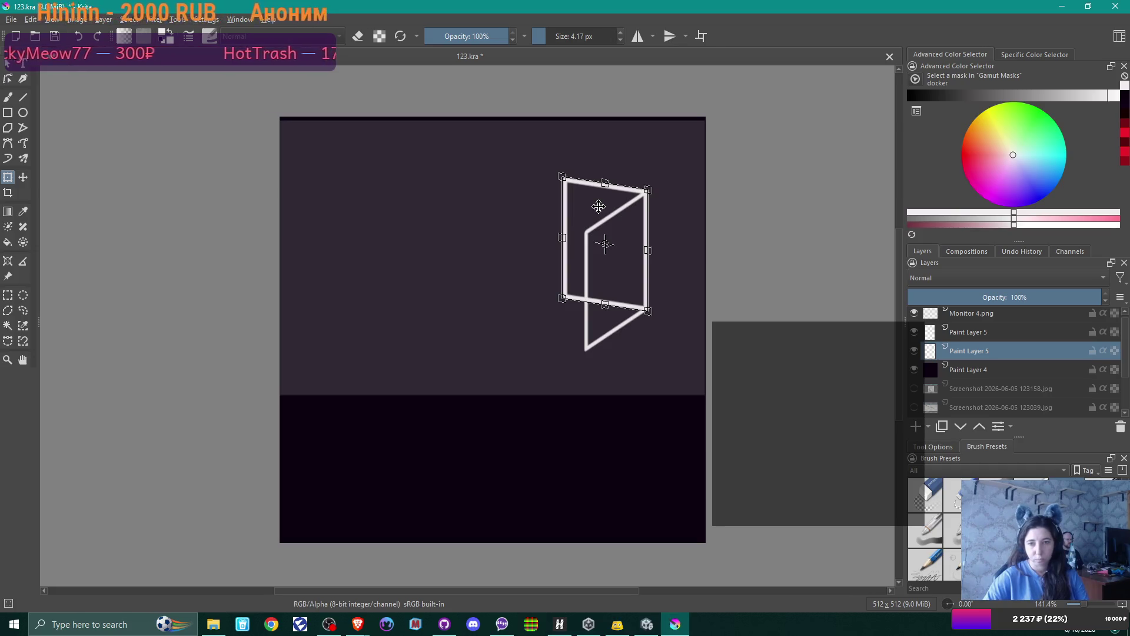
key("Return")
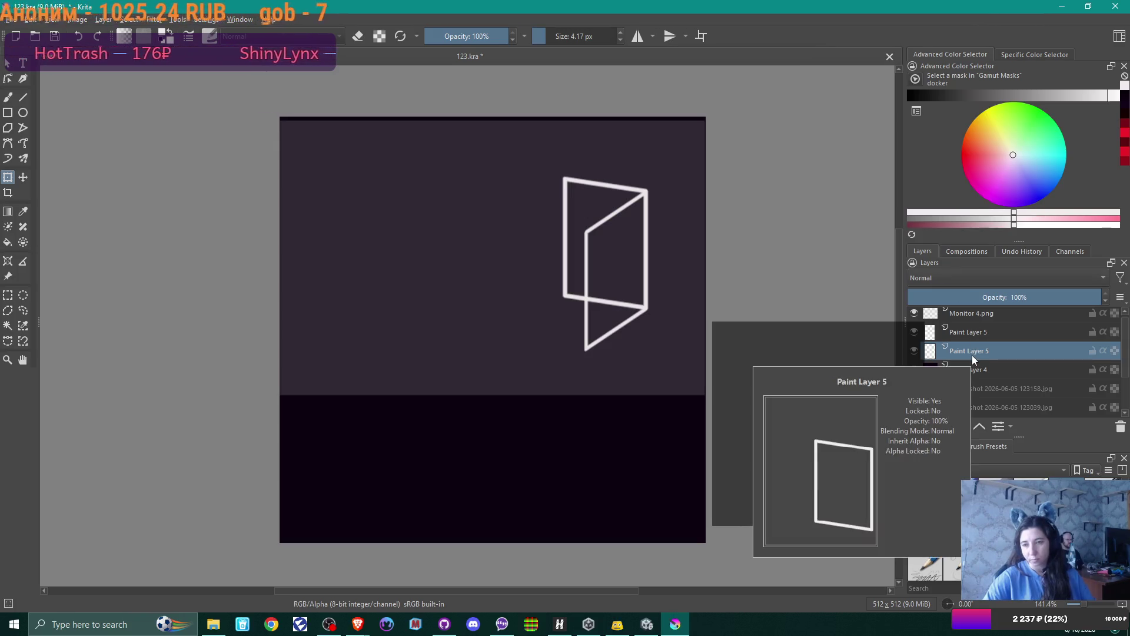
- Select background Paint Layer 4 and add new empty Paint Layer 6 above it
mouse_move(980, 351)
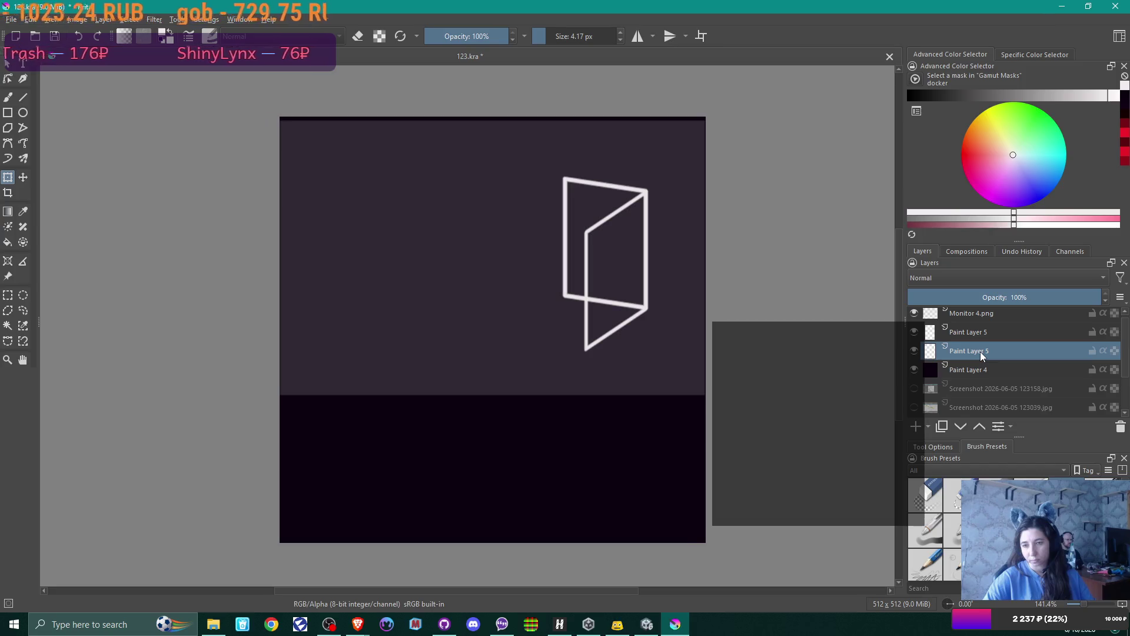
scroll(980, 351, "up", 1)
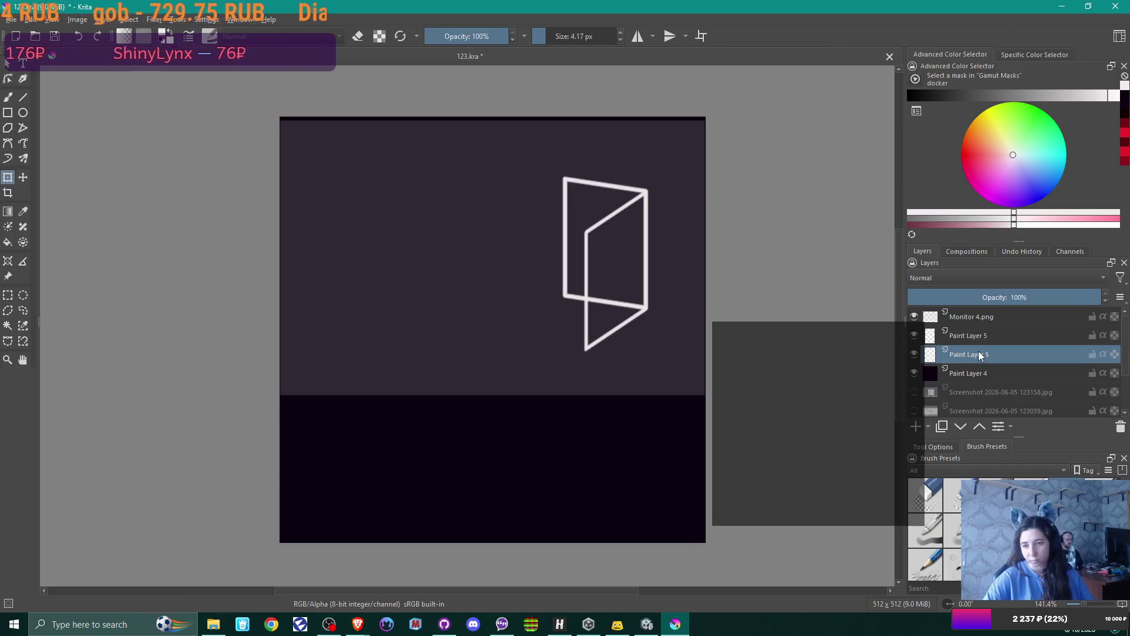
left_click(977, 372)
left_click(921, 428)
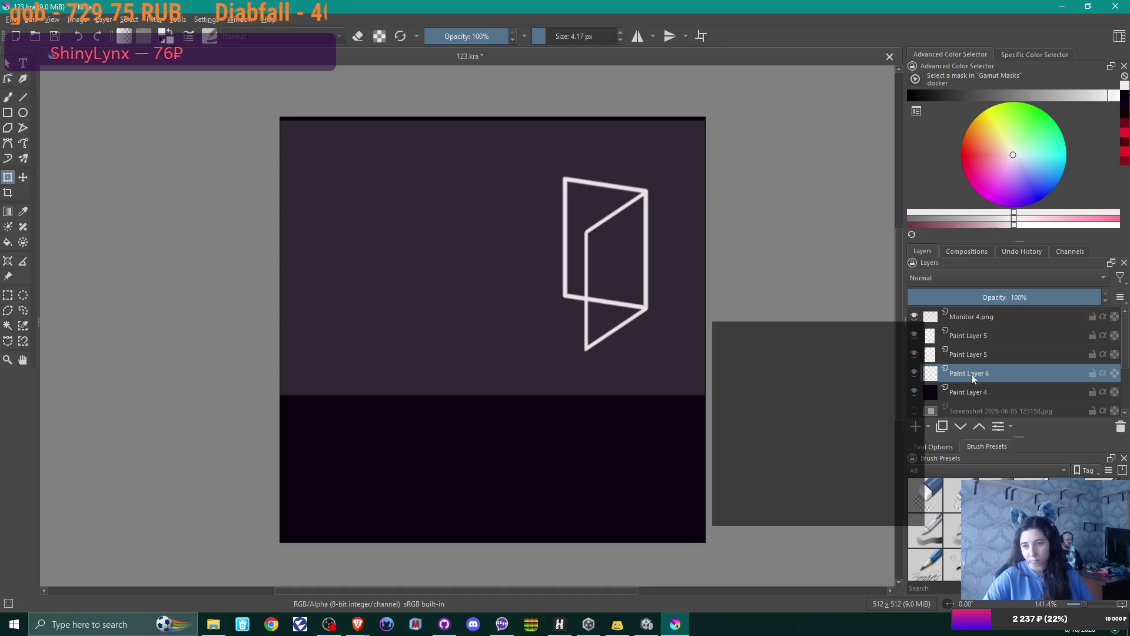
- Paint a short red mark inside the door and hide the Monitor 4.png overlay layer
left_click(1126, 167)
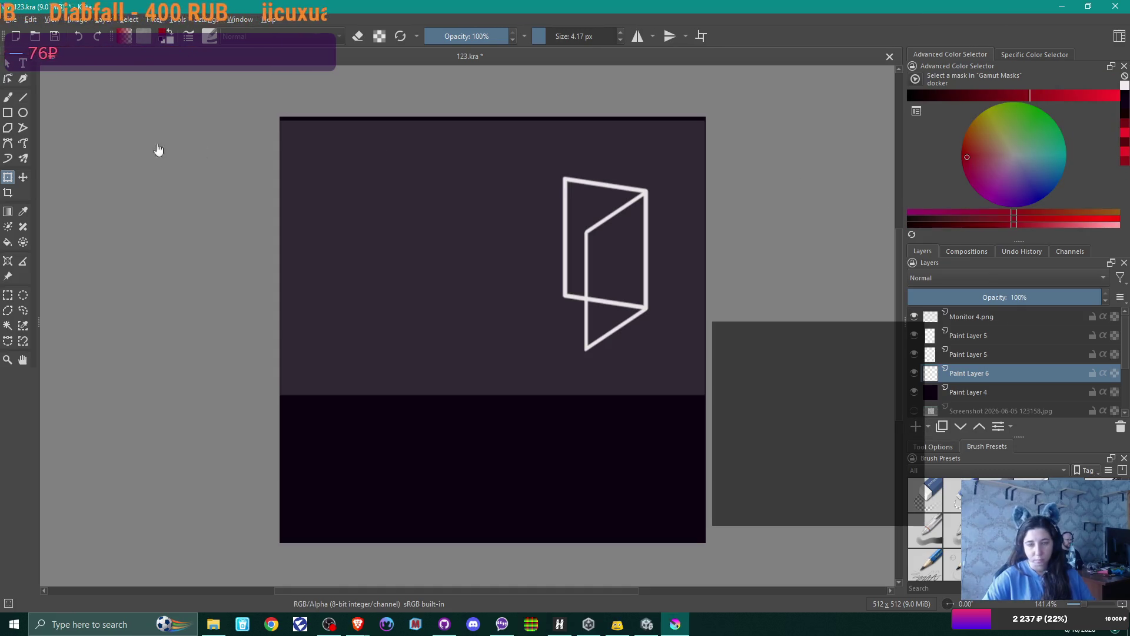
left_click(7, 97)
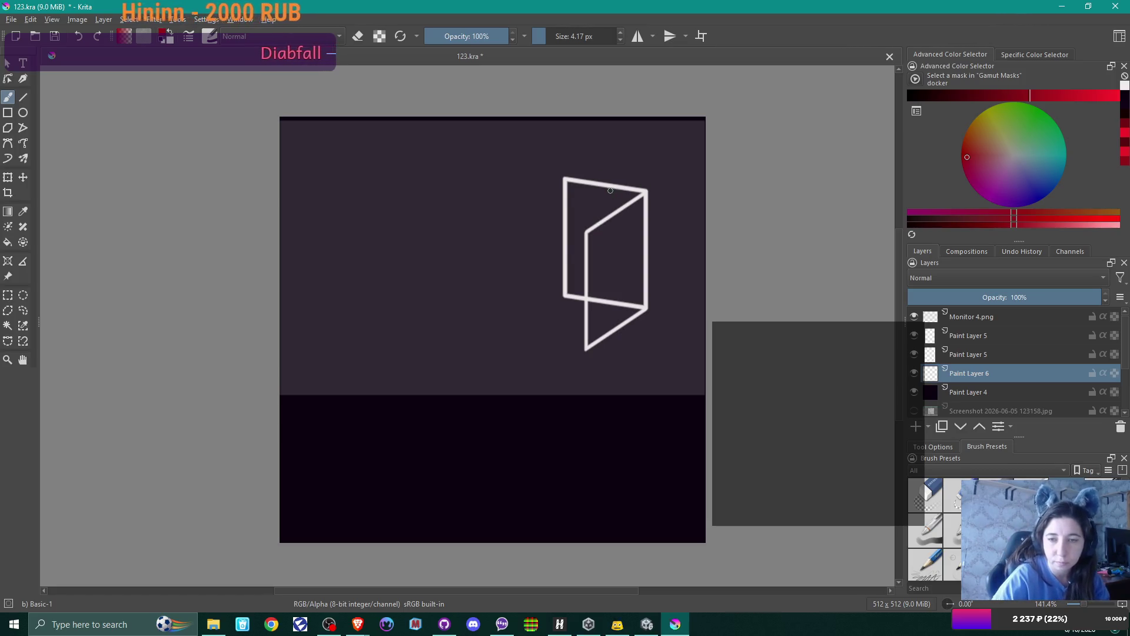
mouse_move(579, 197)
middle_mouse_down("ctrl")
mouse_move(583, 225)
mouse_move(591, 175)
middle_mouse_up("ctrl")
left_click_drag(579, 196, 587, 163)
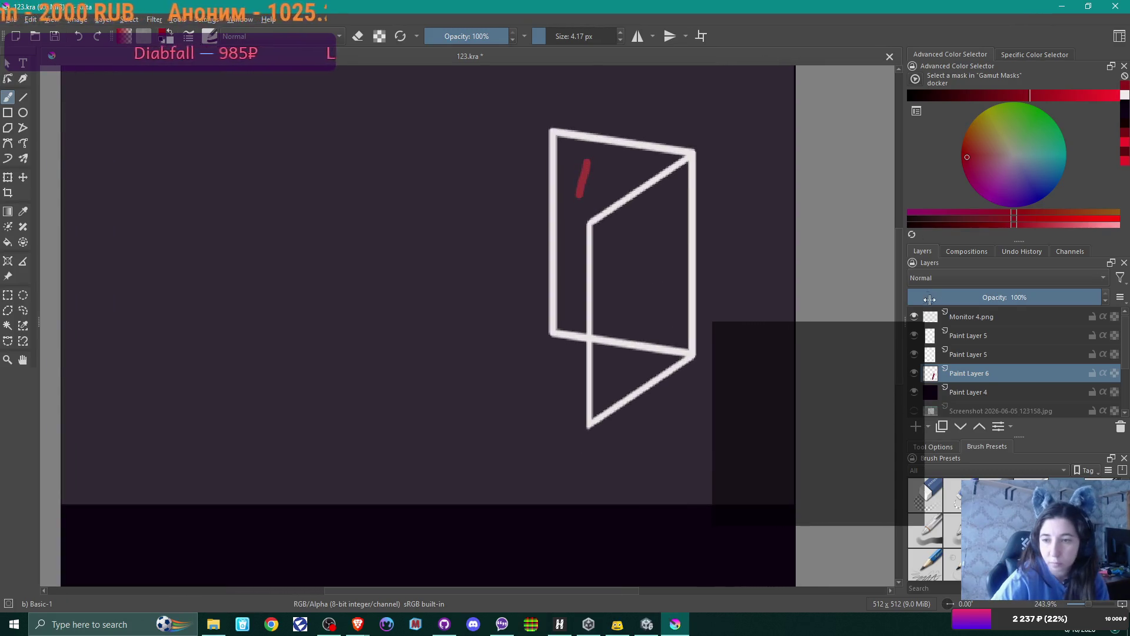
left_click(914, 316)
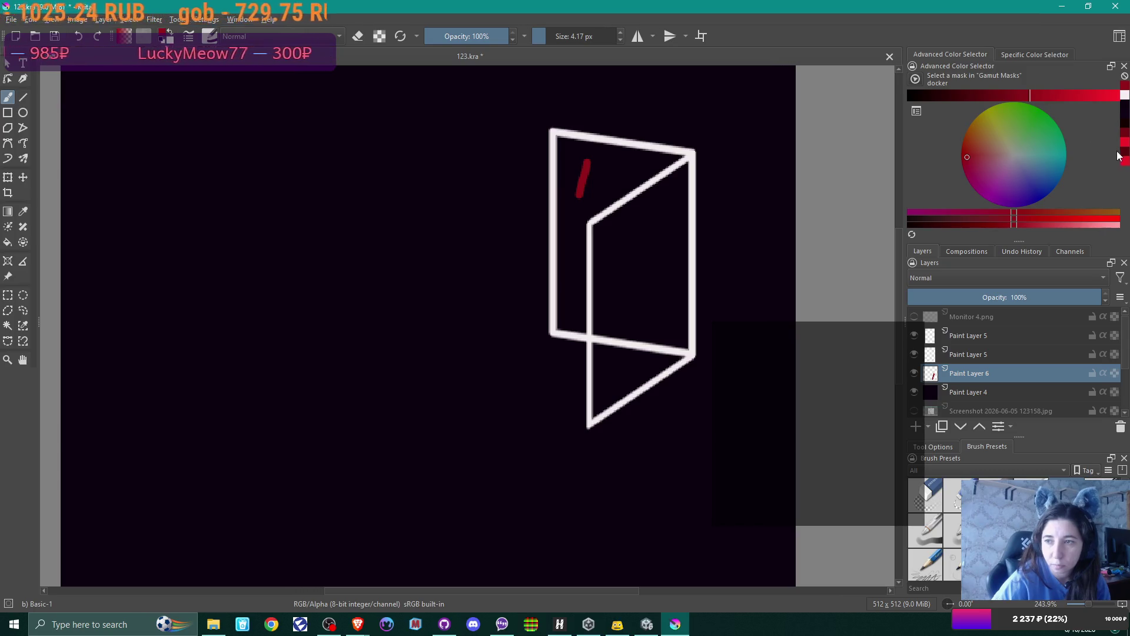
- Pick pure red and try the Essential Details Beam brush preset
left_click(1046, 96)
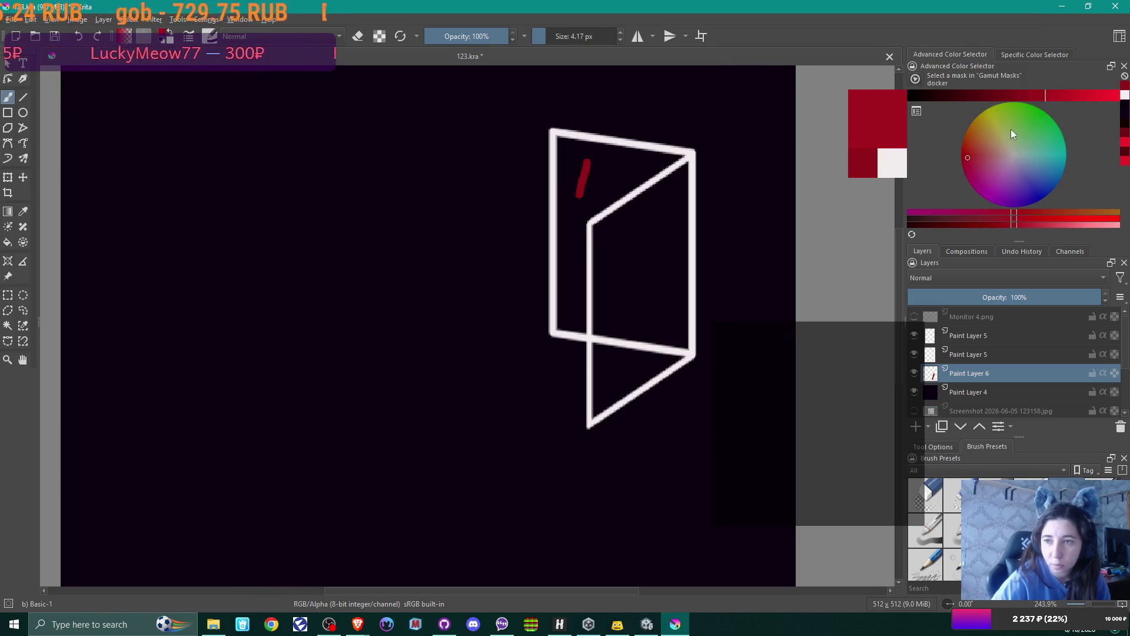
left_click(962, 152)
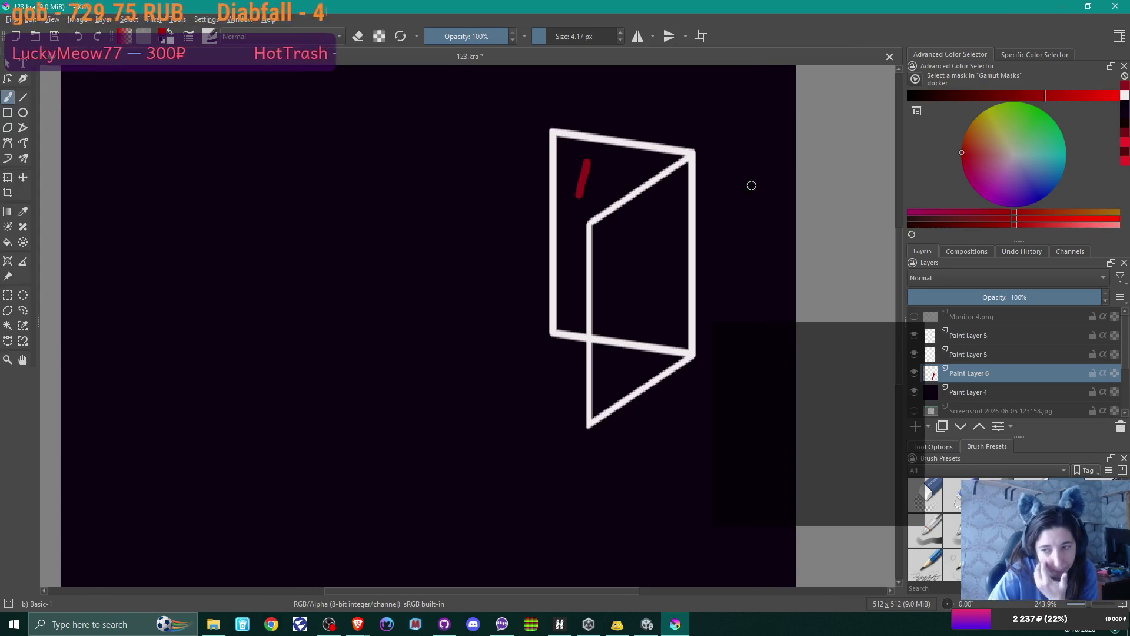
scroll(930, 530, "down", 3)
scroll(936, 530, "down", 4)
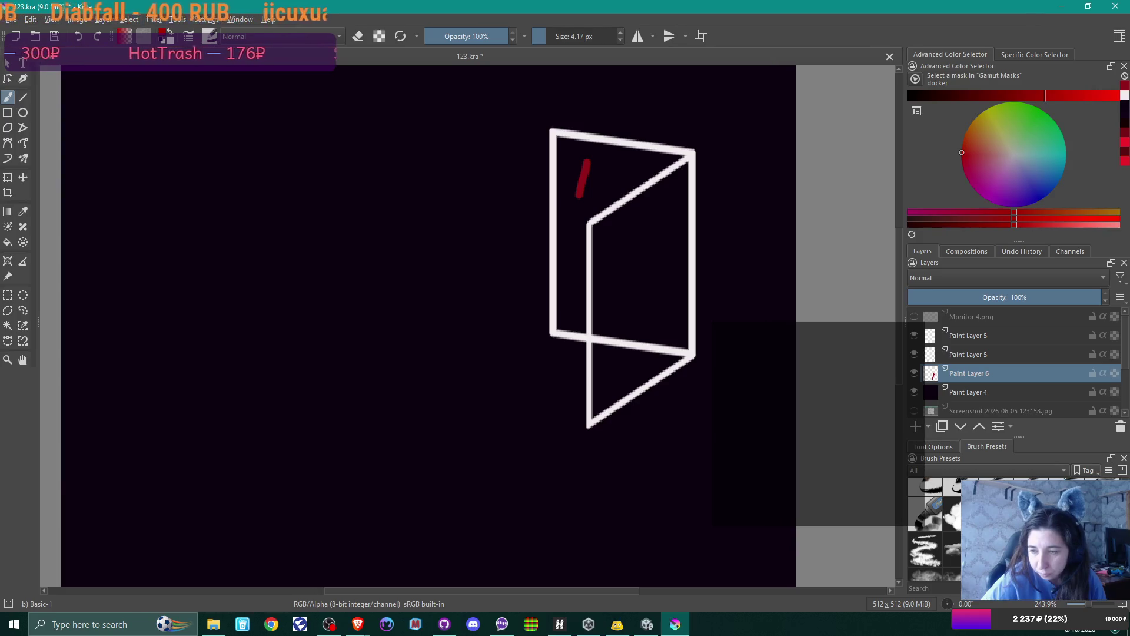
scroll(936, 529, "down", 5)
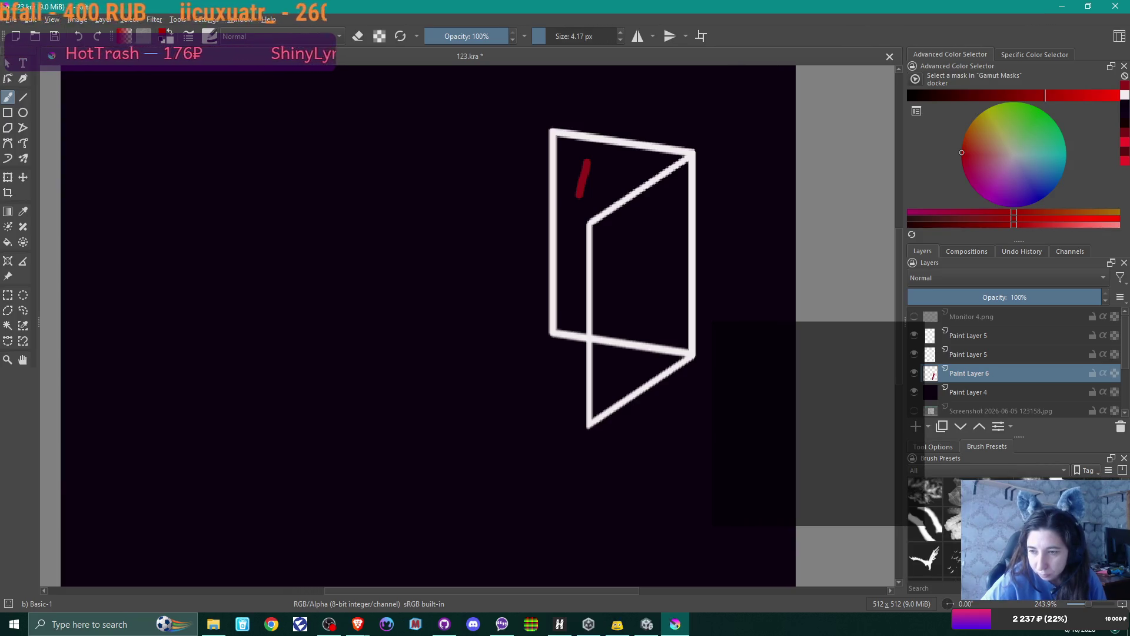
left_click(925, 523)
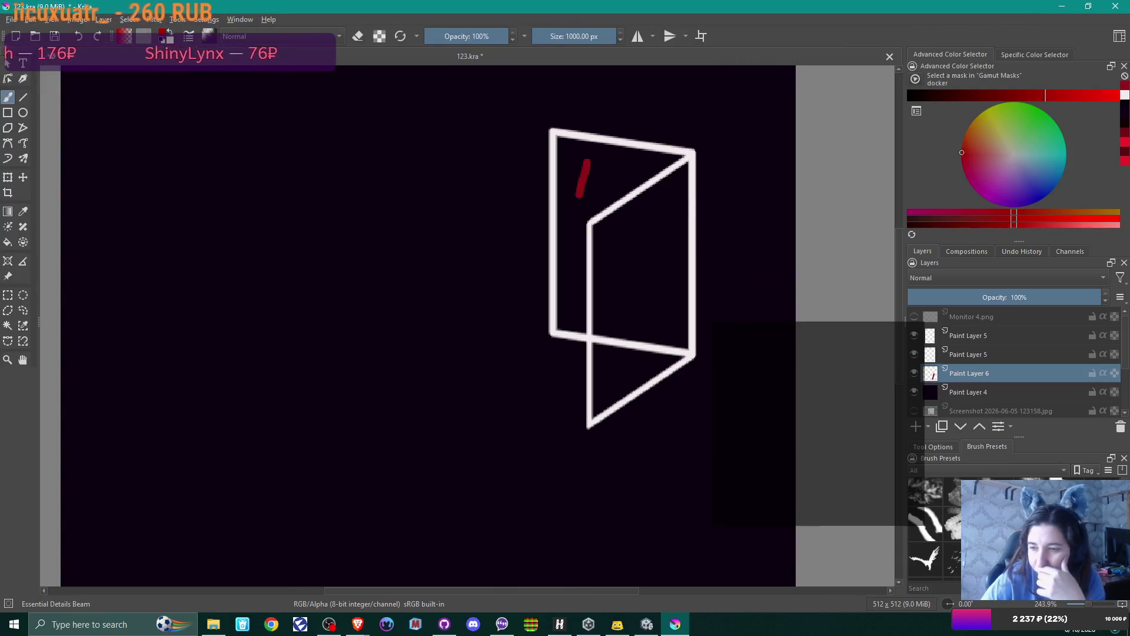
- Select the 'b) Basic-1' brush preset at 4.17 px
scroll(934, 530, "down", 3)
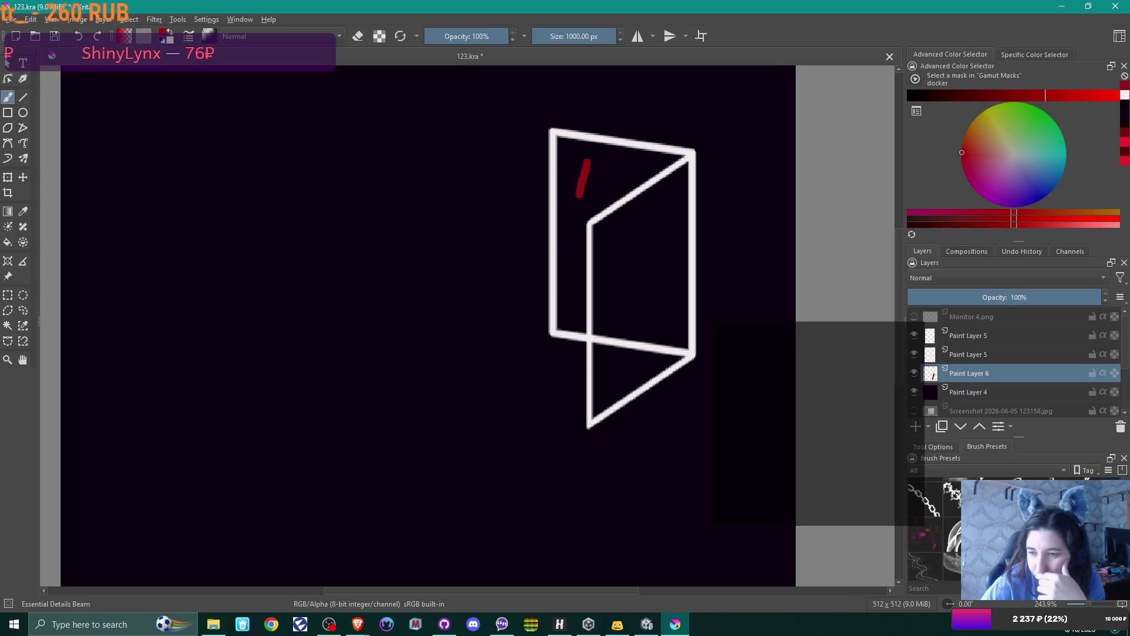
scroll(935, 530, "down", 3)
scroll(935, 530, "up", 15)
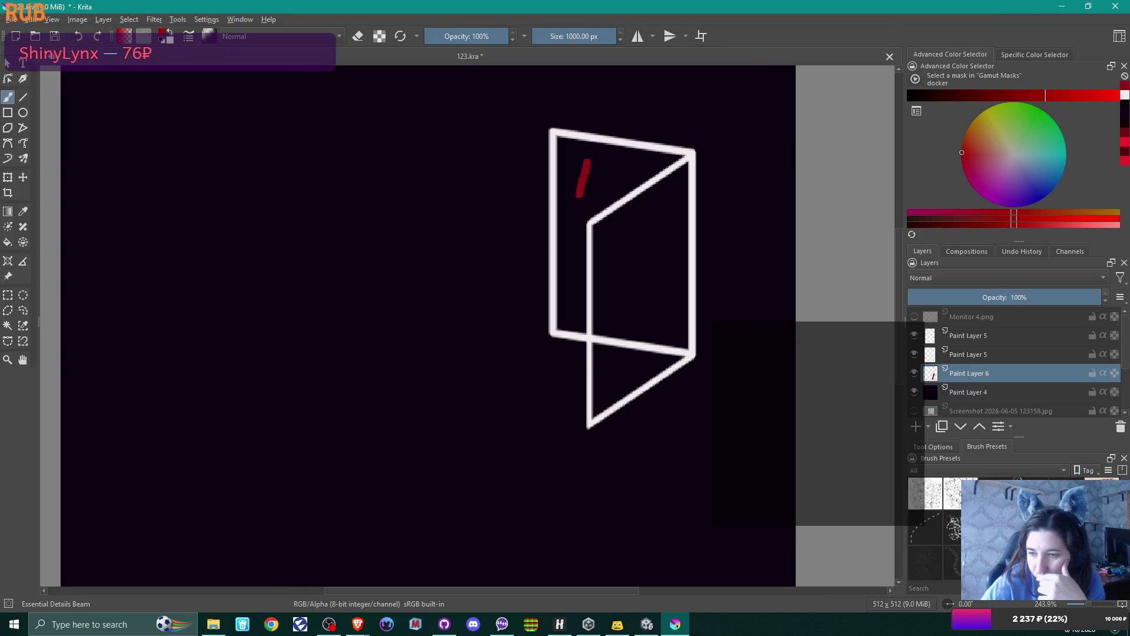
scroll(935, 530, "down", 5)
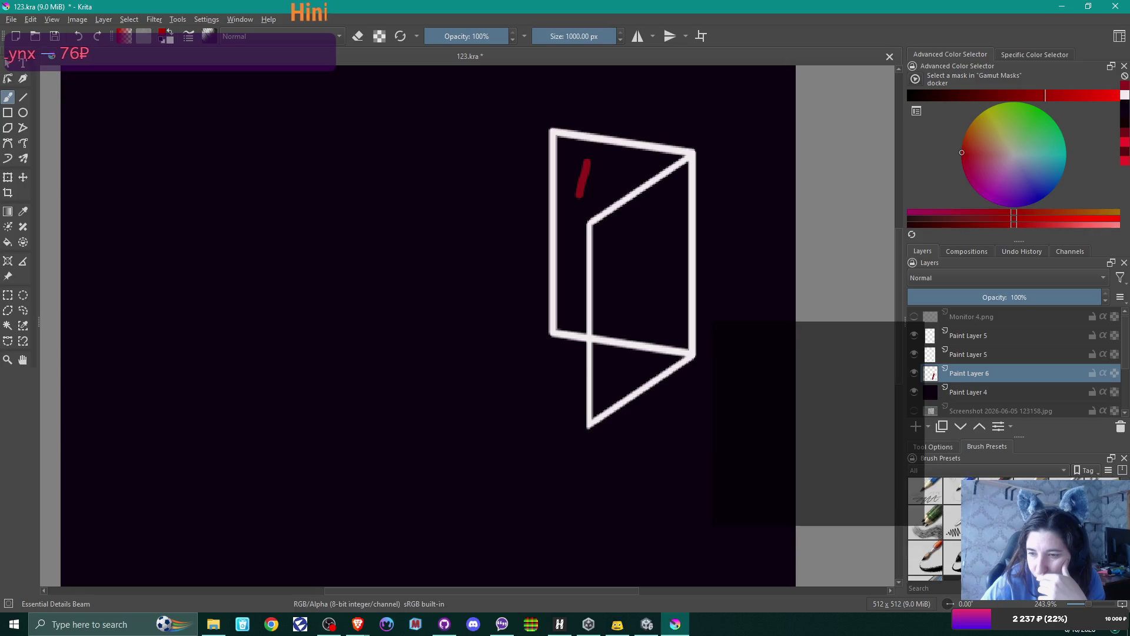
scroll(934, 530, "down", 3)
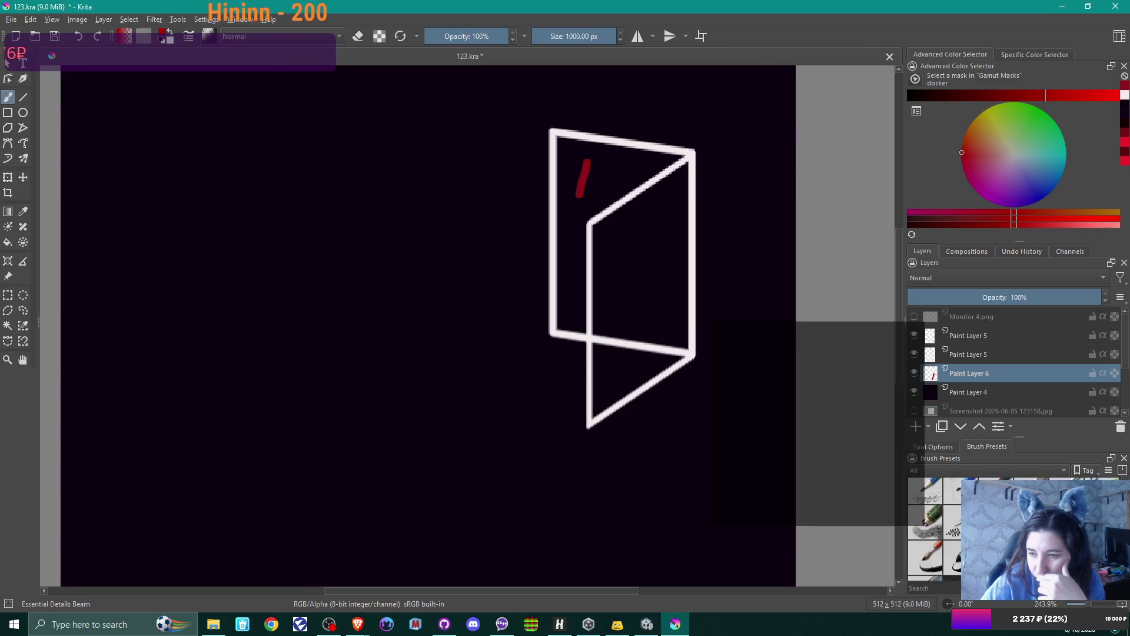
scroll(934, 530, "down", 2)
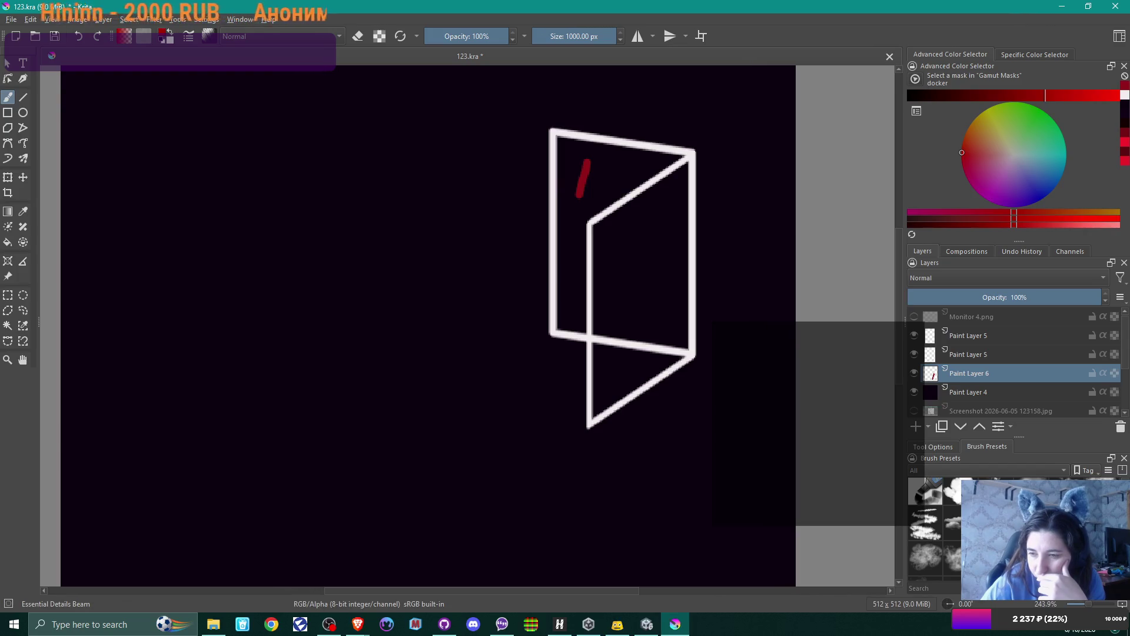
scroll(1053, 529, "up", 8)
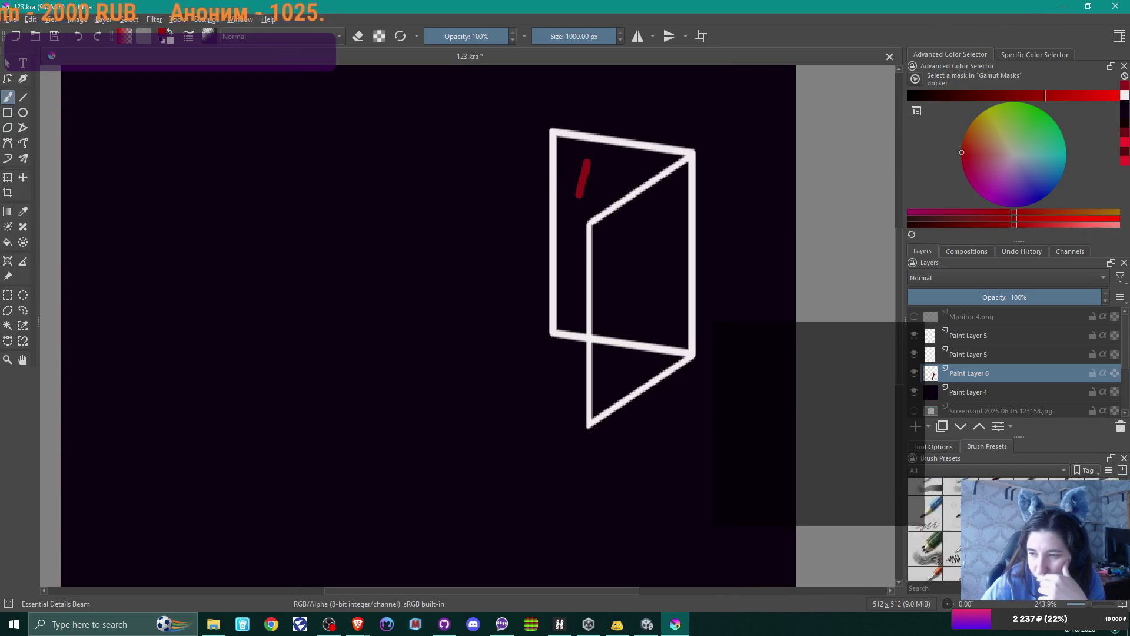
left_click(1064, 494)
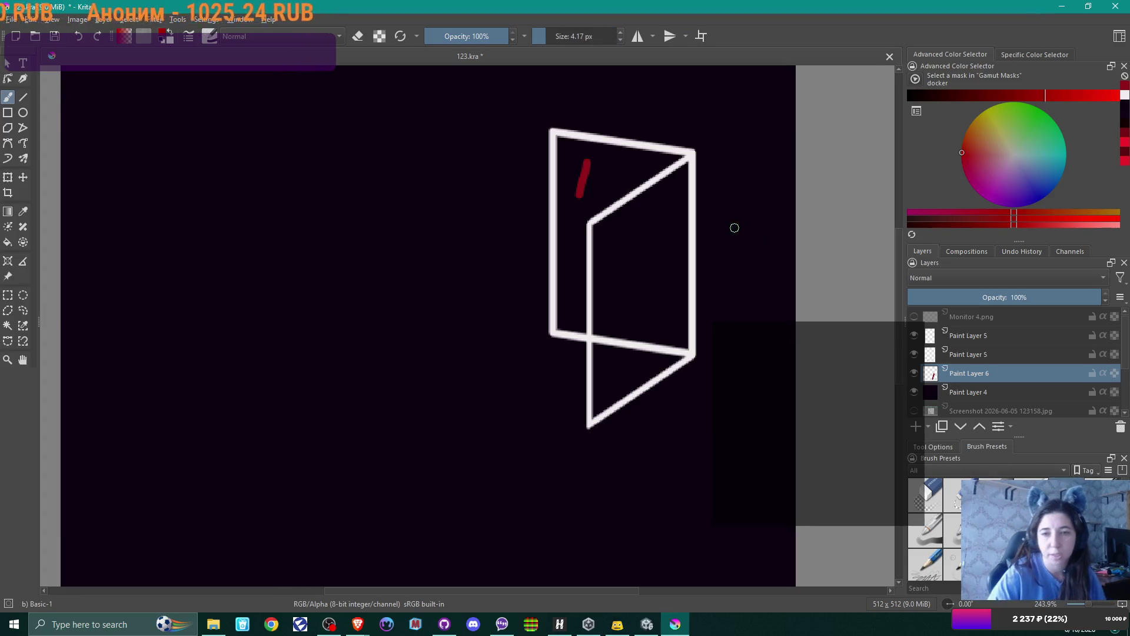
- Paint red over the left strip and upper triangle between the two white door outlines
mouse_move(577, 166)
left_mouse_down()
mouse_move(583, 175)
mouse_move(564, 145)
mouse_move(561, 208)
mouse_move(565, 141)
mouse_move(606, 147)
mouse_move(565, 139)
mouse_move(612, 146)
mouse_move(570, 149)
mouse_move(600, 168)
mouse_move(591, 176)
mouse_move(628, 149)
mouse_move(666, 155)
mouse_move(631, 184)
mouse_move(653, 156)
mouse_move(632, 154)
left_mouse_up()
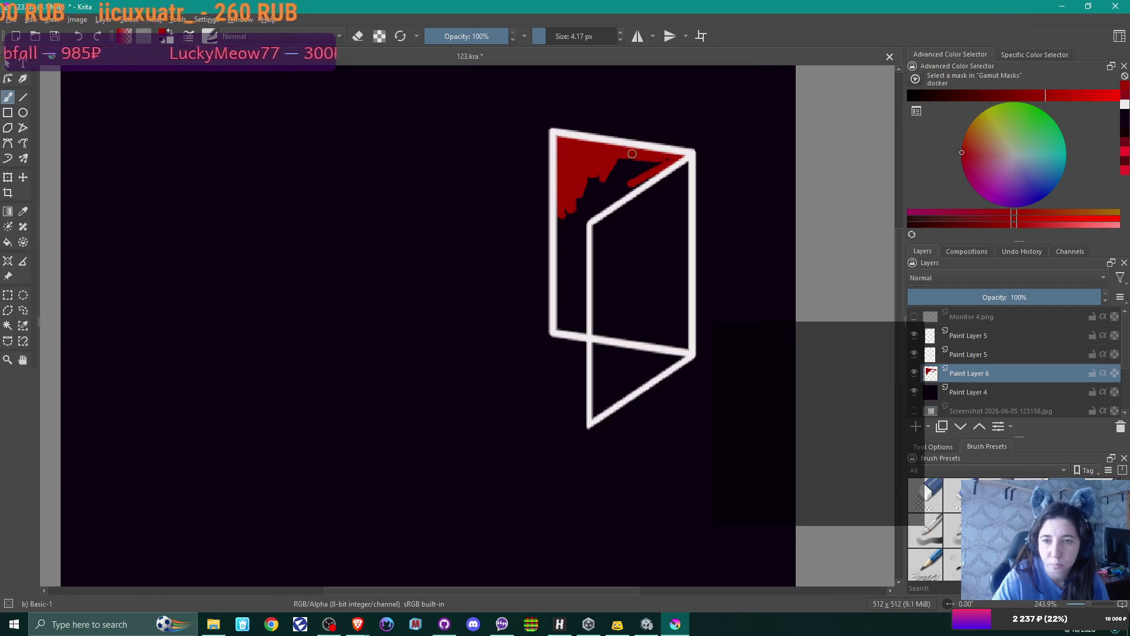
mouse_move(592, 219)
left_mouse_down()
mouse_move(644, 163)
mouse_move(589, 197)
mouse_move(585, 186)
mouse_move(601, 192)
mouse_move(570, 223)
mouse_move(565, 208)
mouse_move(574, 219)
left_mouse_up()
left_click_drag(578, 219, 583, 216)
mouse_move(582, 274)
left_mouse_down()
mouse_move(583, 300)
mouse_move(559, 288)
left_mouse_up()
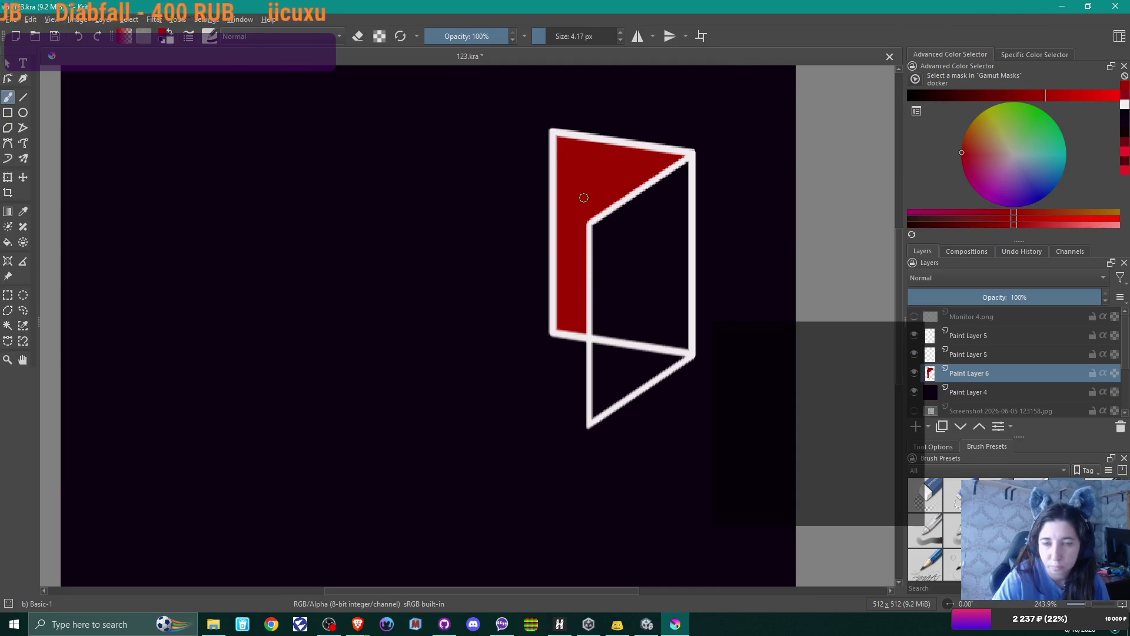
- Zoom out to the whole canvas and add Paint Layer 7 above the upper Paint Layer 5
key("e")
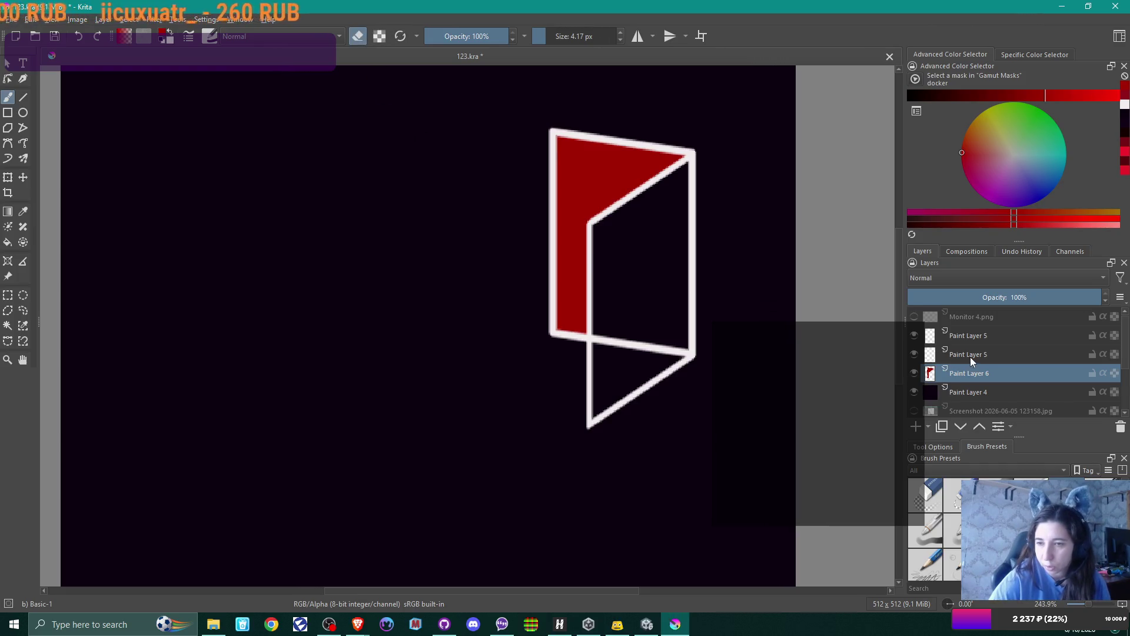
left_click(970, 355)
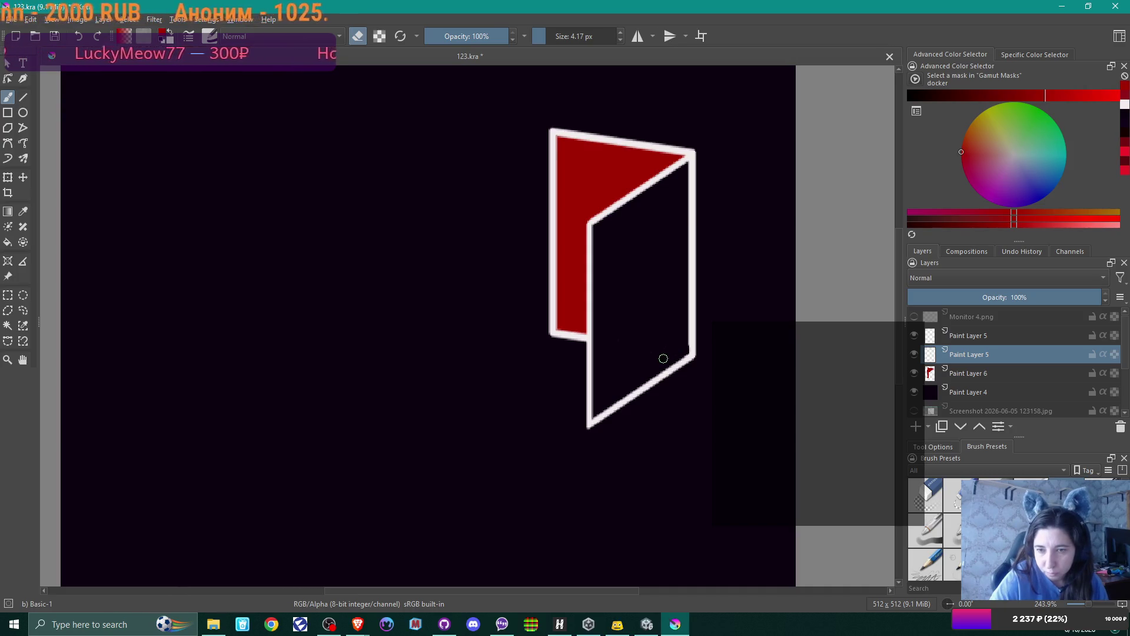
middle_click_drag(675, 318, 652, 328, "ctrl")
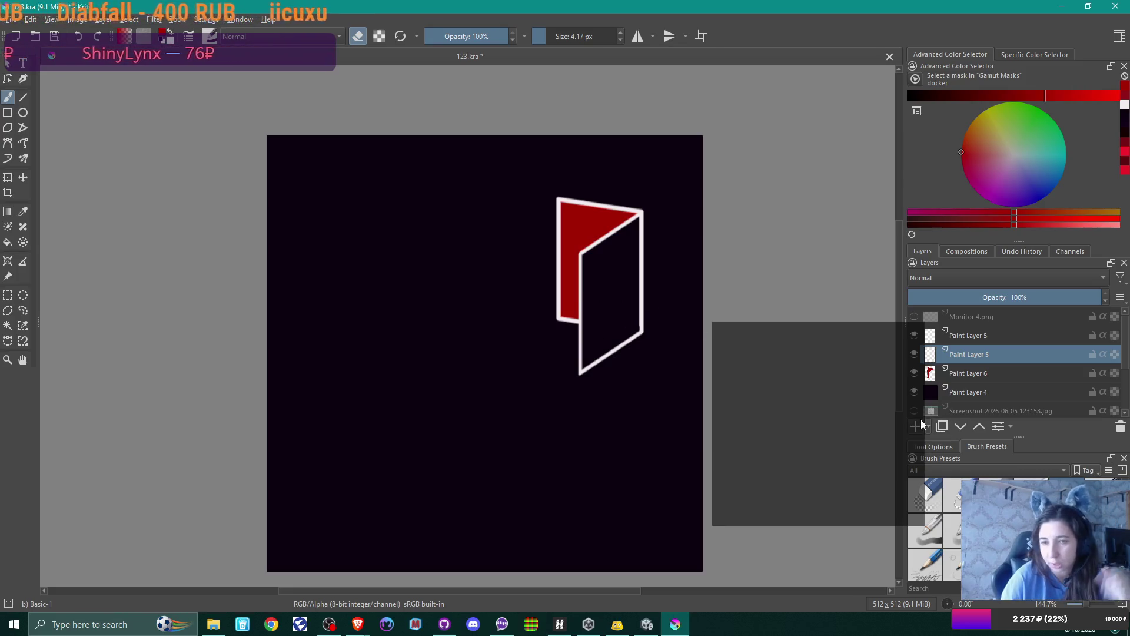
left_click(969, 335)
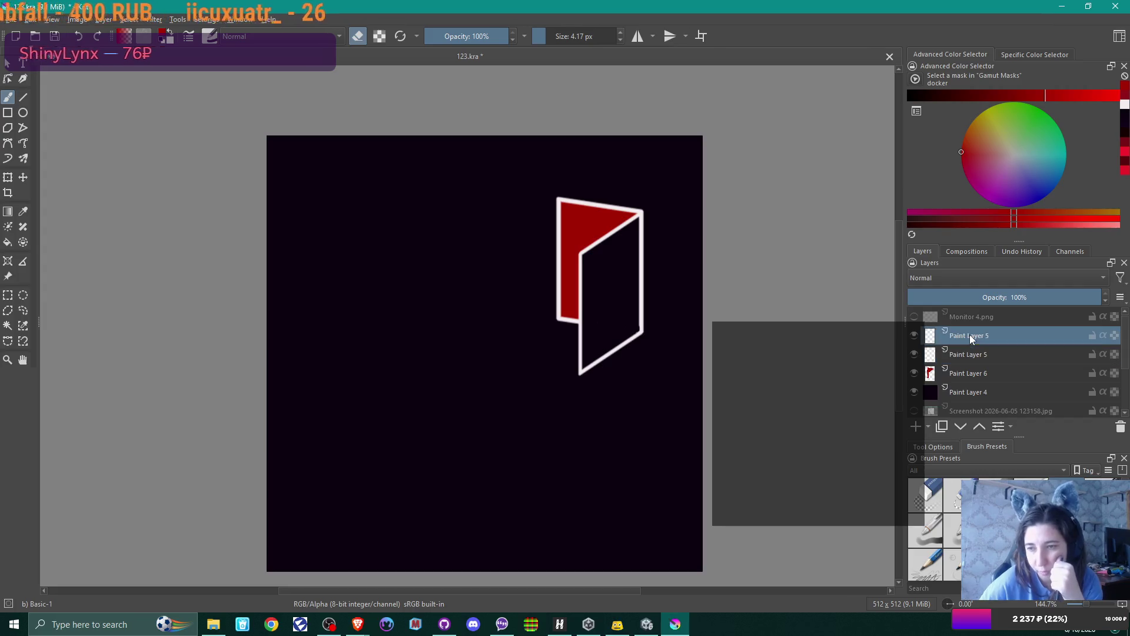
left_click(916, 426)
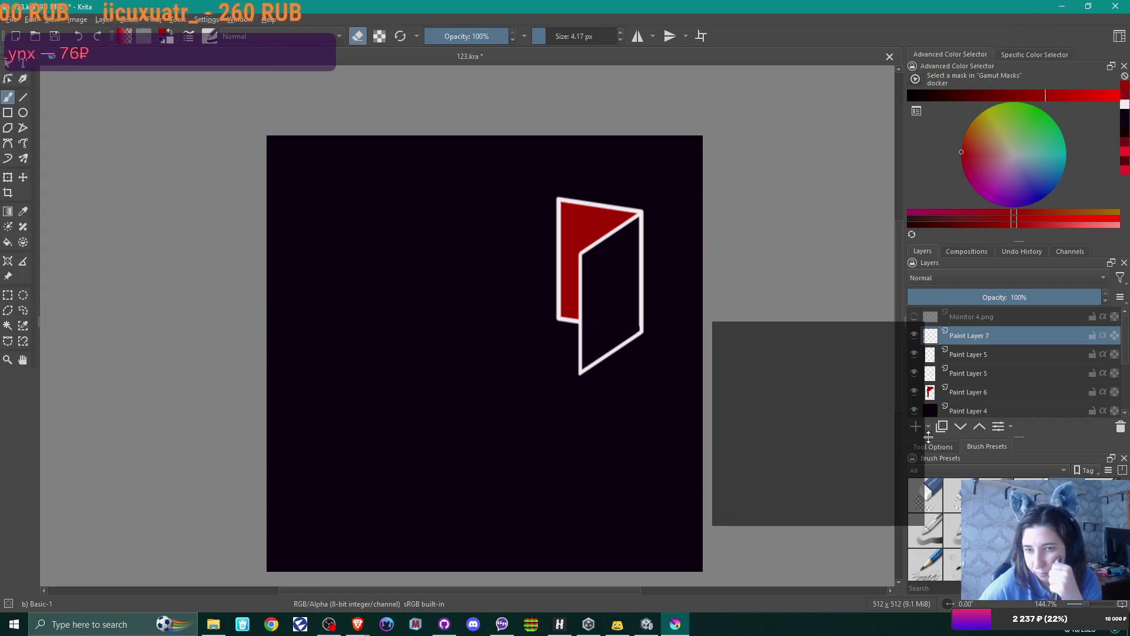
scroll(934, 530, "down", 3)
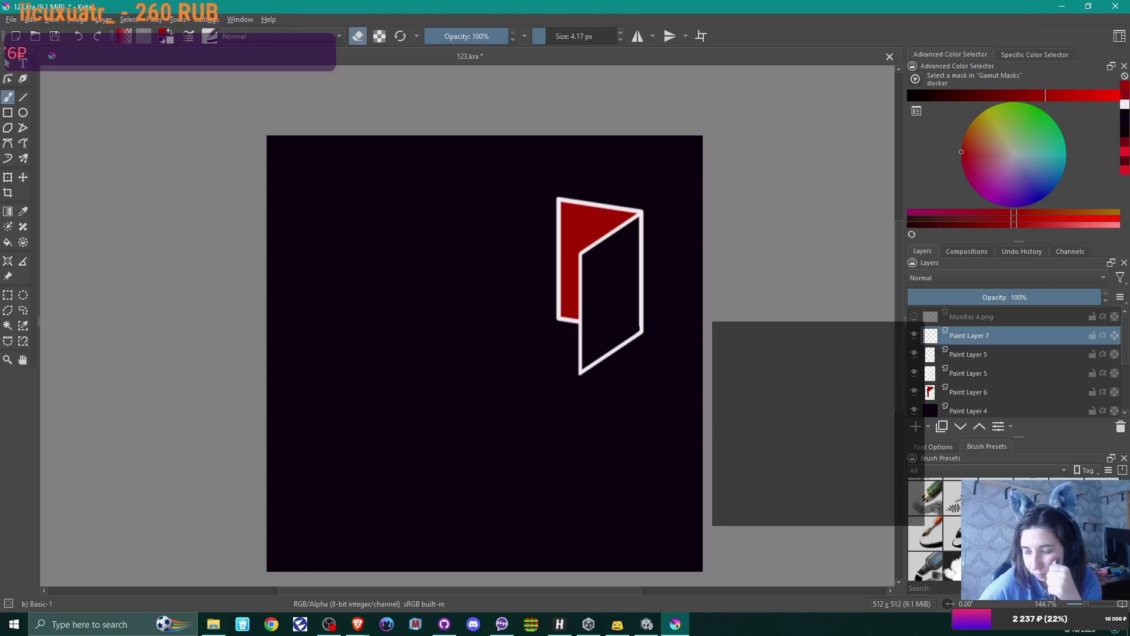
scroll(935, 530, "down", 3)
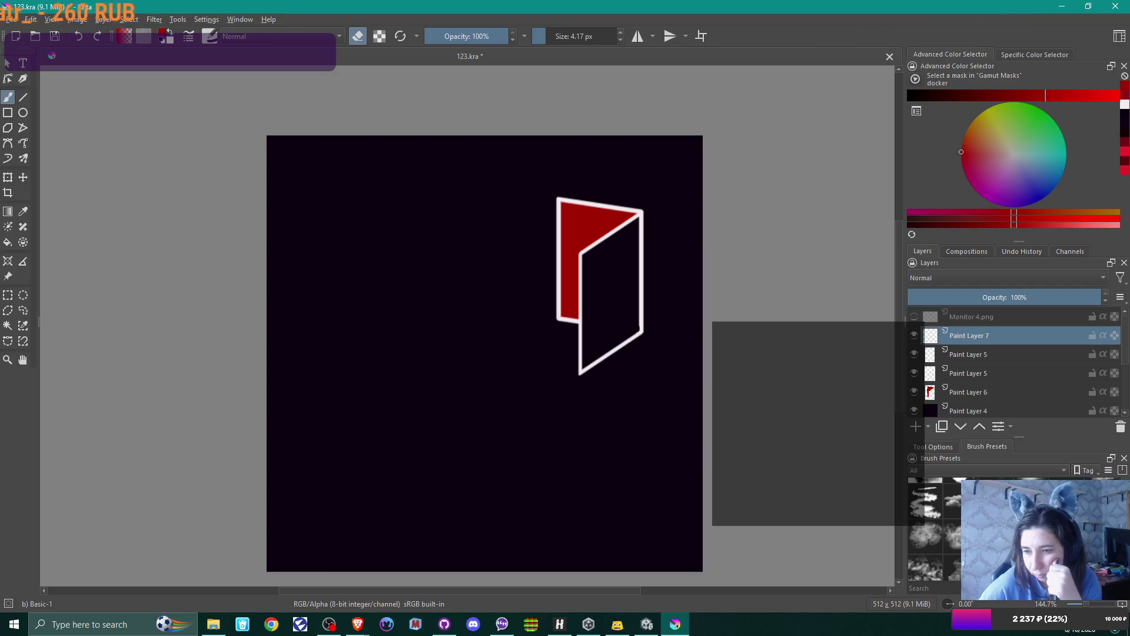
- Undo trial small Details Beam strokes, then smudge red haze left of the door with 250 px Cloud SmokeSmudgy
scroll(934, 530, "down", 3)
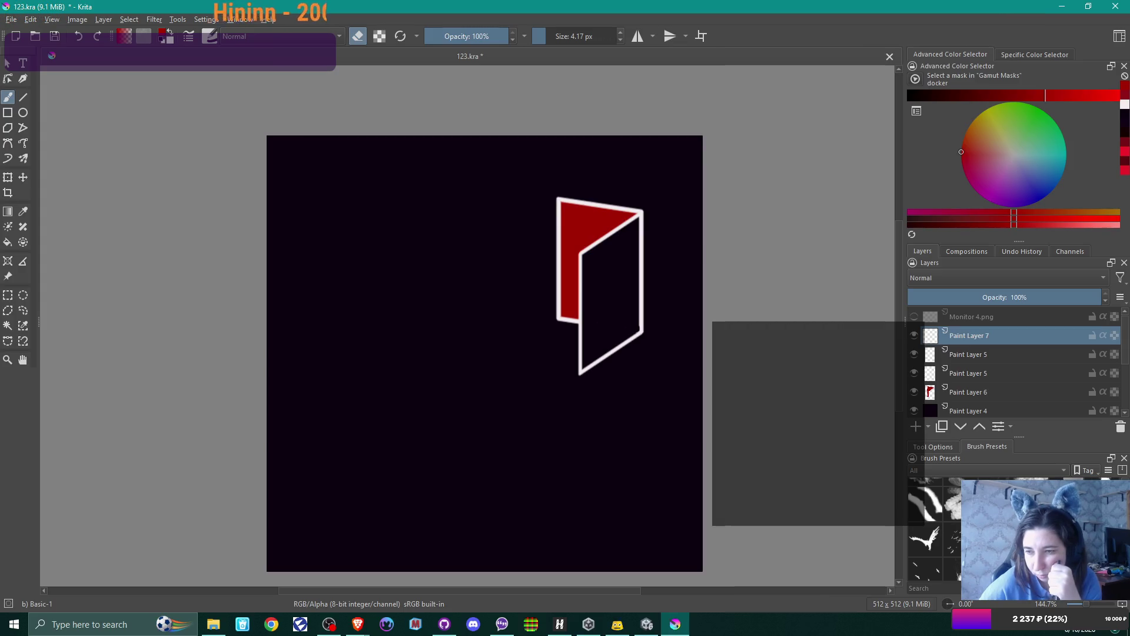
left_click(935, 538)
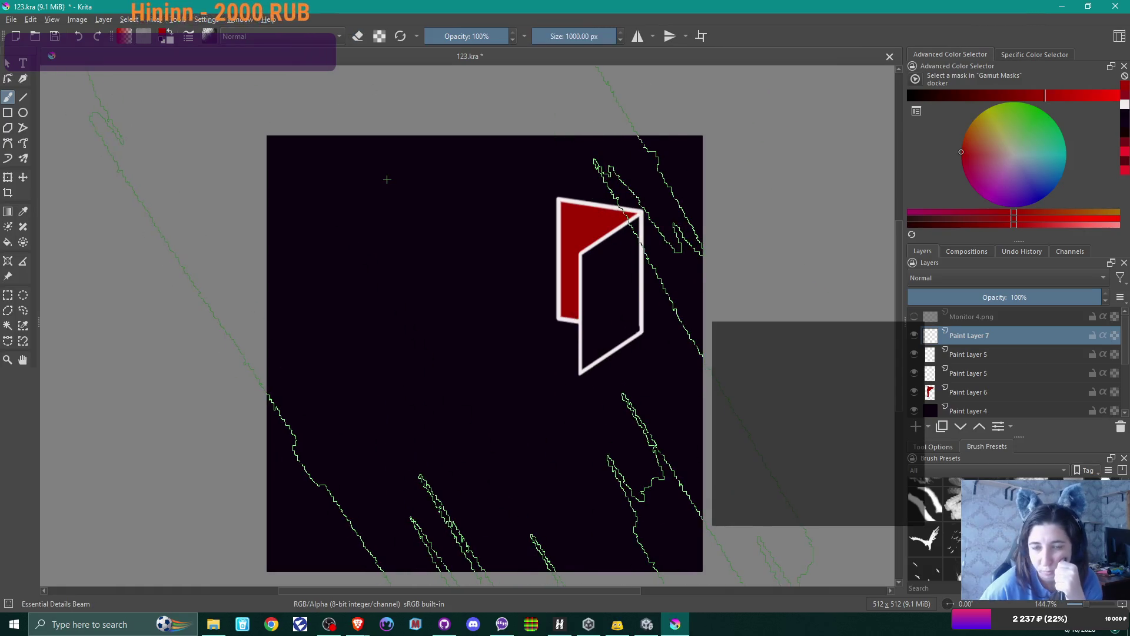
left_click(559, 36)
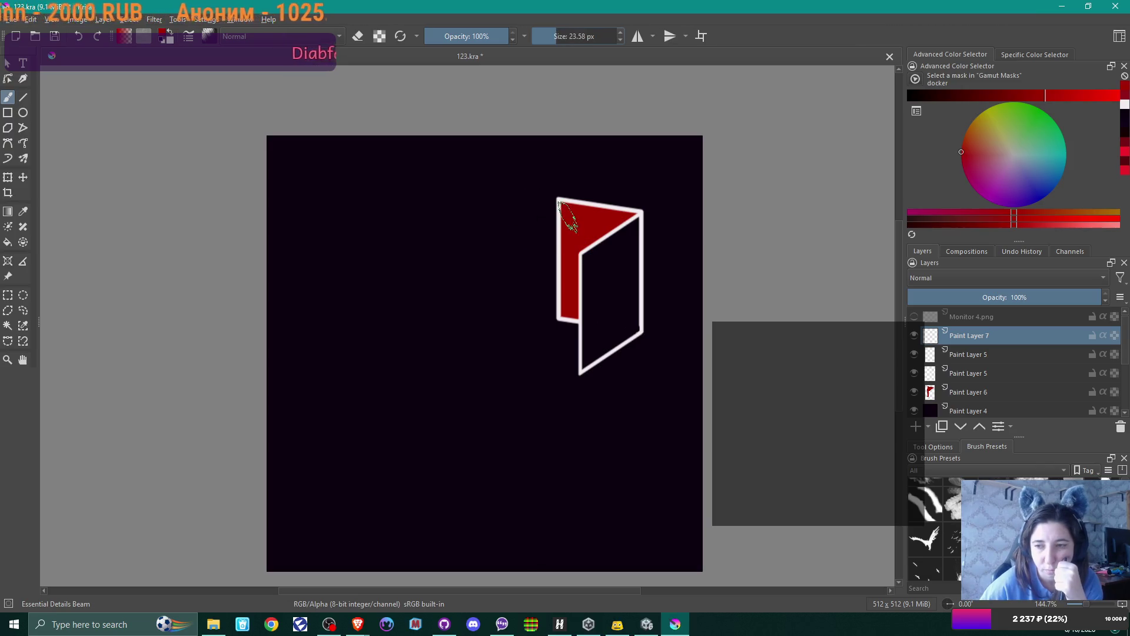
left_click_drag(556, 219, 457, 231)
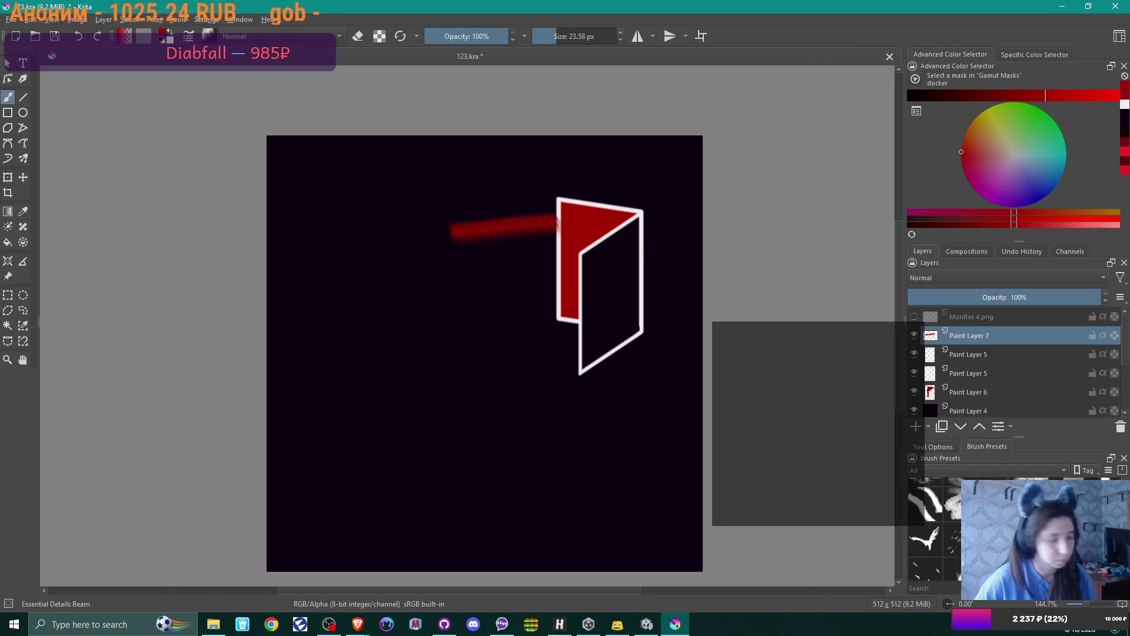
key("ctrl+z")
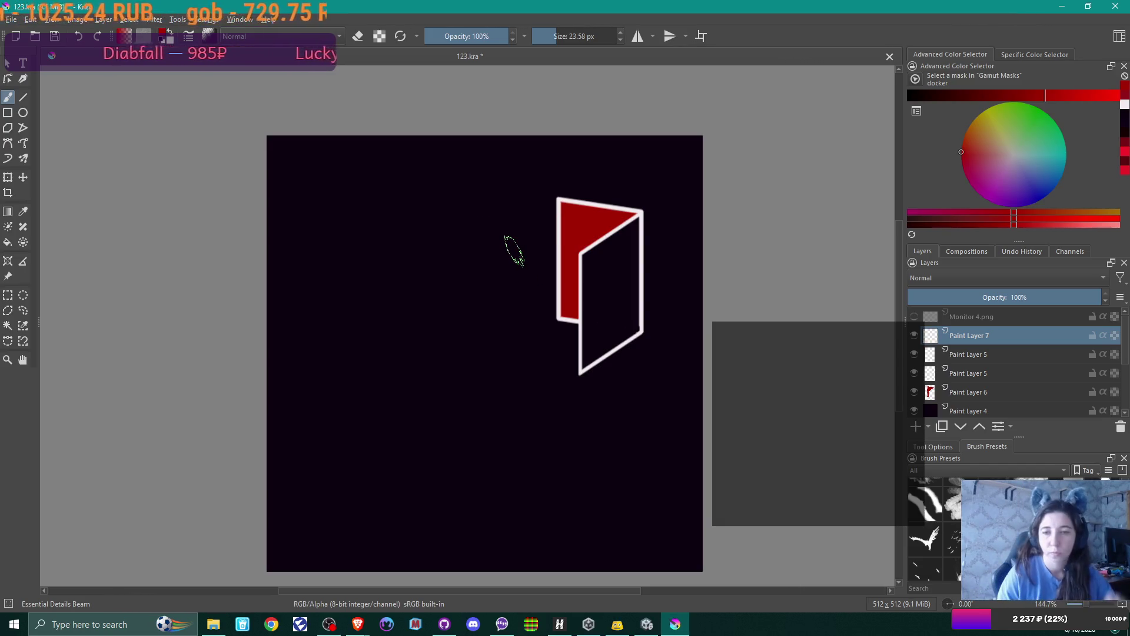
left_click_drag(467, 207, 562, 254)
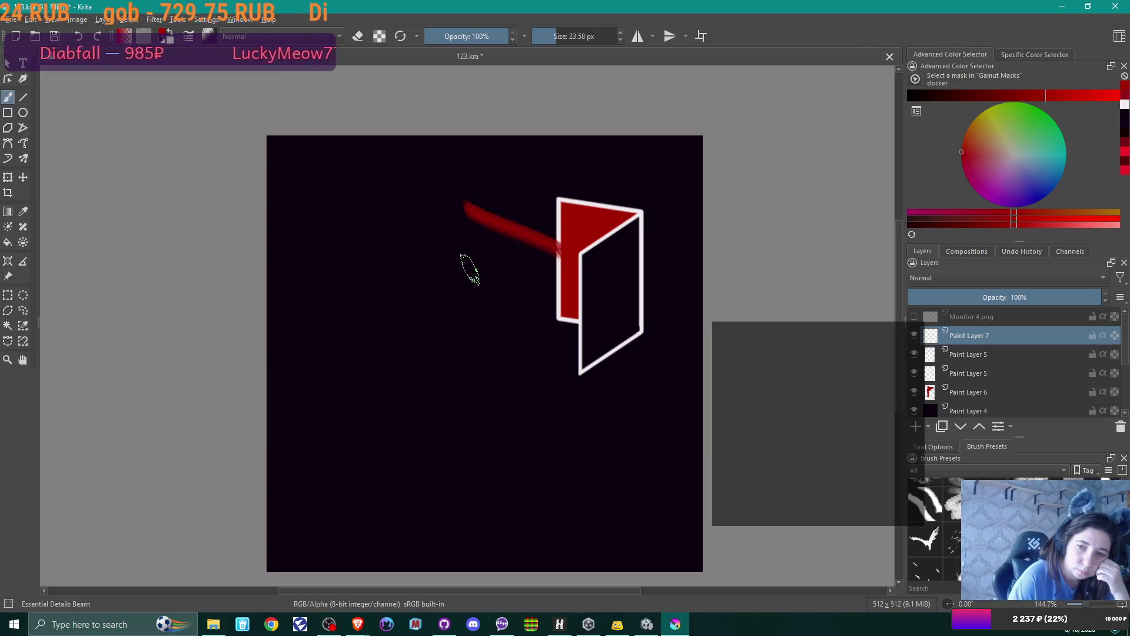
left_click_drag(470, 269, 558, 265)
key("ctrl+z")
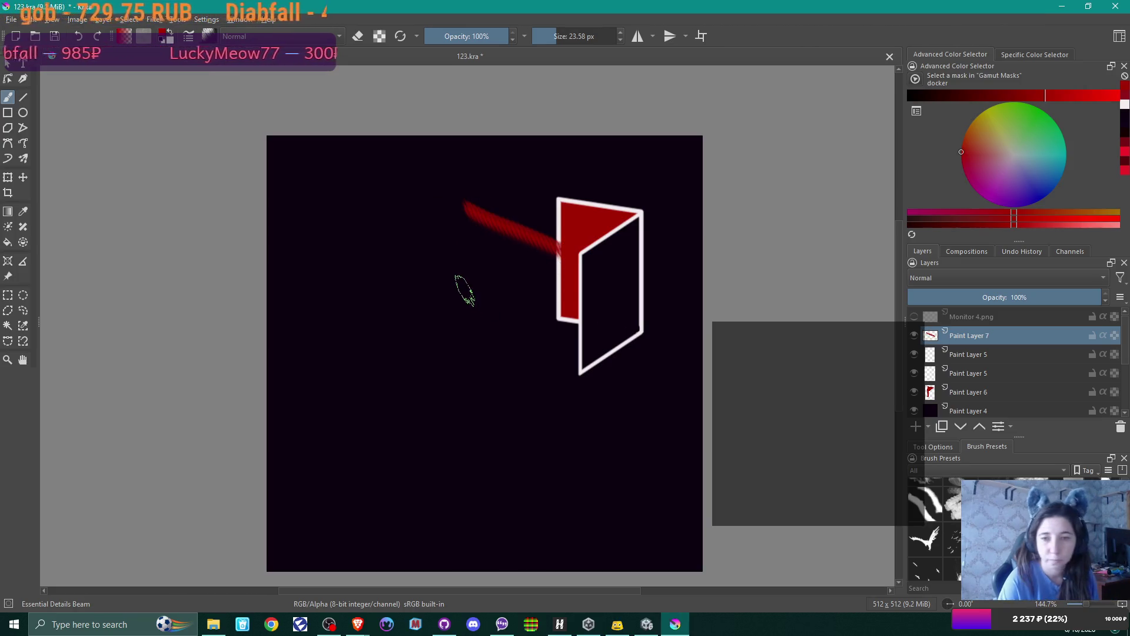
key("ctrl+z")
key("slash")
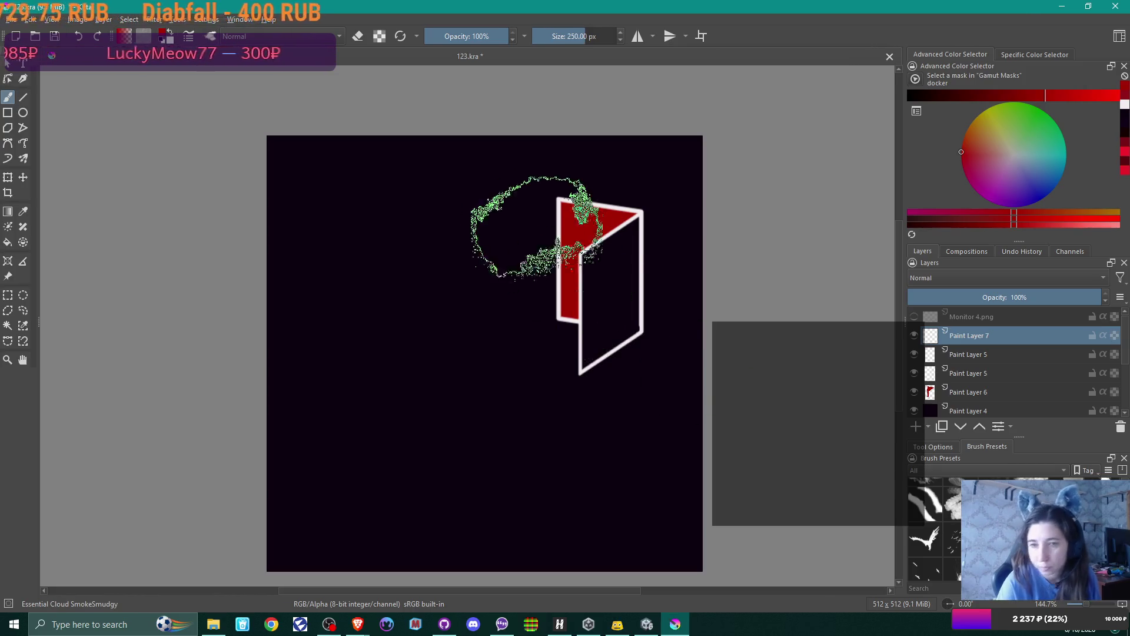
mouse_move(468, 217)
left_mouse_down()
mouse_move(542, 277)
mouse_move(459, 295)
mouse_move(480, 341)
mouse_move(522, 308)
mouse_move(504, 290)
mouse_move(535, 320)
mouse_move(472, 205)
mouse_move(492, 197)
mouse_move(479, 221)
mouse_move(526, 216)
mouse_move(568, 252)
mouse_move(573, 303)
mouse_move(545, 275)
mouse_move(558, 281)
mouse_move(475, 247)
mouse_move(512, 272)
mouse_move(447, 273)
mouse_move(511, 269)
mouse_move(460, 243)
mouse_move(530, 214)
mouse_move(441, 242)
mouse_move(518, 265)
mouse_move(492, 328)
mouse_move(567, 253)
left_mouse_up()
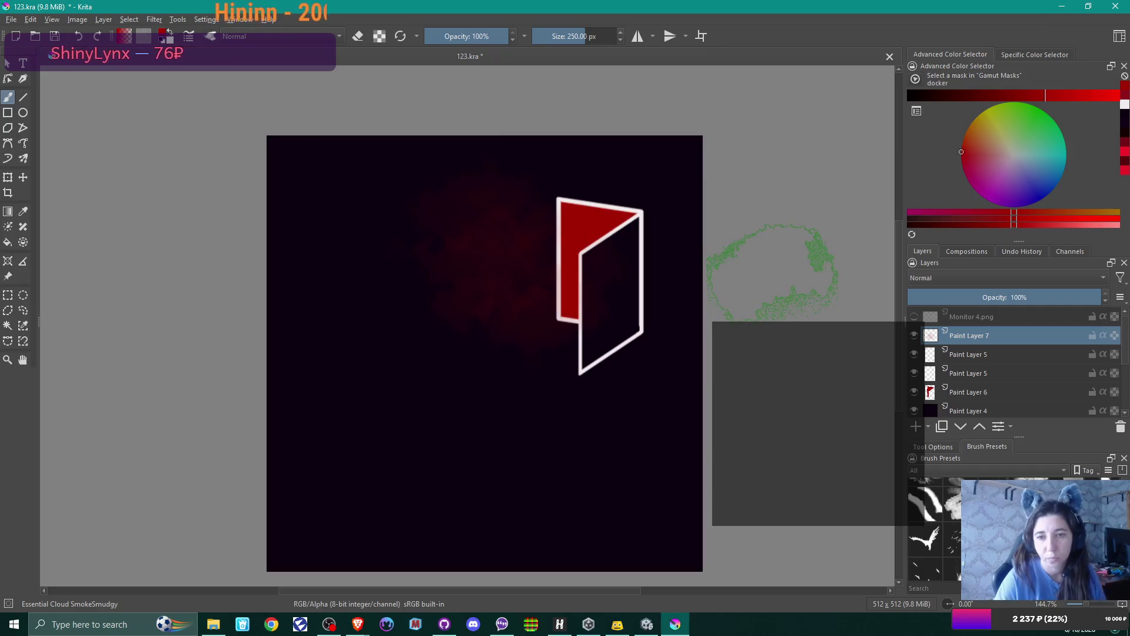
- Set Paint Layer 7's opacity to 60% to fade the red haze
left_click(1025, 297)
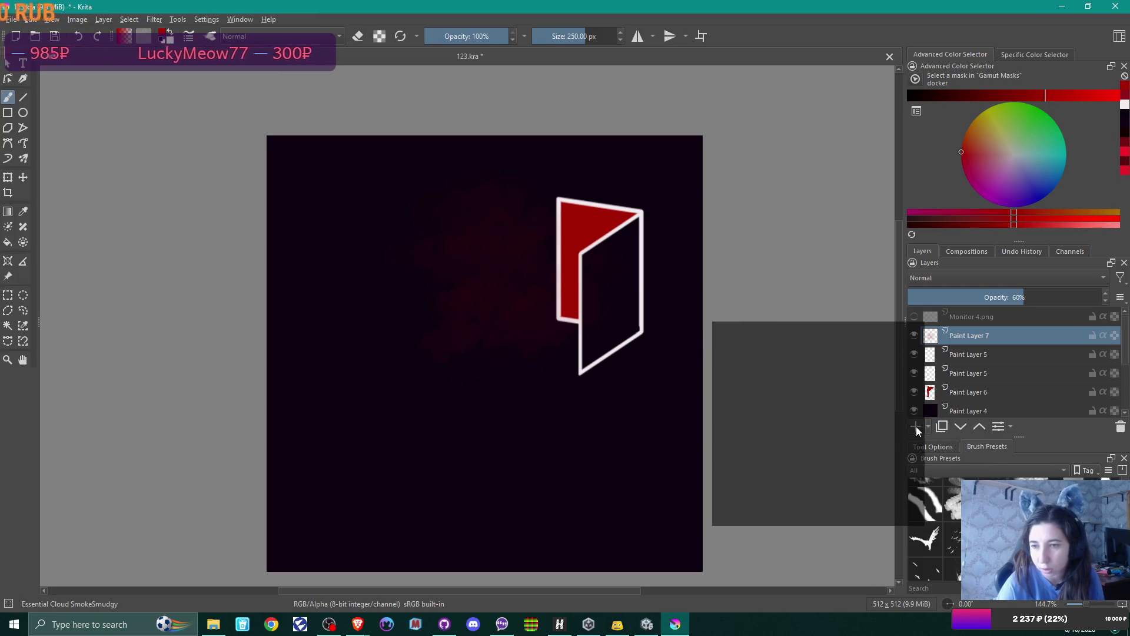
scroll(935, 530, "up", 5)
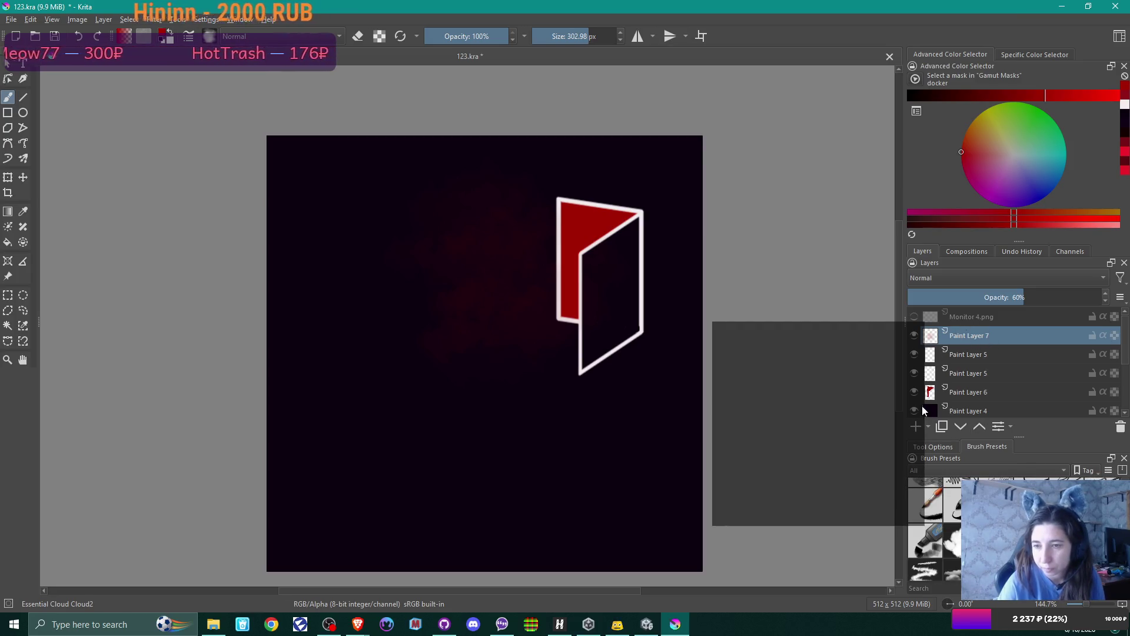
- Add Paint Layer 8, hide Paint Layer 7, and try then undo larger dark-red glow strokes
left_click(916, 425)
left_click(914, 355)
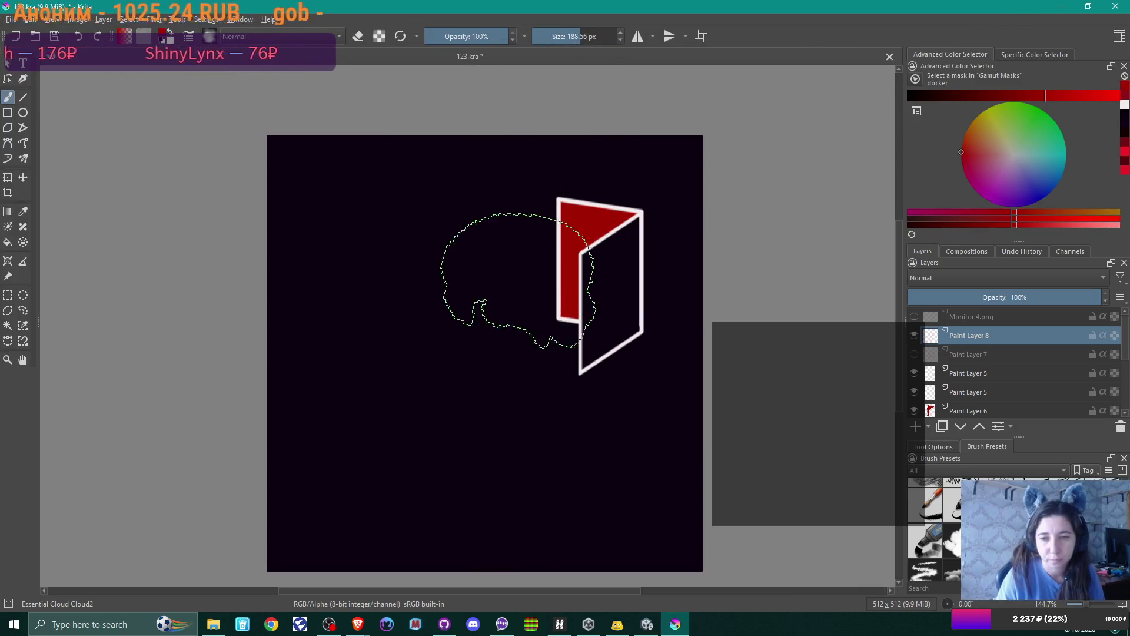
mouse_move(466, 215)
left_mouse_down()
mouse_move(530, 282)
mouse_move(505, 245)
mouse_move(475, 316)
mouse_move(570, 271)
left_mouse_up()
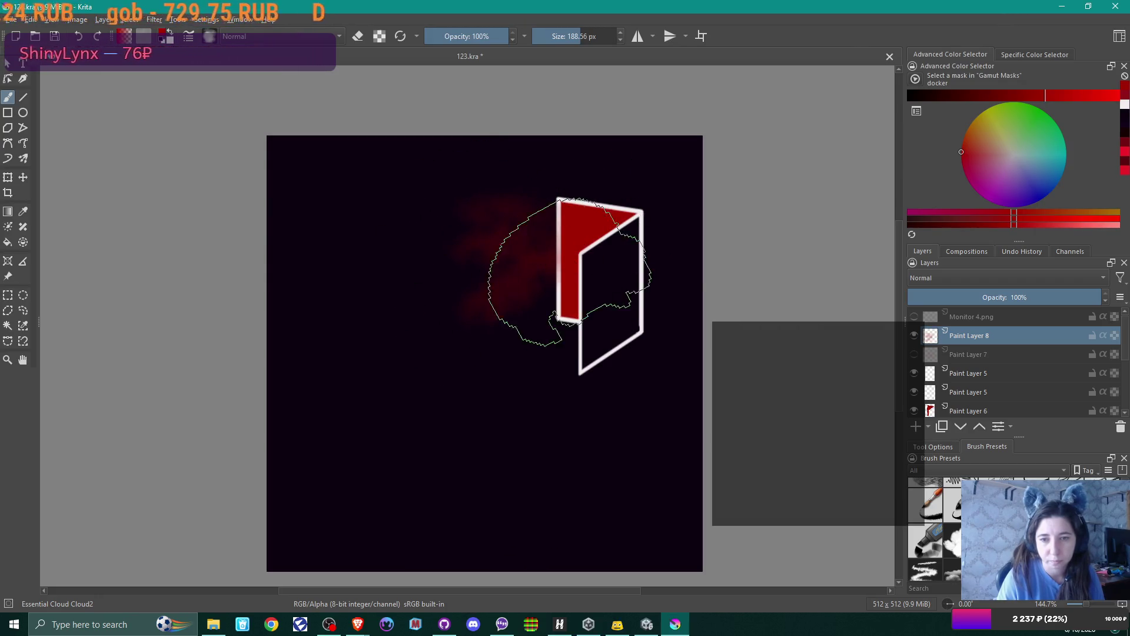
key("ctrl+z")
key("ctrl+z")
key("ctrl+z")
left_click_drag(574, 36, 606, 38)
left_click(571, 235)
mouse_move(574, 253)
left_mouse_down()
mouse_move(492, 277)
mouse_move(606, 290)
left_mouse_up()
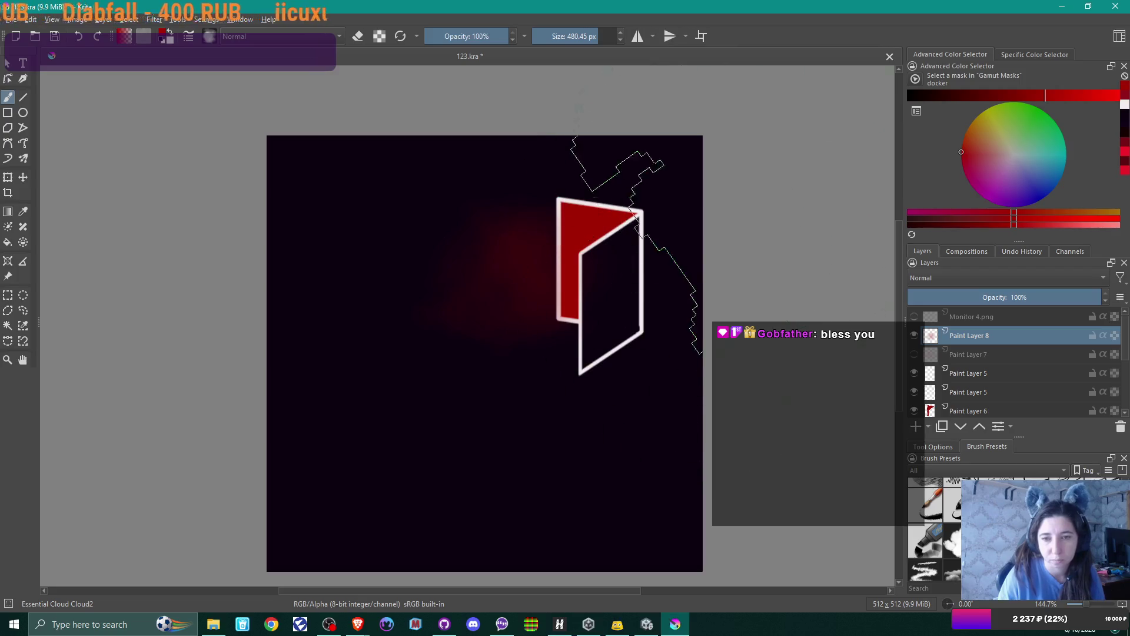
key("ctrl+z")
key("ctrl+z")
key("ctrl+z")
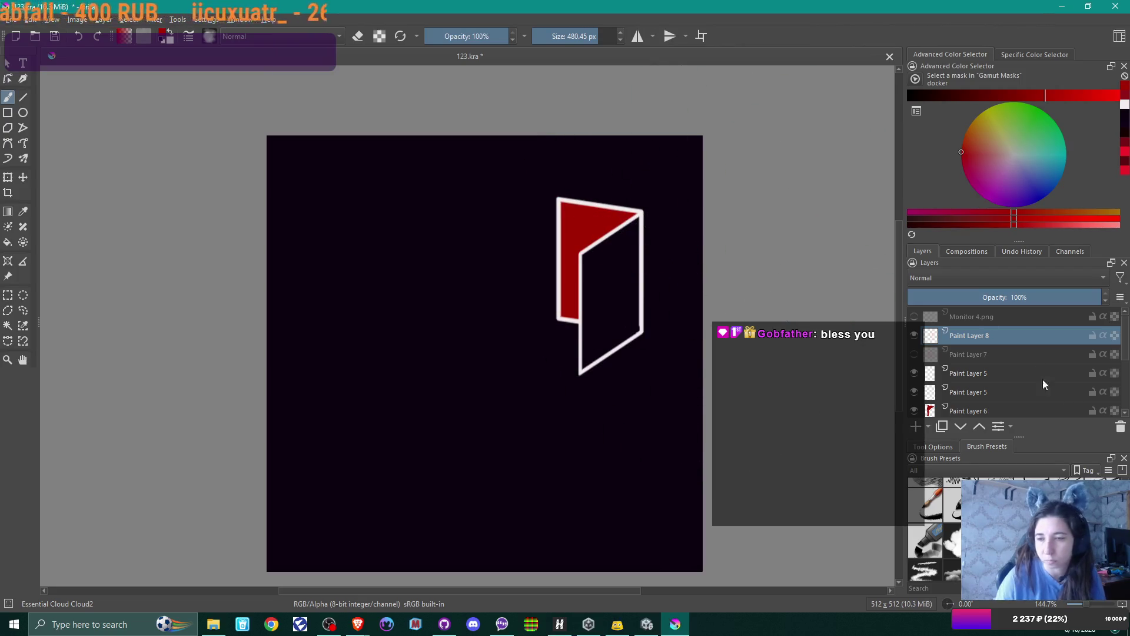
- Show and select Paint Layer 7, clear the selection, and switch to the Cloud4 brush
left_click(913, 354)
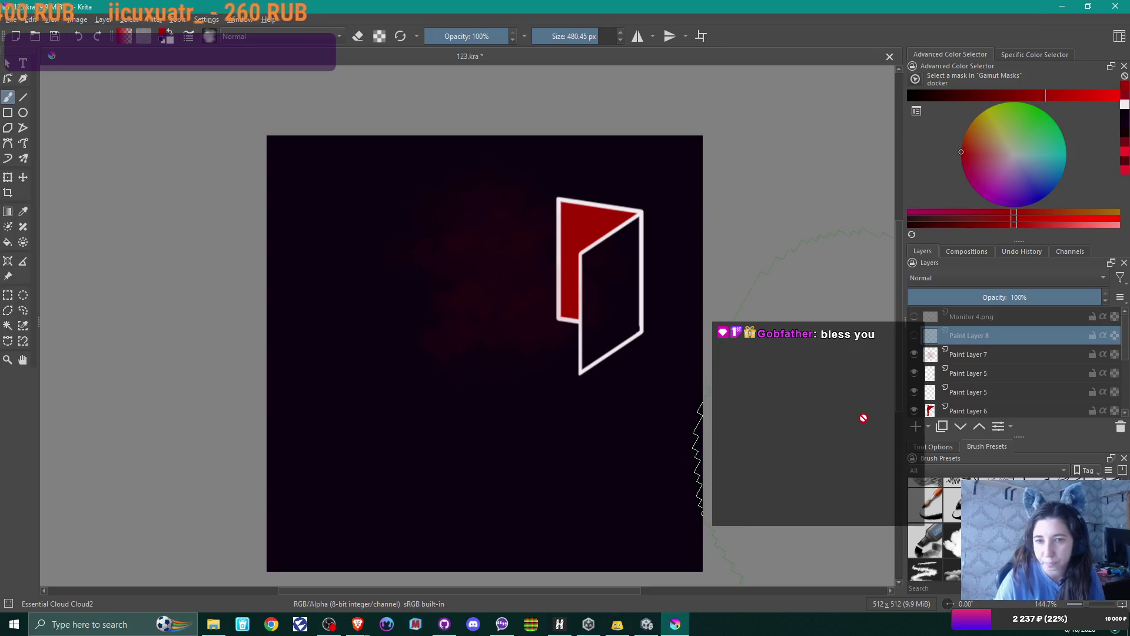
left_click(976, 355)
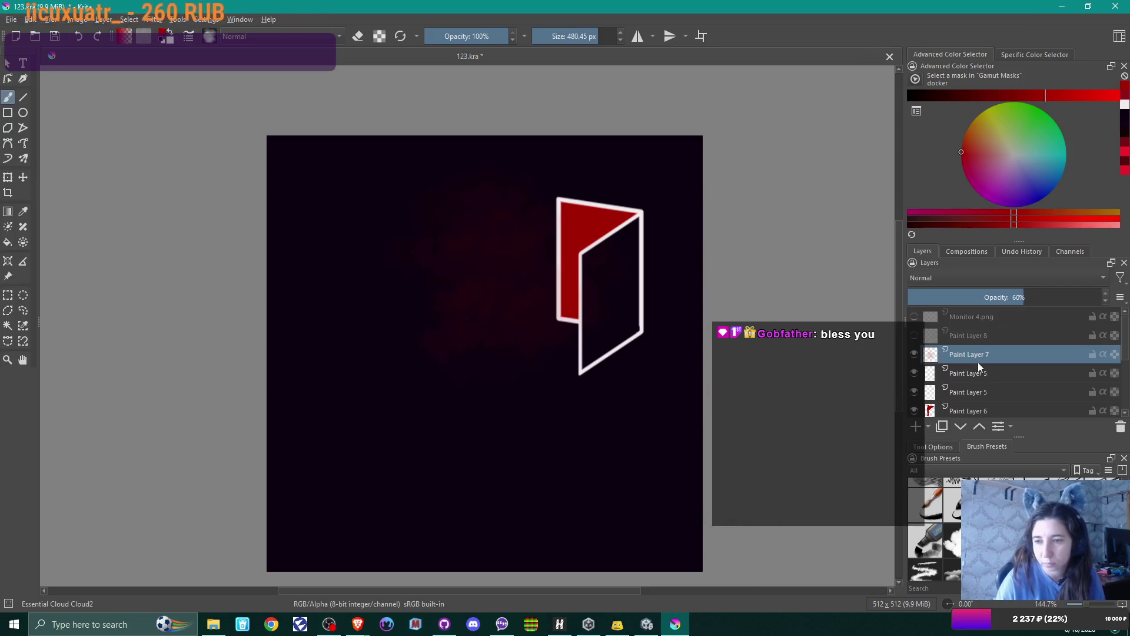
key("ctrl+shift+a")
key("/")
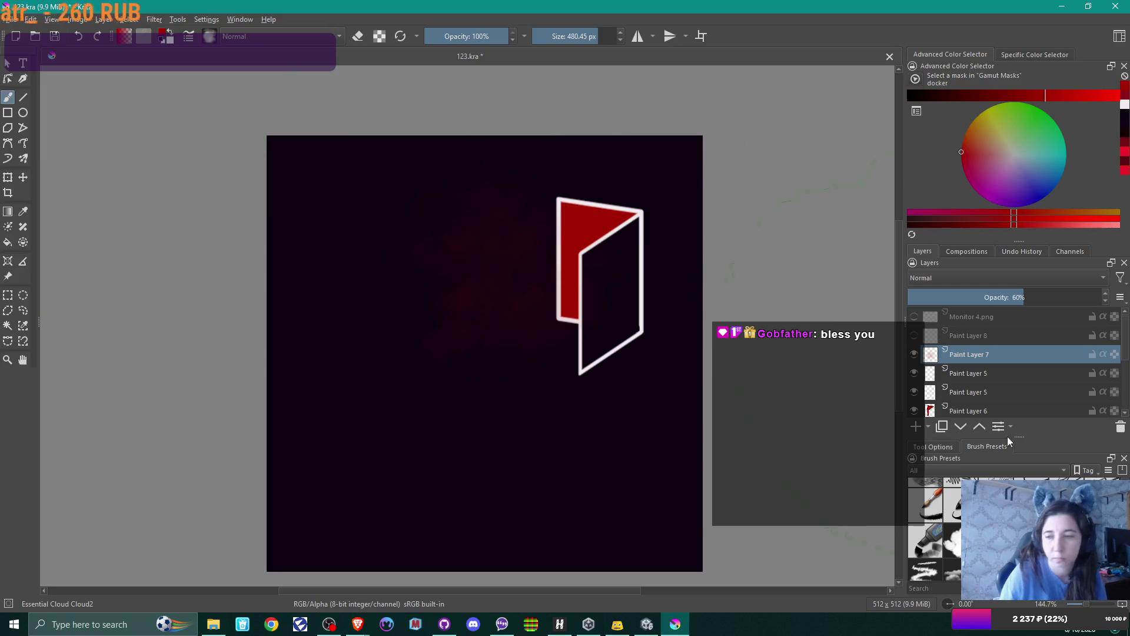
scroll(935, 530, "up", 5)
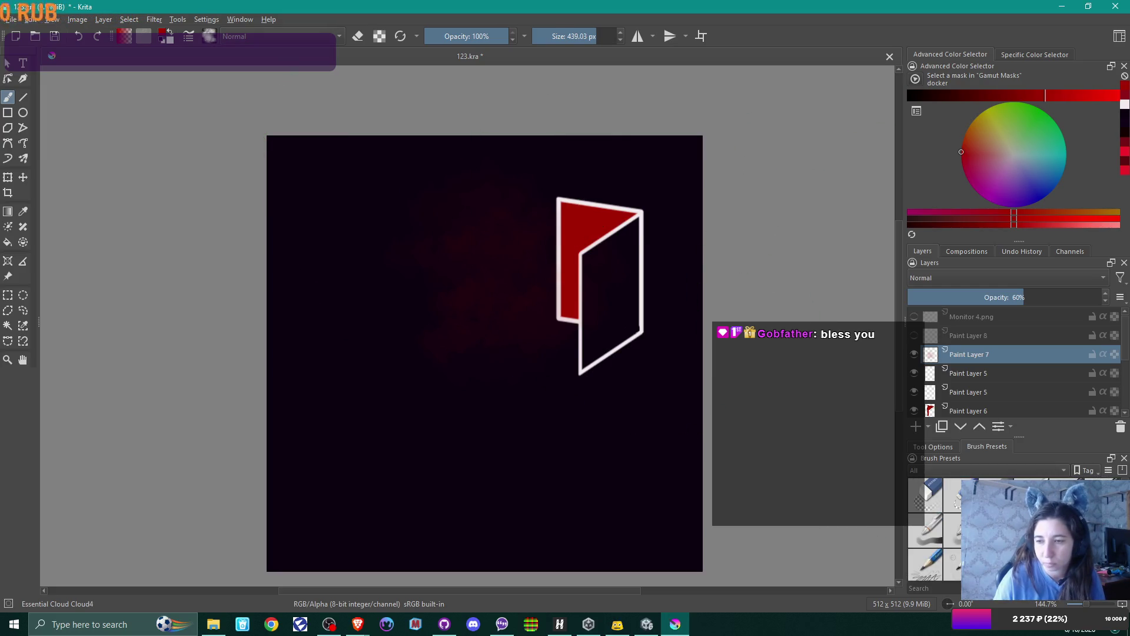
key("e")
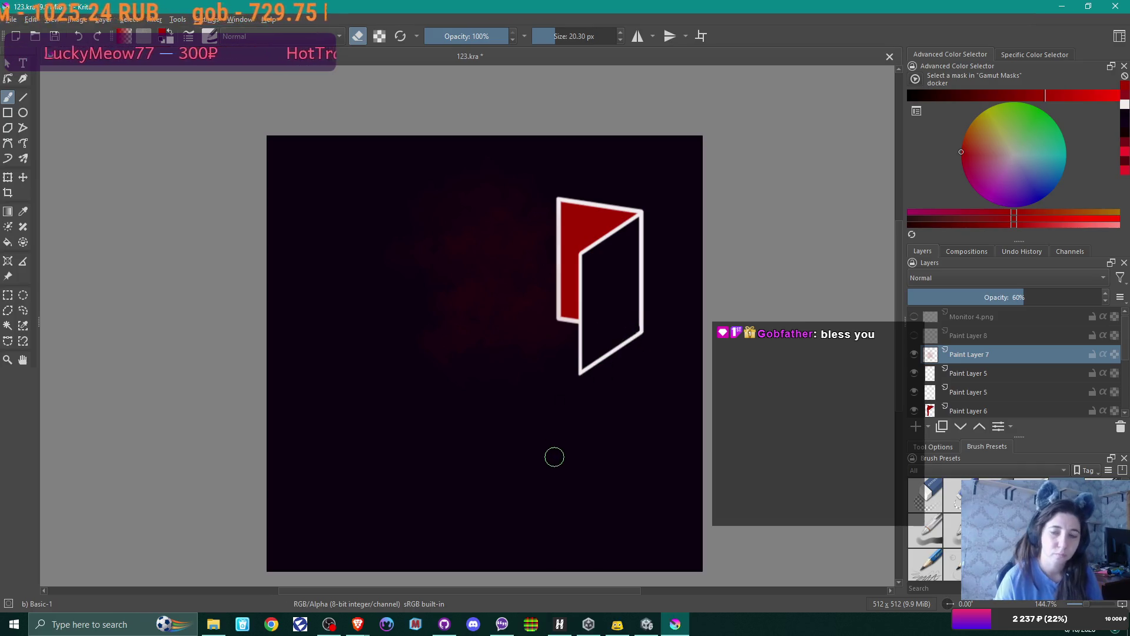
- Erase parts of the red glow with the Airbrush Soft preset, ending at about 35.51 px
key("slash")
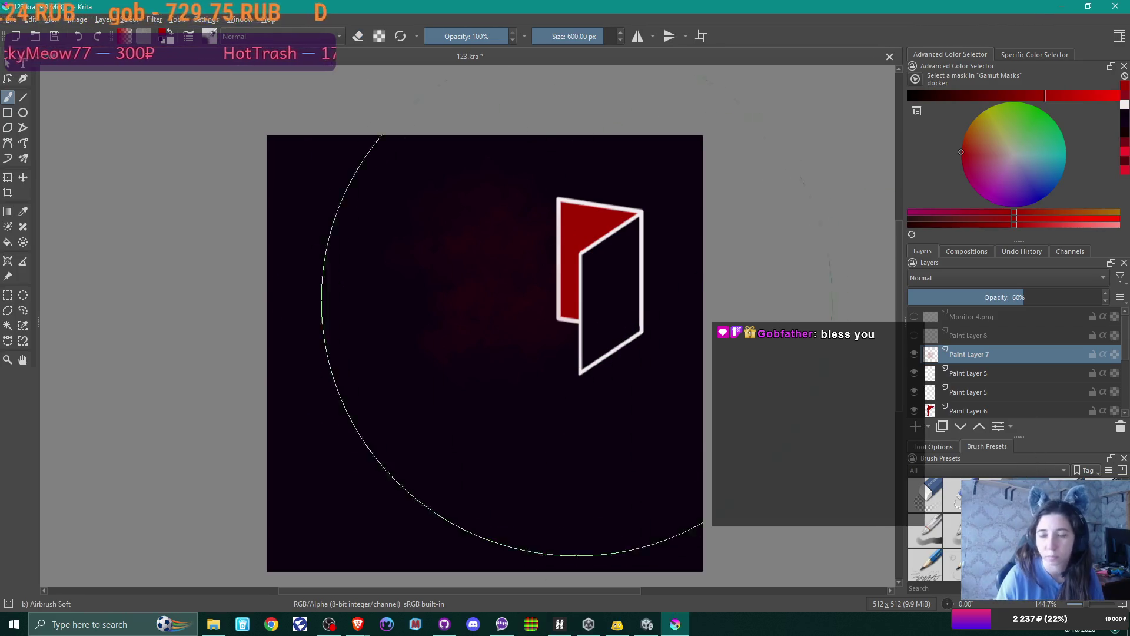
left_click(571, 40)
key("bracketright")
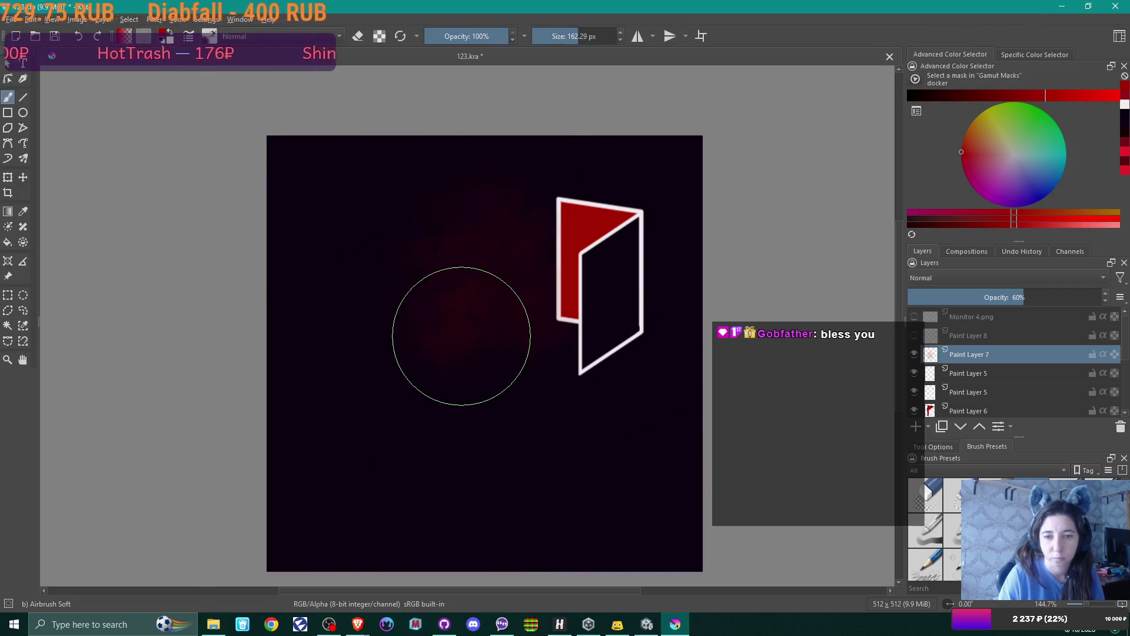
left_click(358, 36)
mouse_move(463, 317)
left_mouse_down()
mouse_move(474, 264)
mouse_move(454, 315)
mouse_move(513, 298)
mouse_move(527, 204)
mouse_move(453, 245)
mouse_move(422, 295)
mouse_move(467, 305)
mouse_move(459, 226)
mouse_move(517, 253)
left_mouse_up()
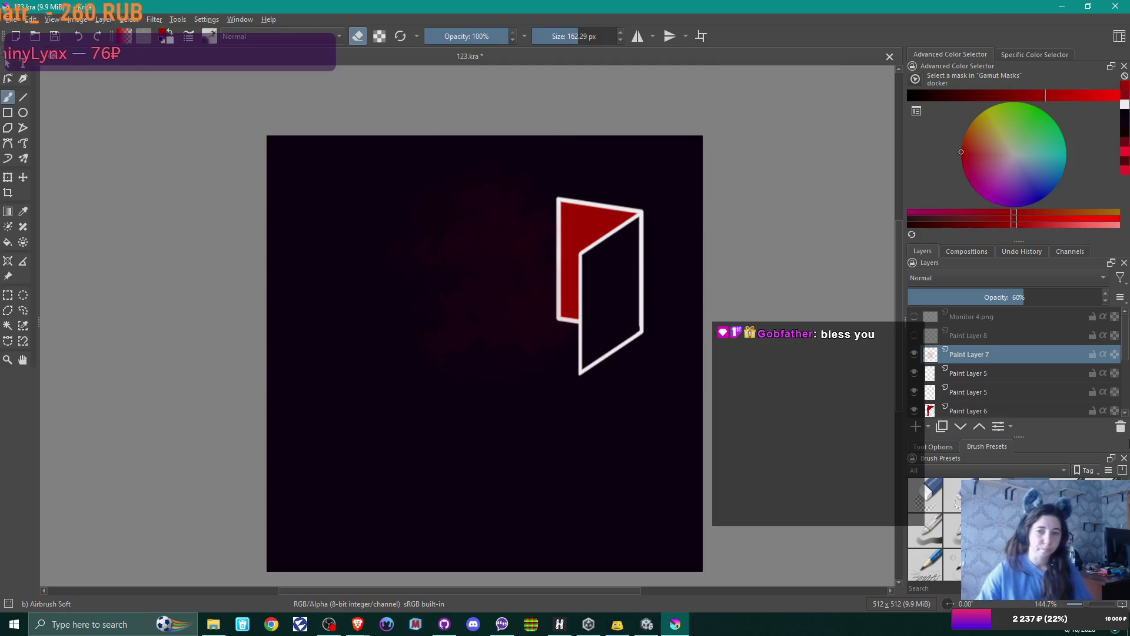
mouse_move(912, 486)
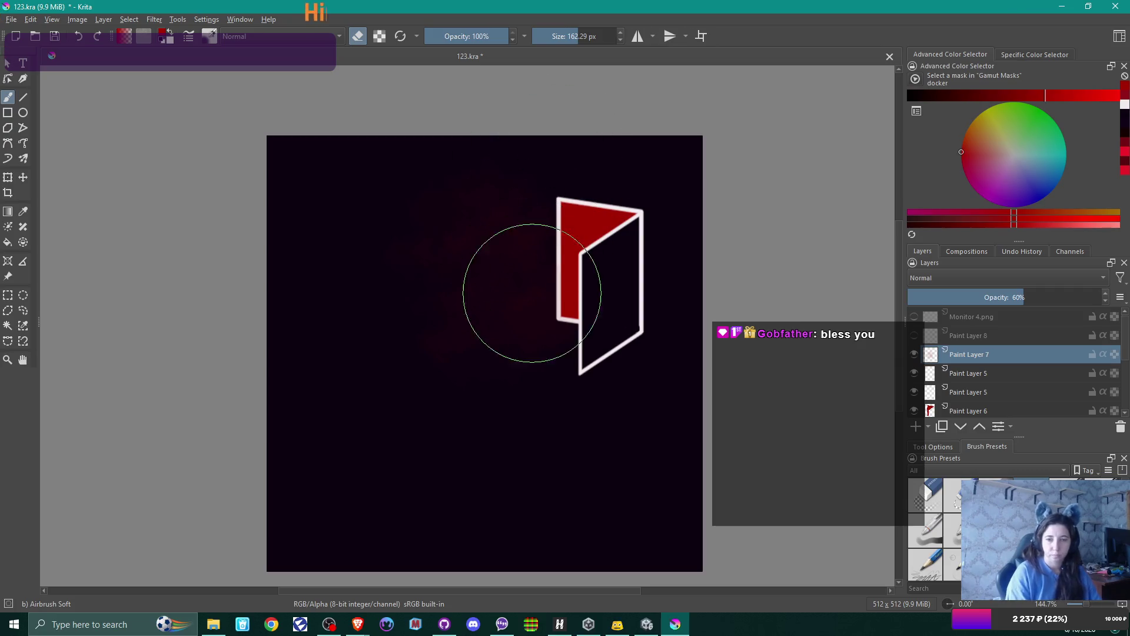
left_click_drag(581, 36, 560, 36)
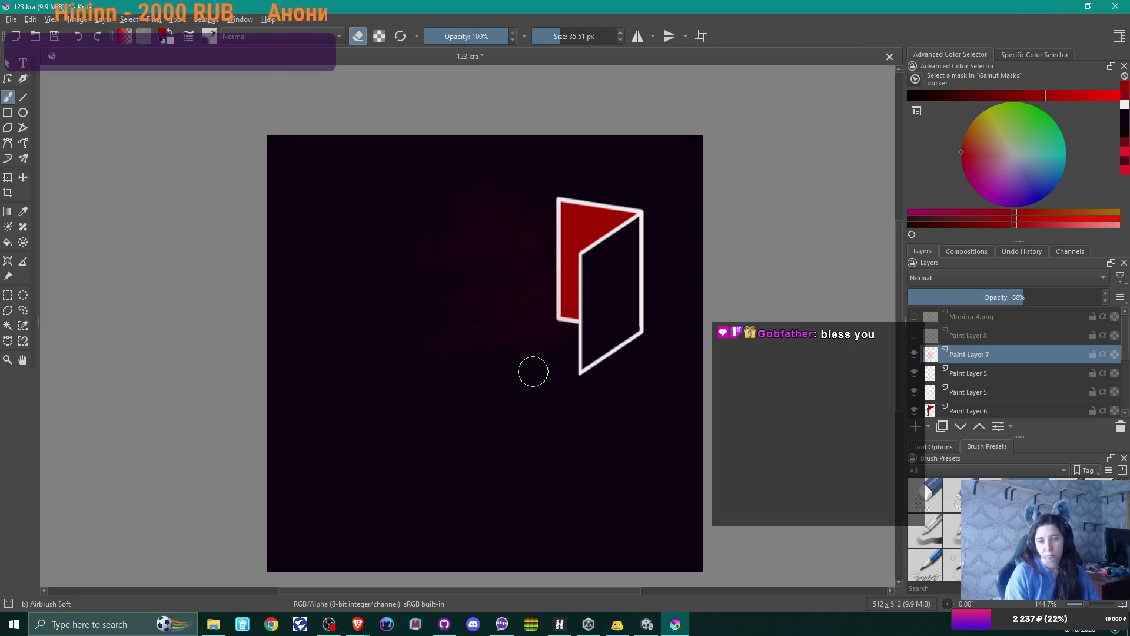
left_click(520, 368)
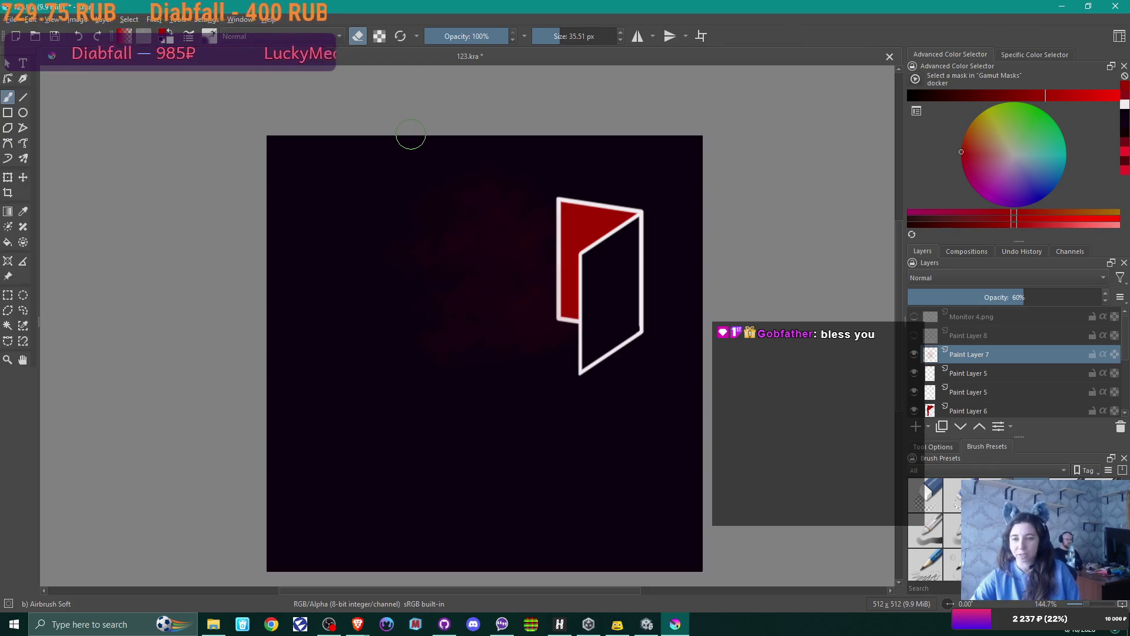
- Toggle Paint Layer 7's visibility, leaving its red glow hidden
left_click(914, 353)
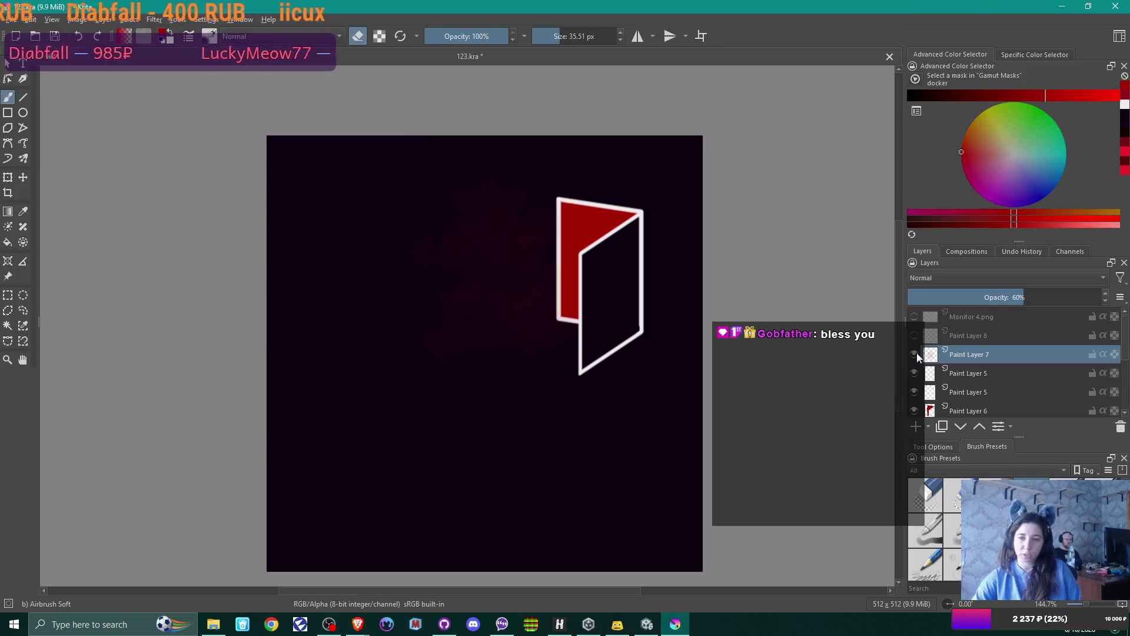
left_click(916, 352)
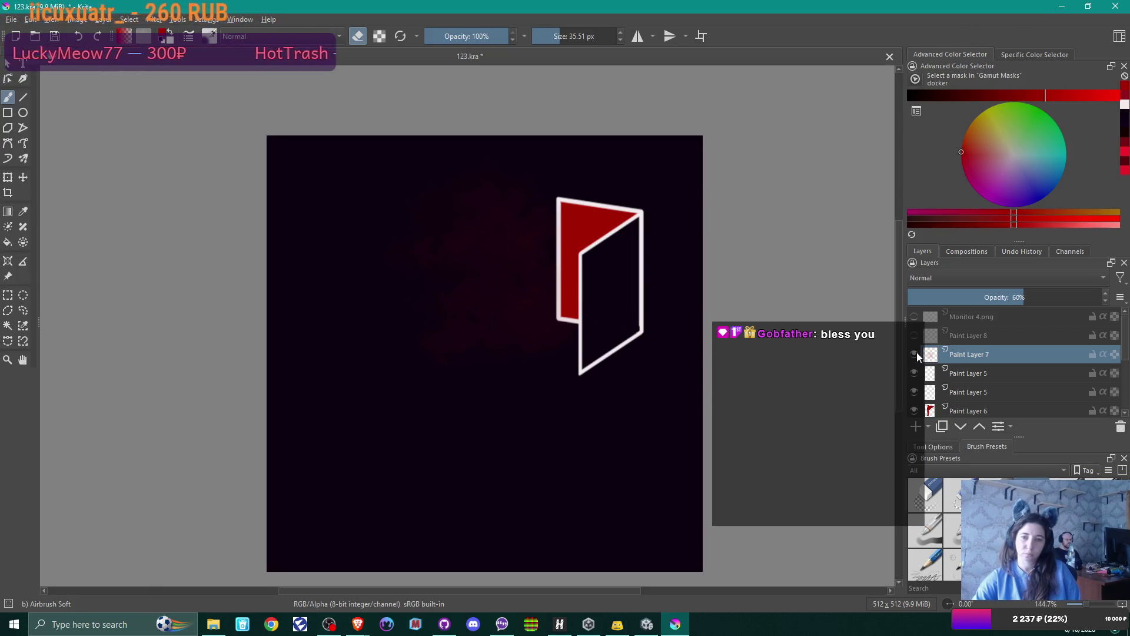
left_click(916, 352)
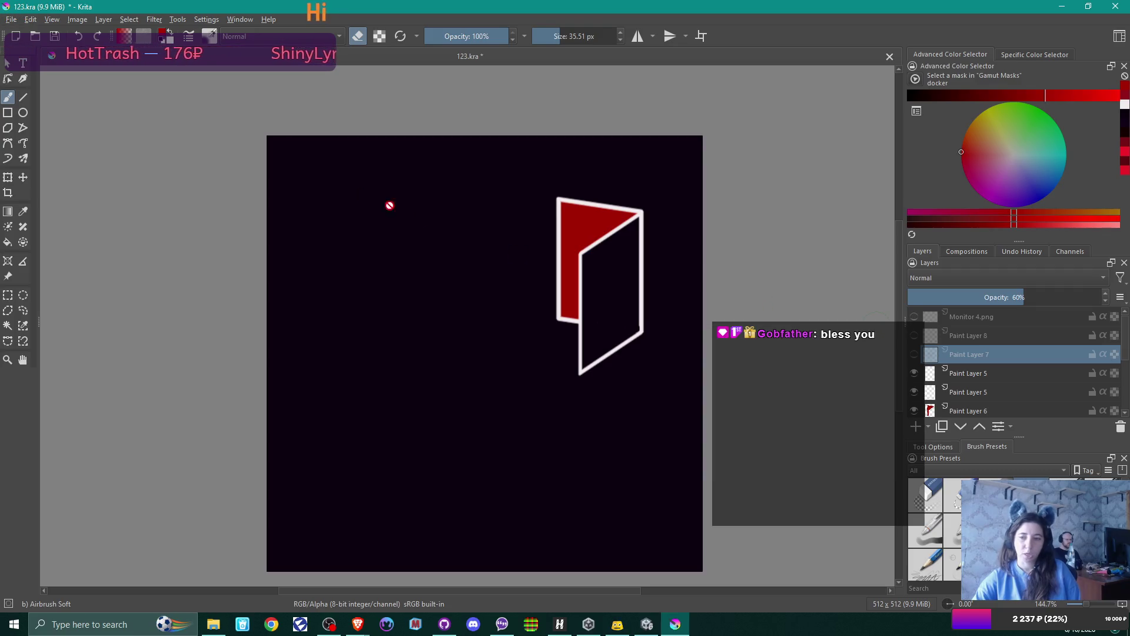
- Export the glow-free canvas as a PNG named 'desctop bg' with default PNG options
left_click(11, 19)
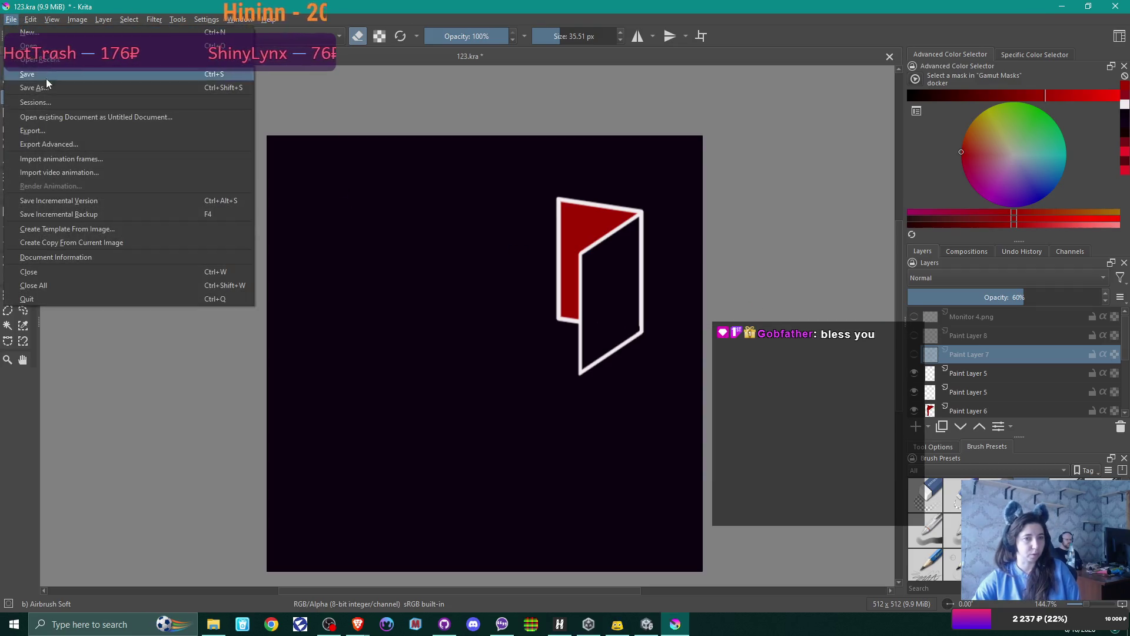
left_click(51, 129)
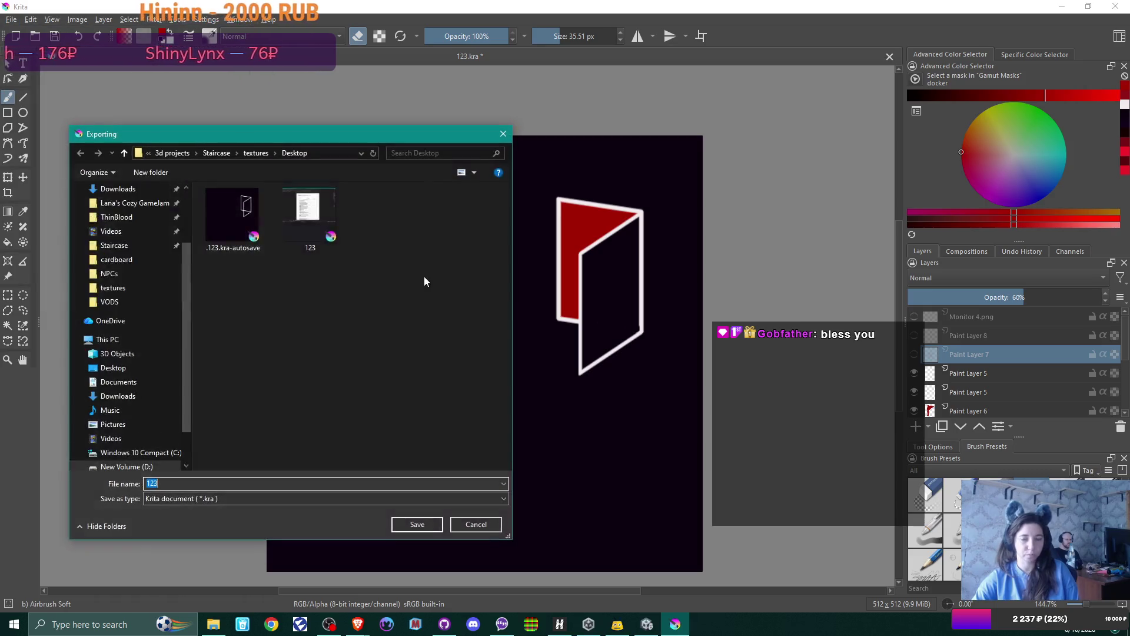
left_click(182, 494)
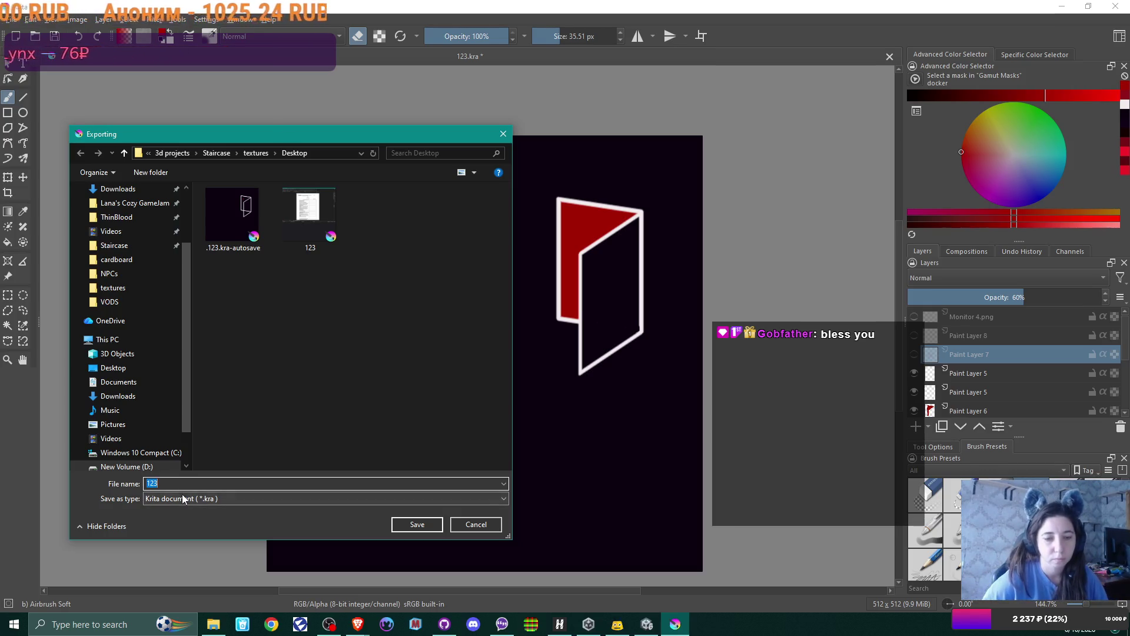
left_click(184, 371)
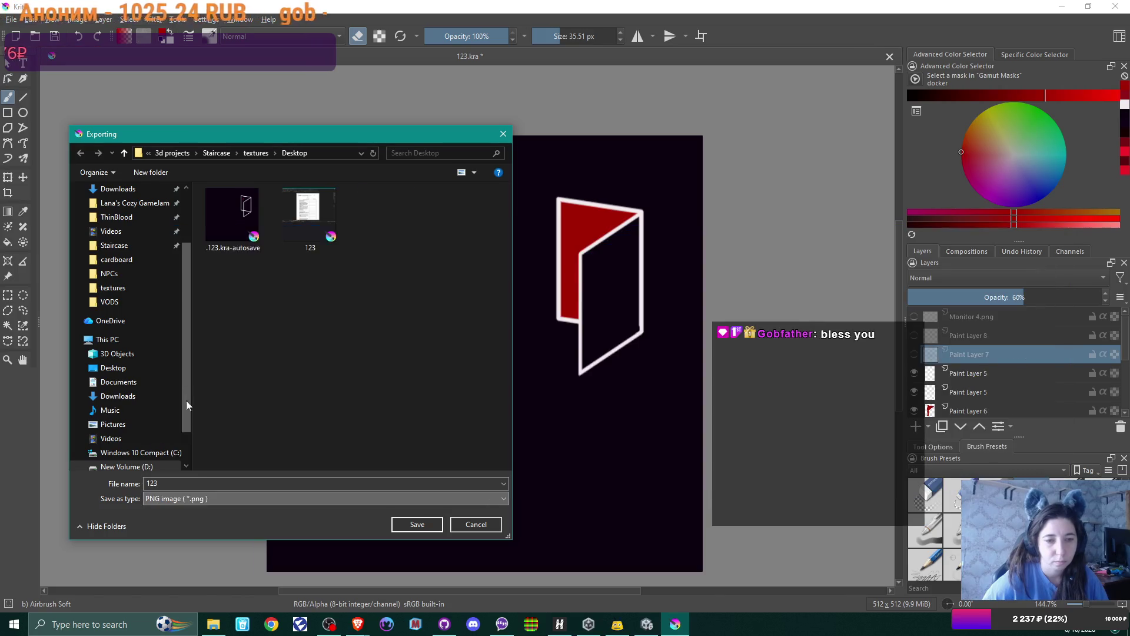
double_click(186, 478)
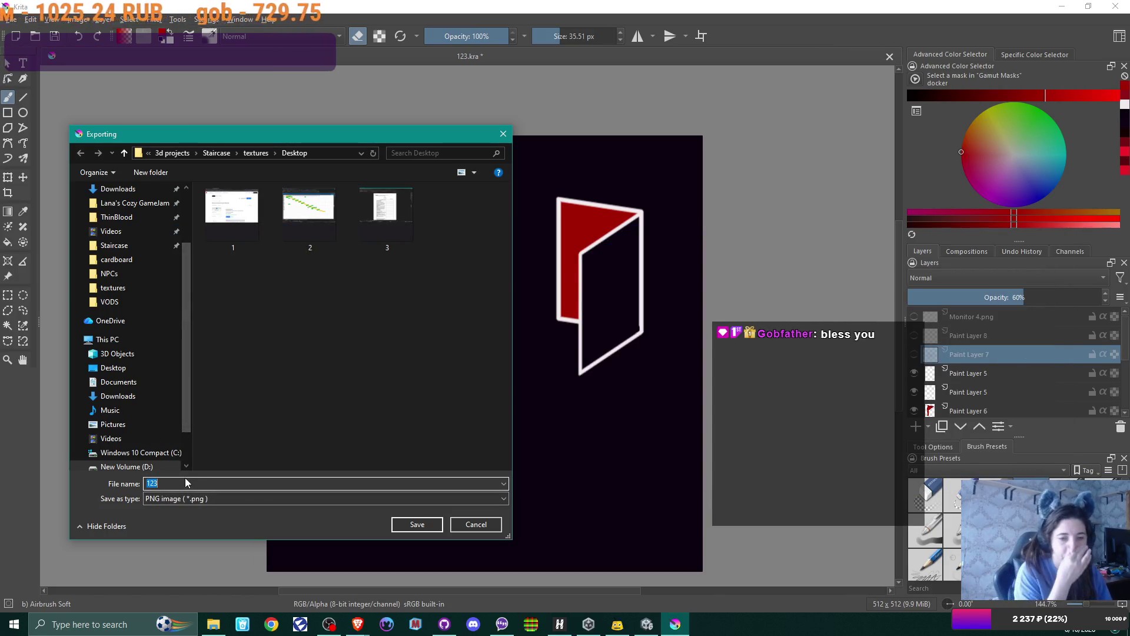
type("de")
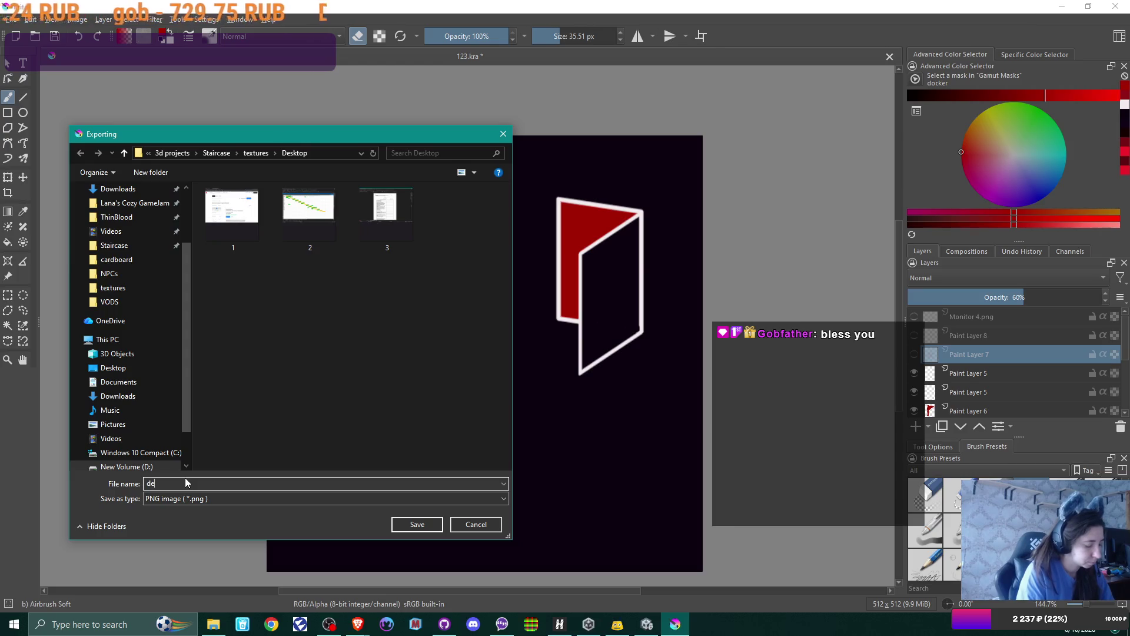
type("sctop bg")
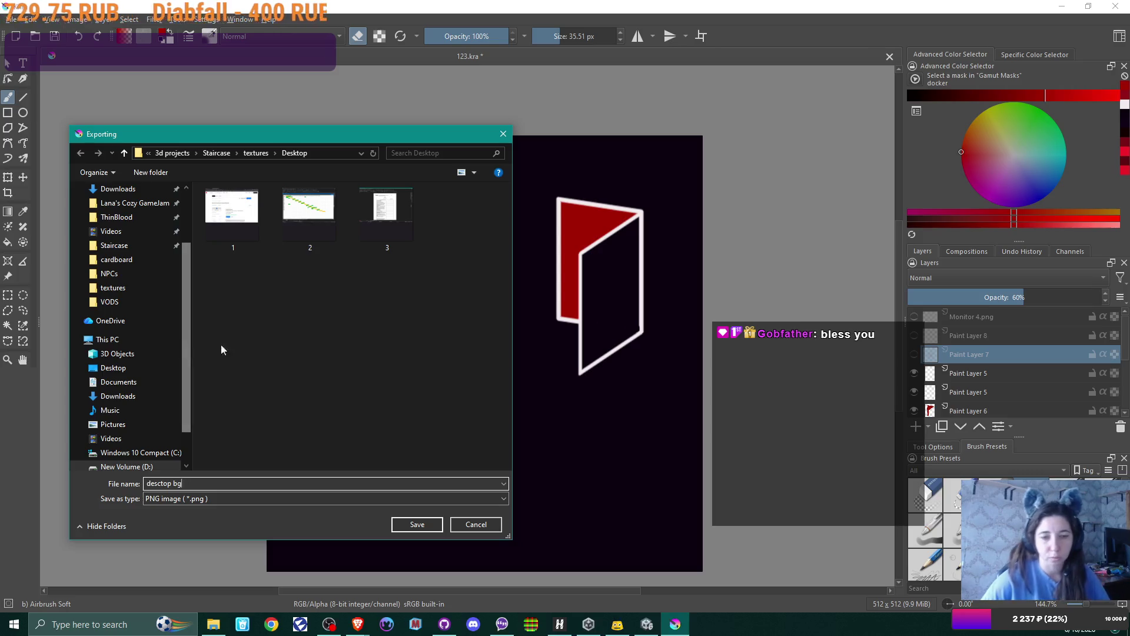
left_click(432, 528)
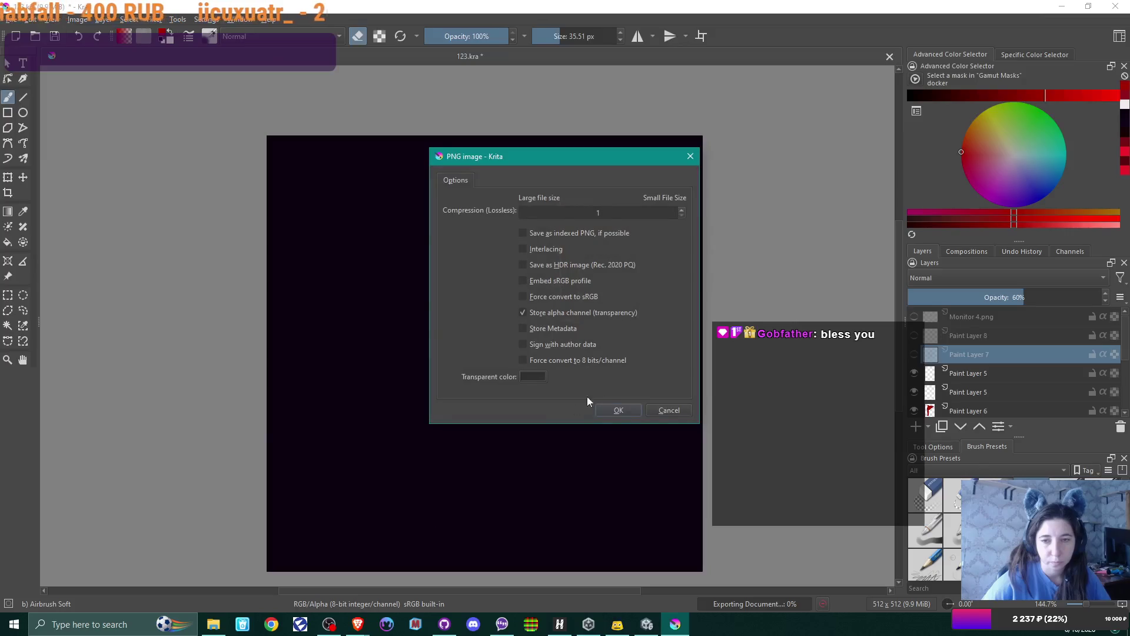
left_click(619, 411)
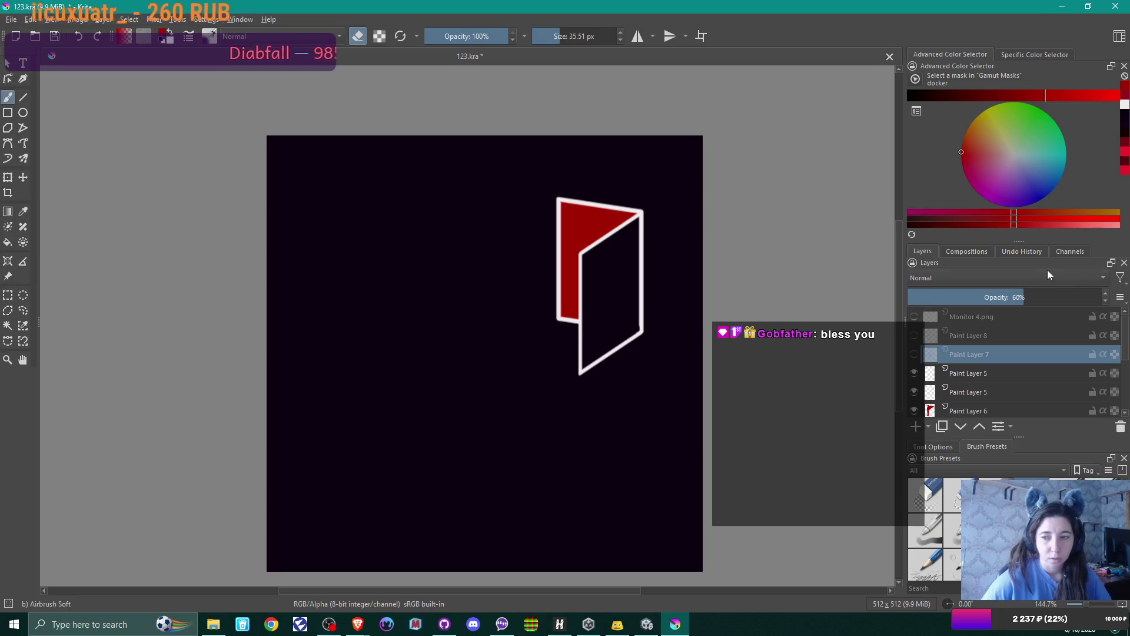
- Show Paint Layer 7's glow and export a second PNG named 'desctop bg mist'
left_click(914, 354)
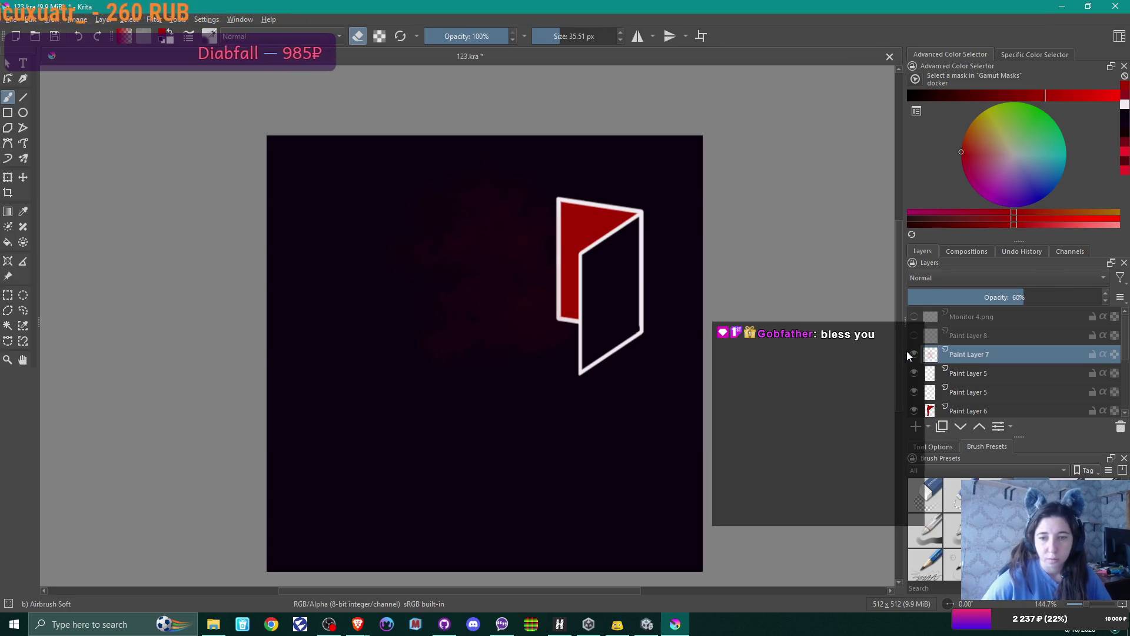
left_click(10, 19)
left_click(64, 128)
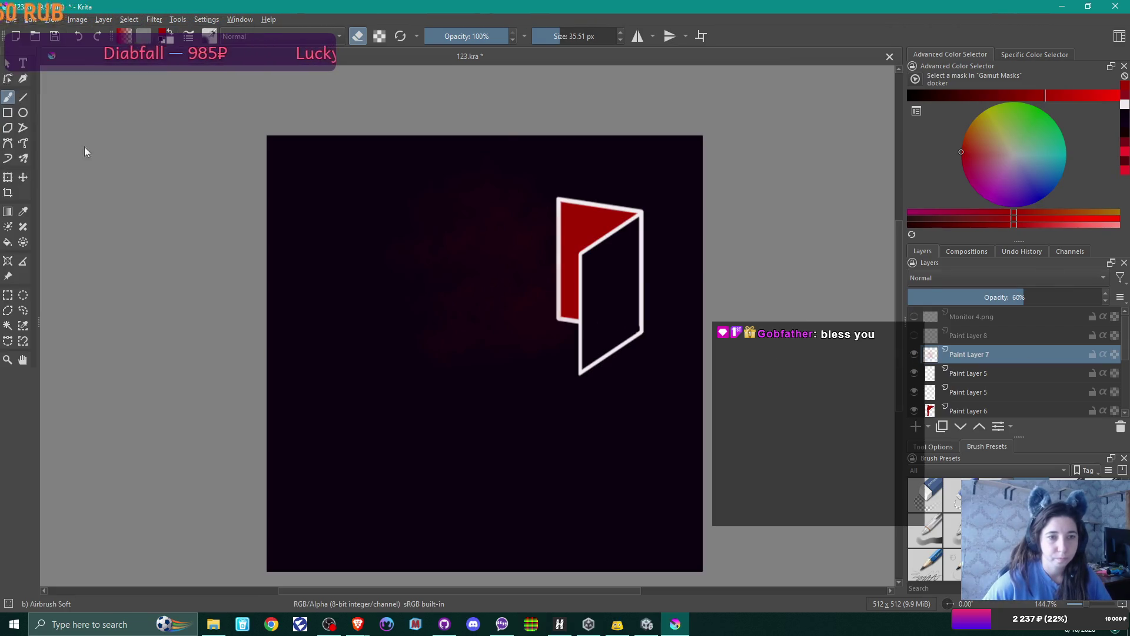
left_click(464, 218)
left_click(217, 482)
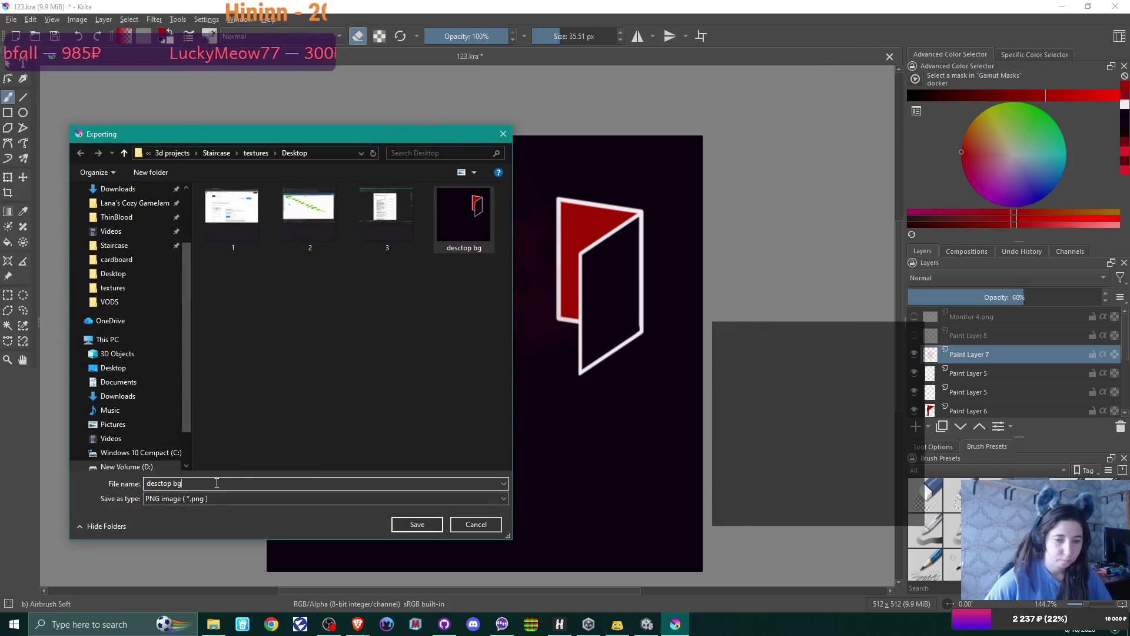
type(" mist")
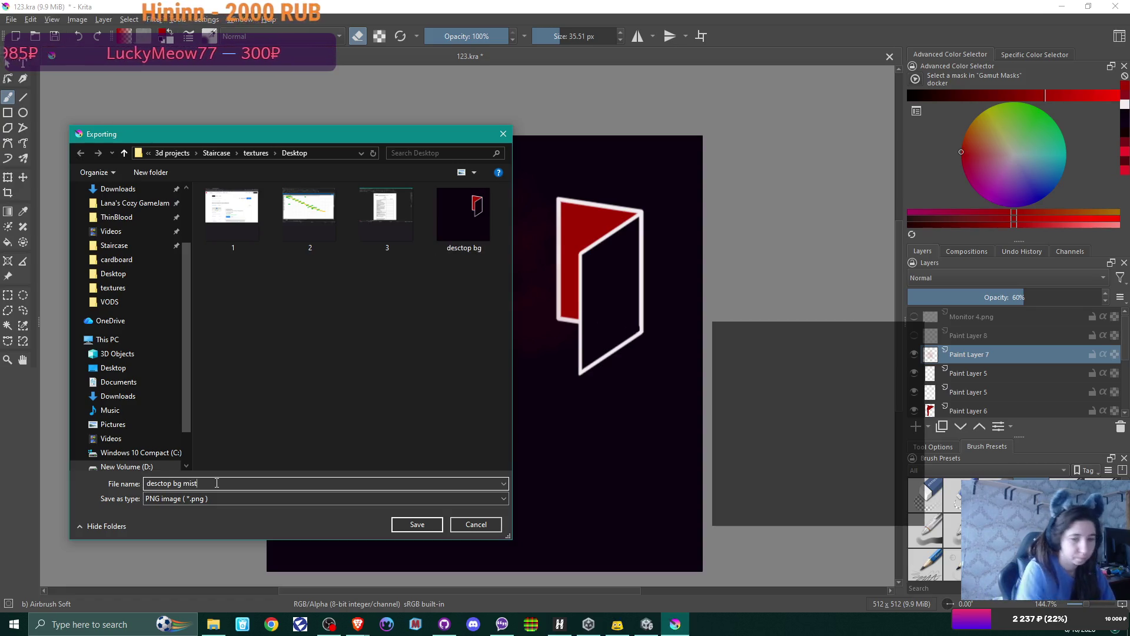
left_click(429, 526)
left_click(615, 411)
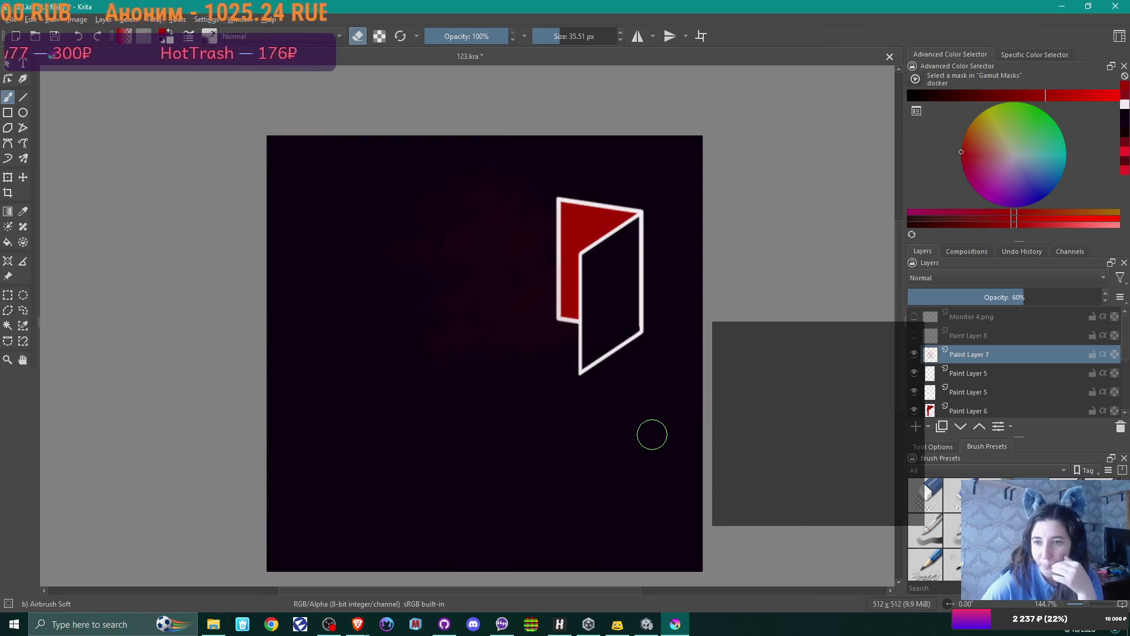
- Hide Paint Layer 7 and the dark background layer, then select Paint Layer 5
left_click(914, 352)
scroll(991, 384, "down", 5)
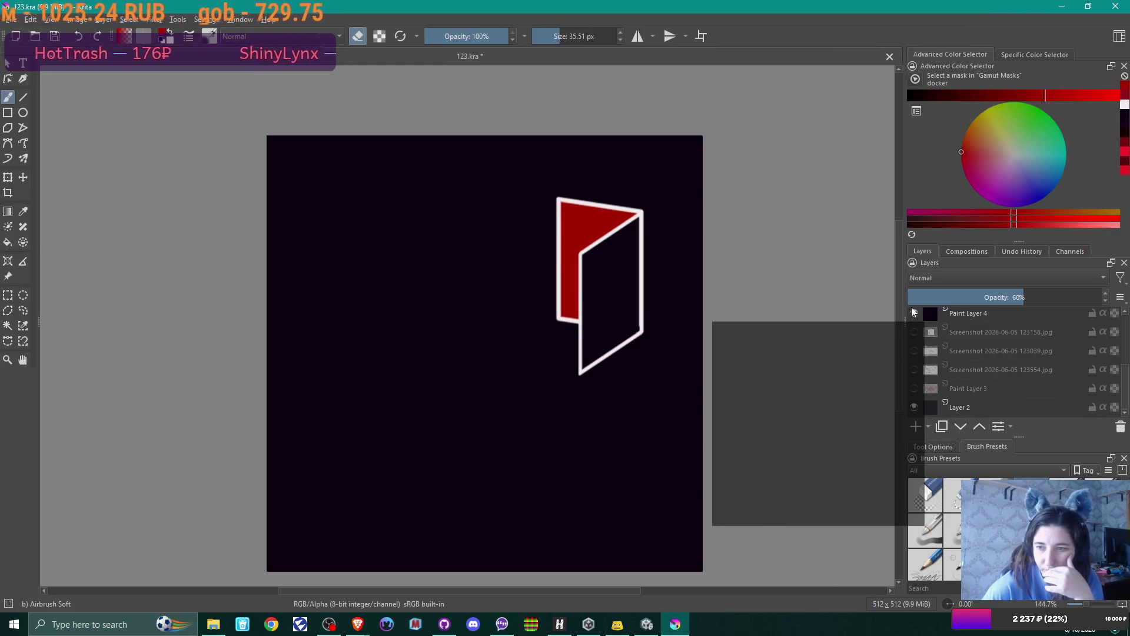
left_click(912, 309)
scroll(985, 369, "up", 5)
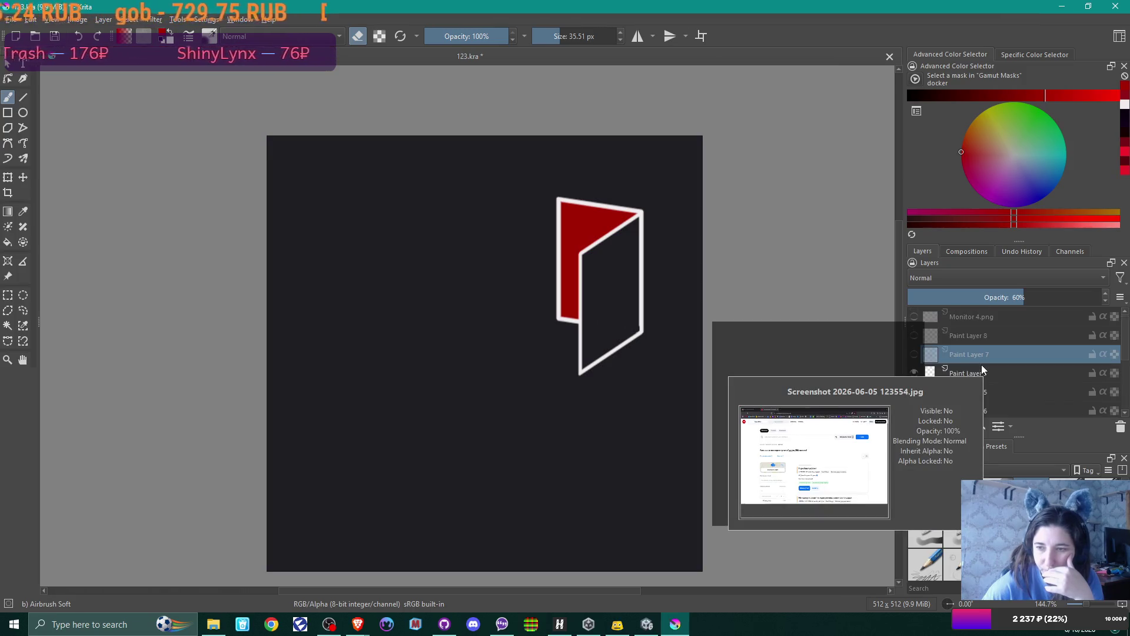
left_click(969, 376)
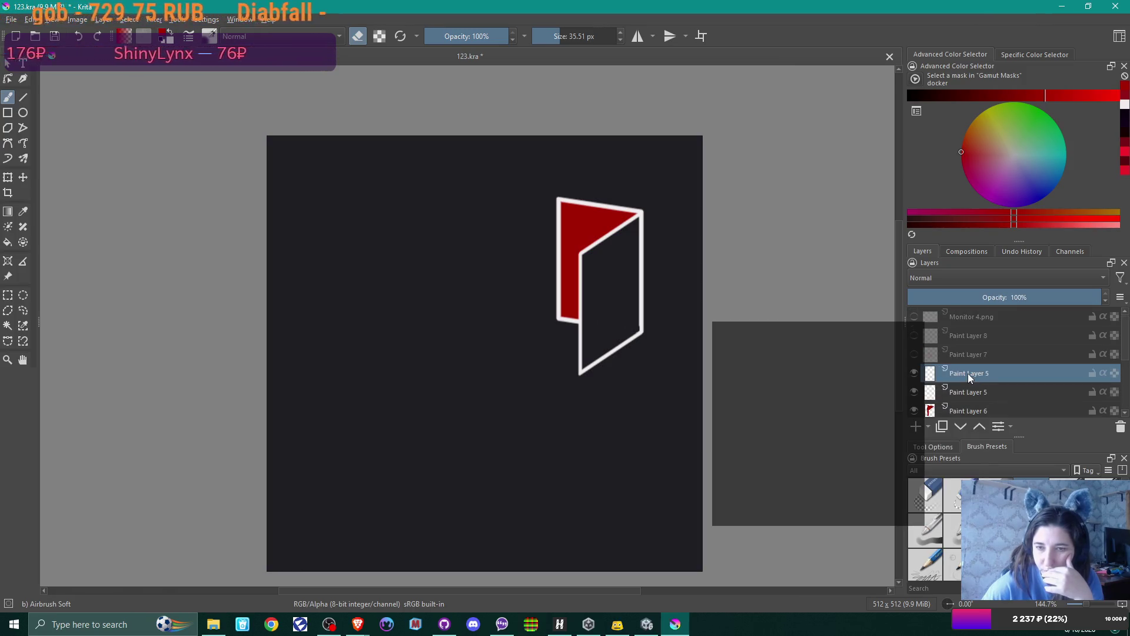
- Merge Paint Layer 5 down into the layer below it
right_click(969, 377)
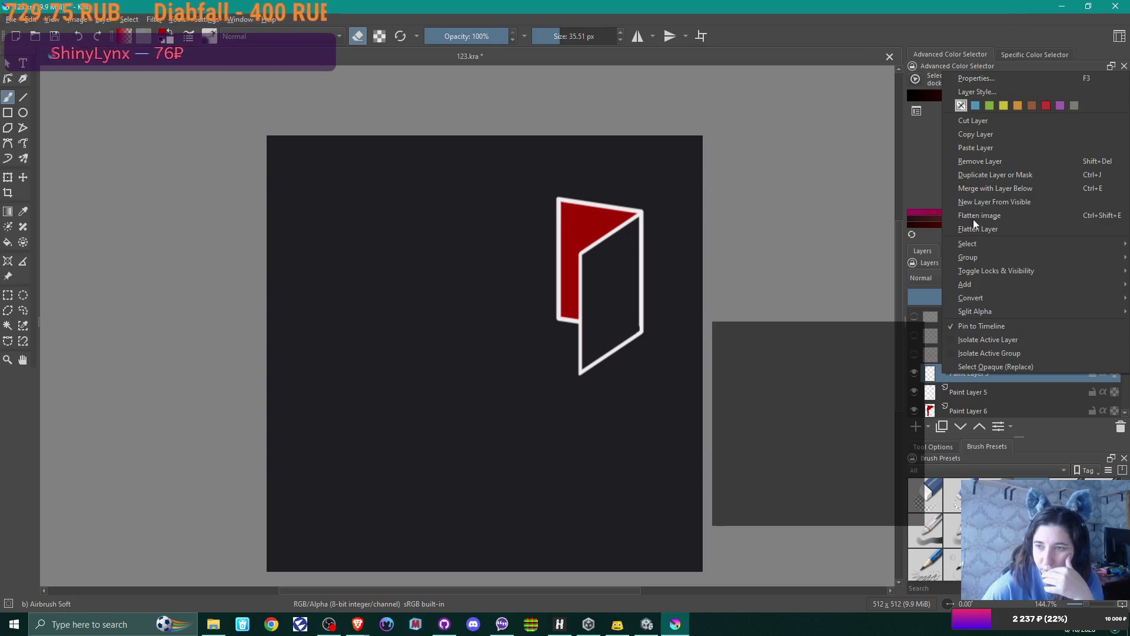
left_click(1002, 187)
right_click(959, 370)
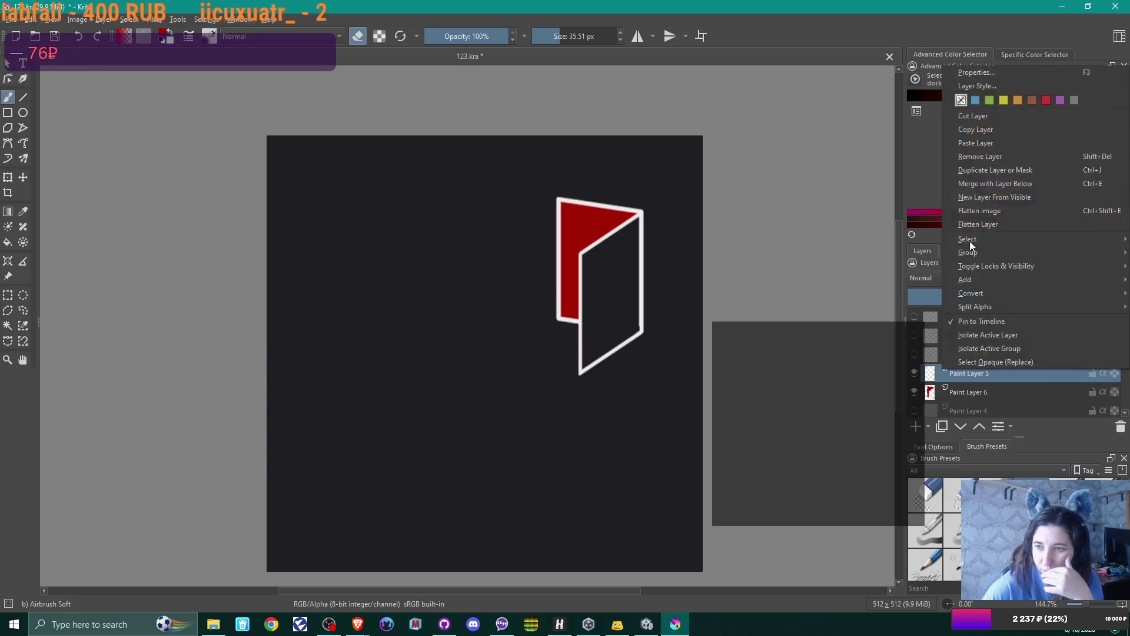
left_click(994, 183)
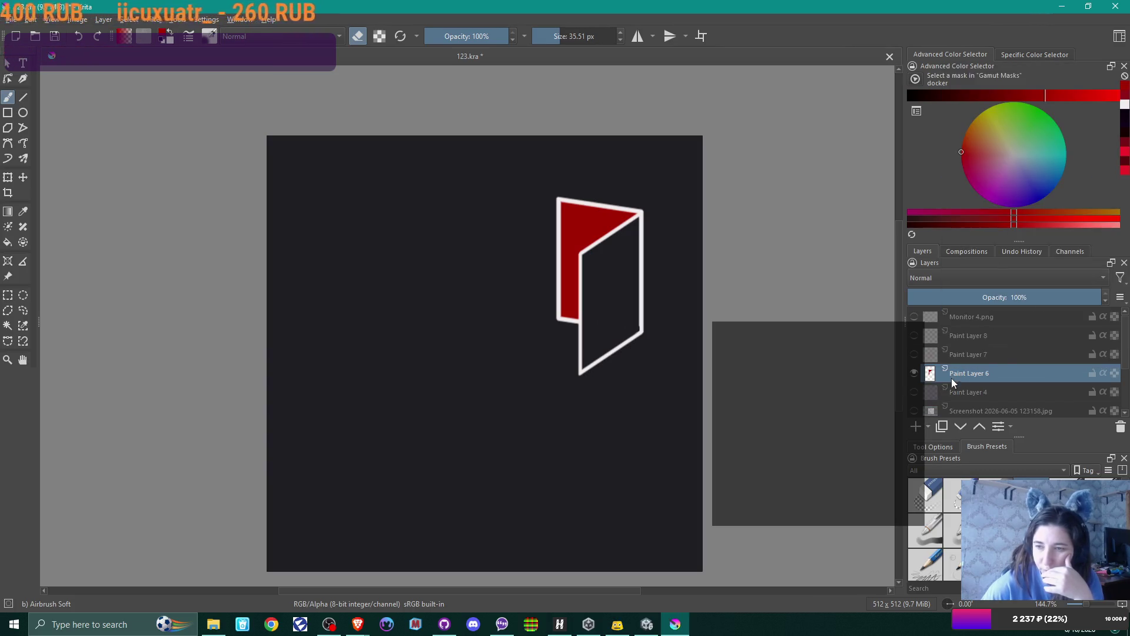
- Rename Paint Layer 6 to 'door', hide it, and select Paint Layer 8
double_click(971, 369)
type("door")
key("Return")
left_click(914, 374)
left_click(914, 374)
left_click(914, 375)
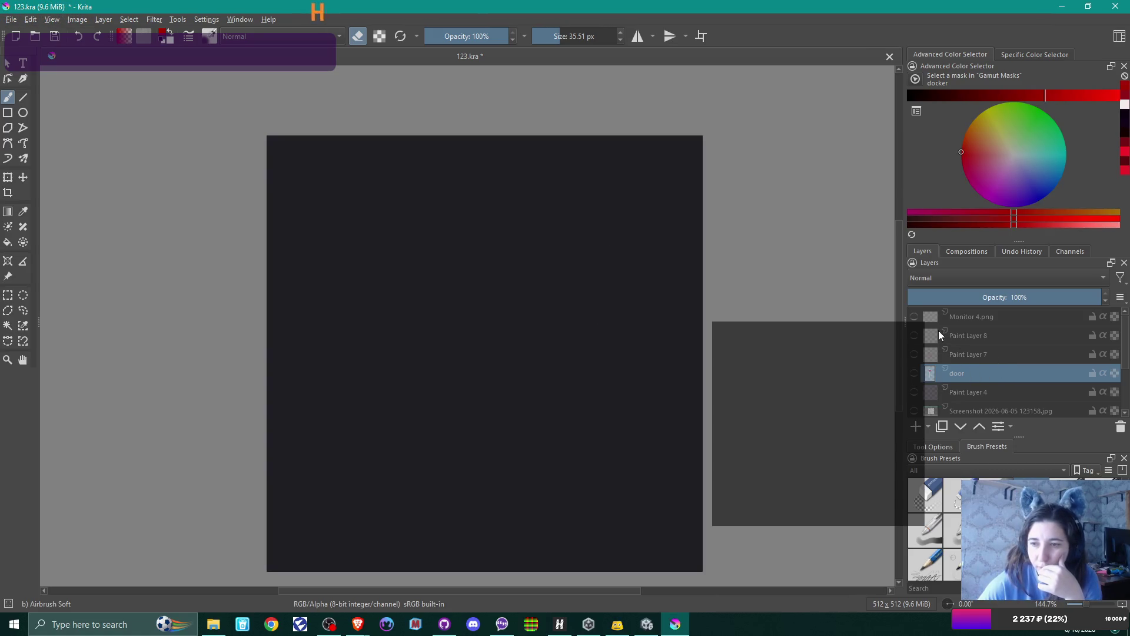
left_click(970, 337)
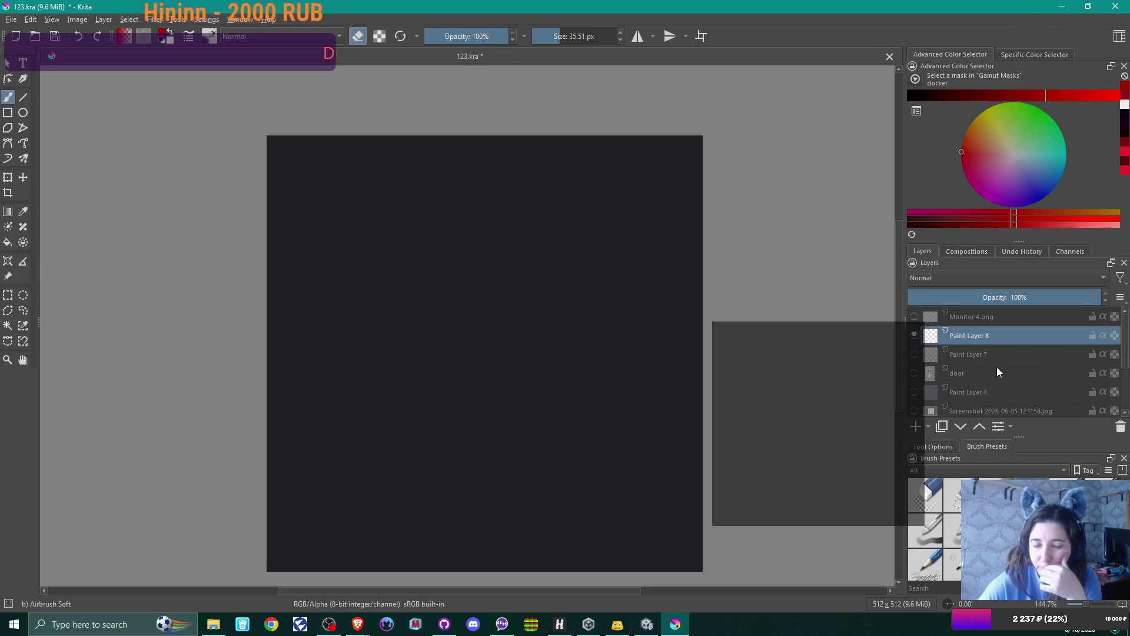
- Go up to the Staircase folder and insert family.png into Krita as a new layer
left_click(213, 624)
left_click(462, 111)
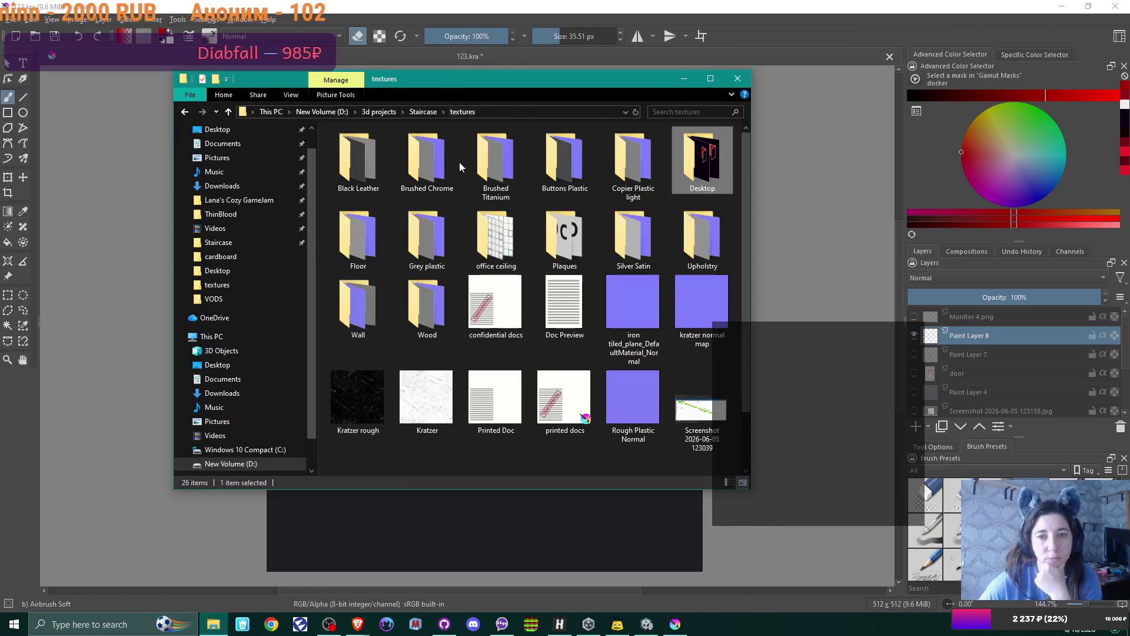
scroll(515, 276, "down", 2)
scroll(514, 275, "up", 2)
key("alt+Up")
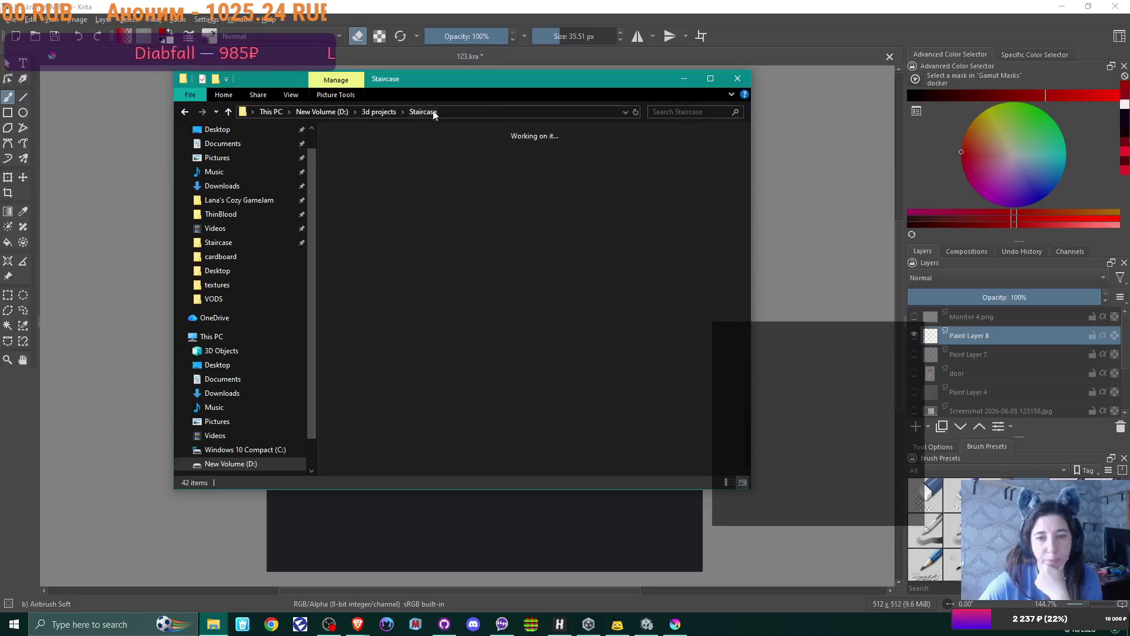
left_click_drag(641, 234, 844, 192)
left_click(861, 227)
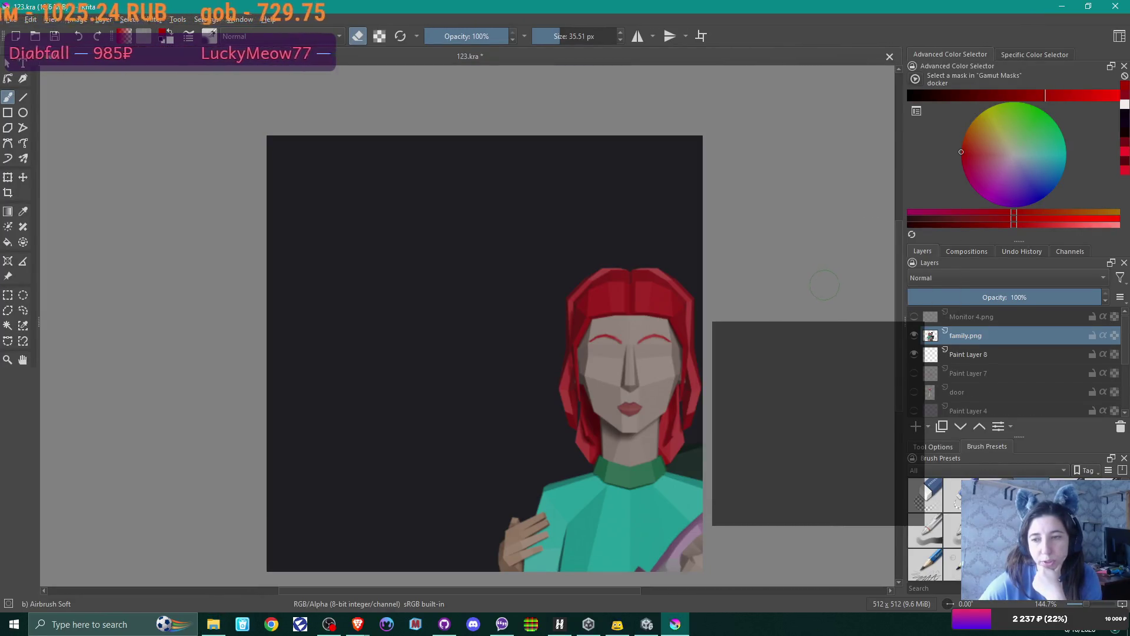
- Scale the family picture down and move it toward the upper centre of the canvas
left_click(8, 180)
mouse_move(663, 369)
left_mouse_down()
mouse_move(509, 323)
mouse_move(429, 271)
mouse_move(437, 278)
left_mouse_up()
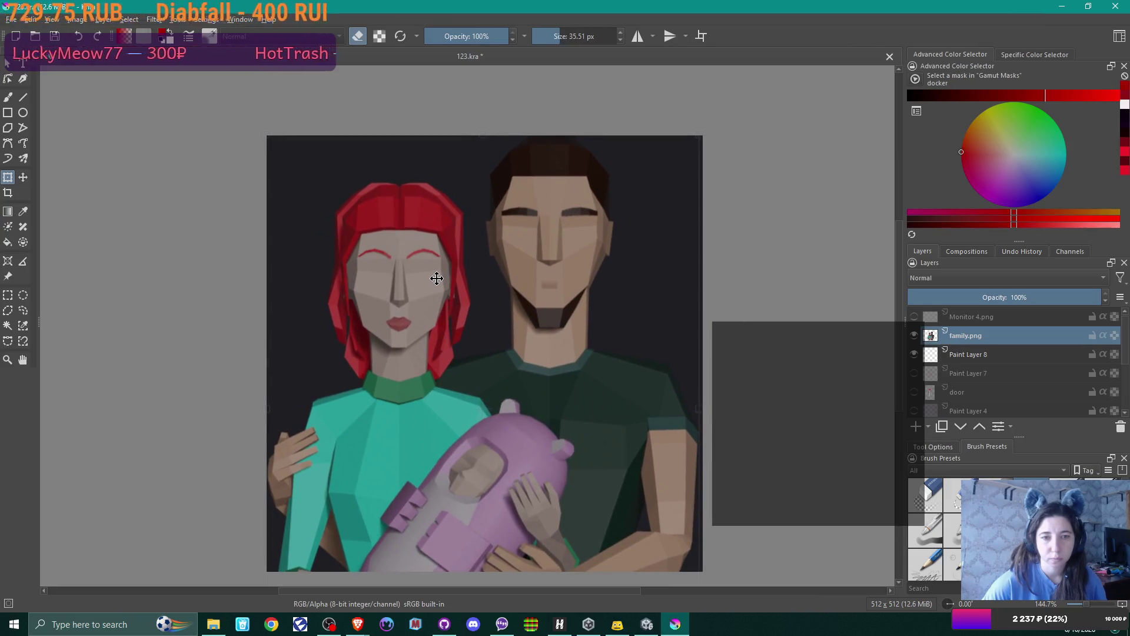
scroll(465, 282, "down", 2)
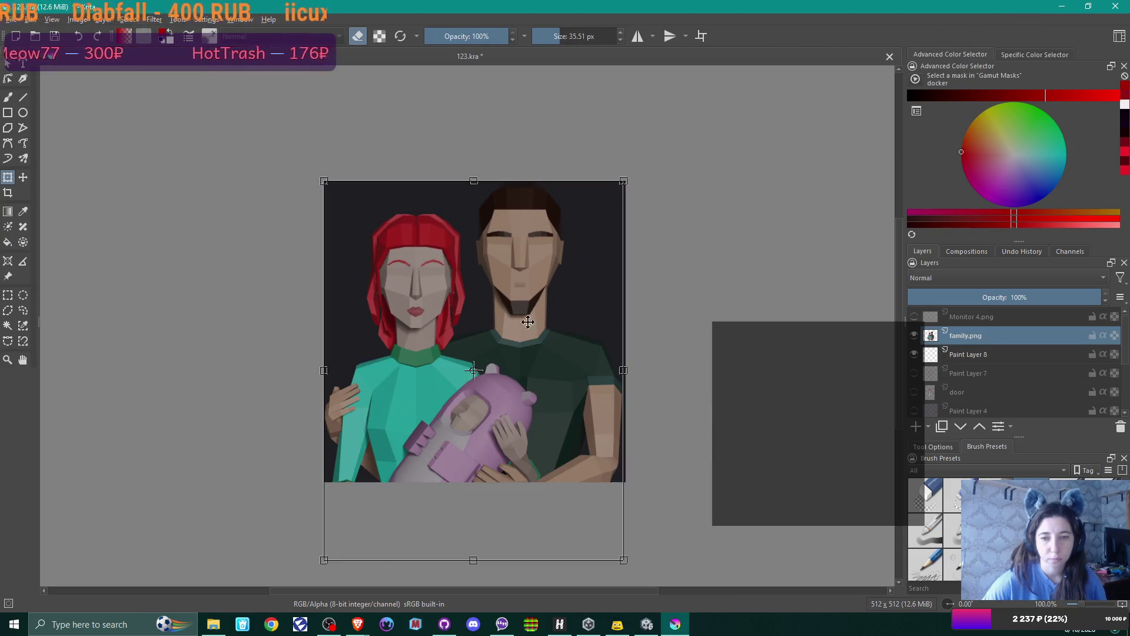
left_click_drag(623, 559, 494, 396)
left_click_drag(430, 322, 477, 342)
left_click_drag(553, 420, 522, 380)
left_click_drag(468, 331, 494, 331)
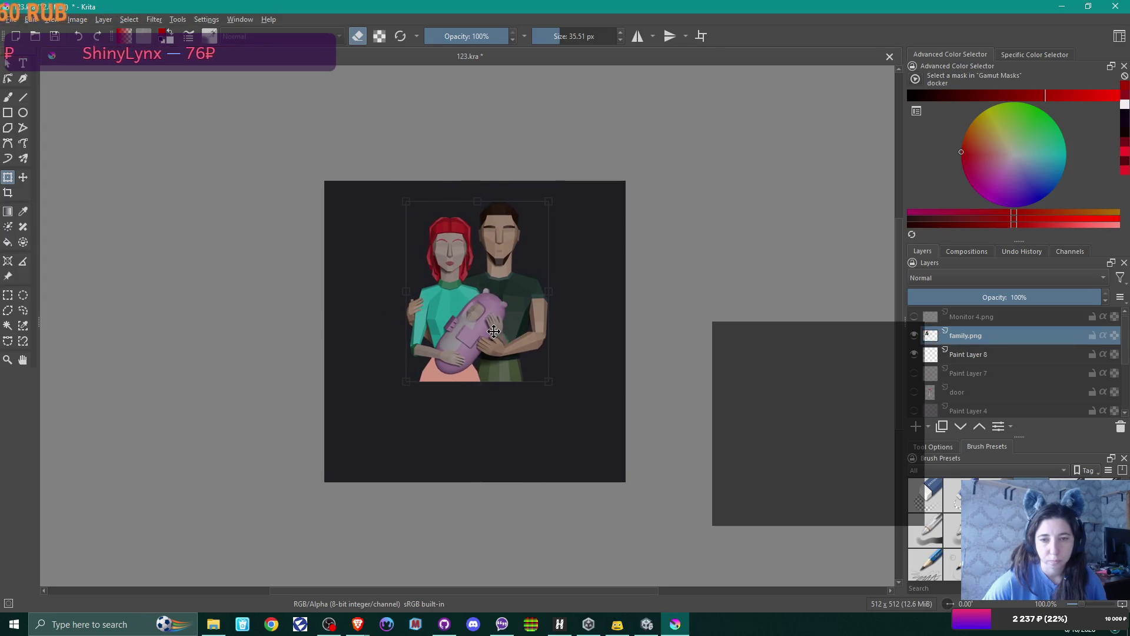
- Show the Monitor 4.png overlay, nudge the family picture into alignment, then hide the overlay
left_click(914, 316)
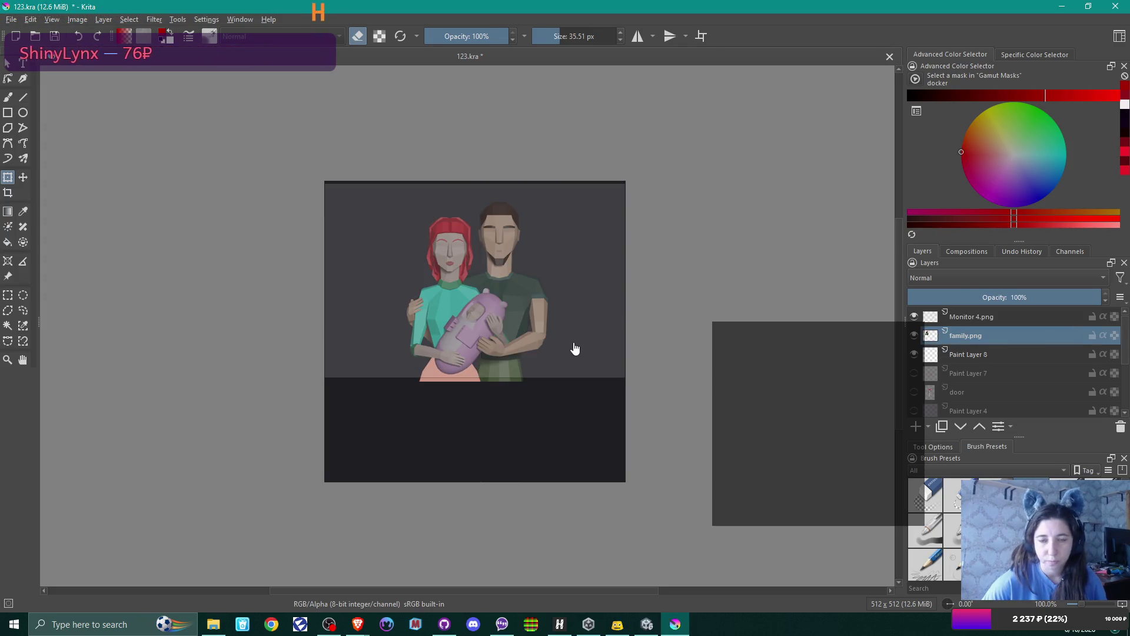
scroll(575, 349, "up", 1)
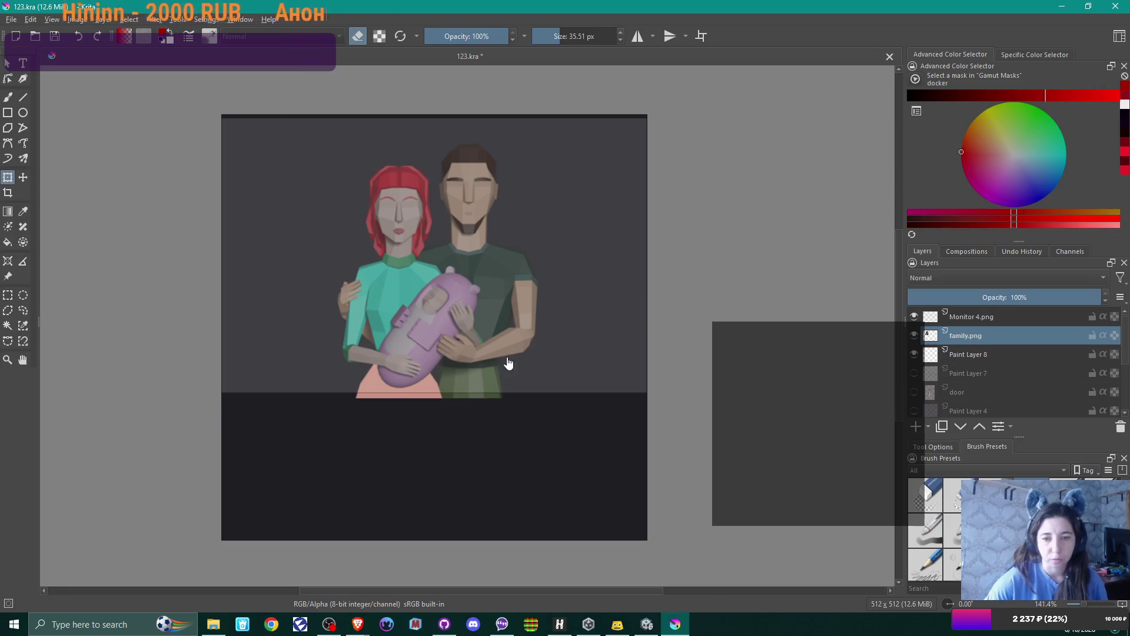
left_click(424, 301)
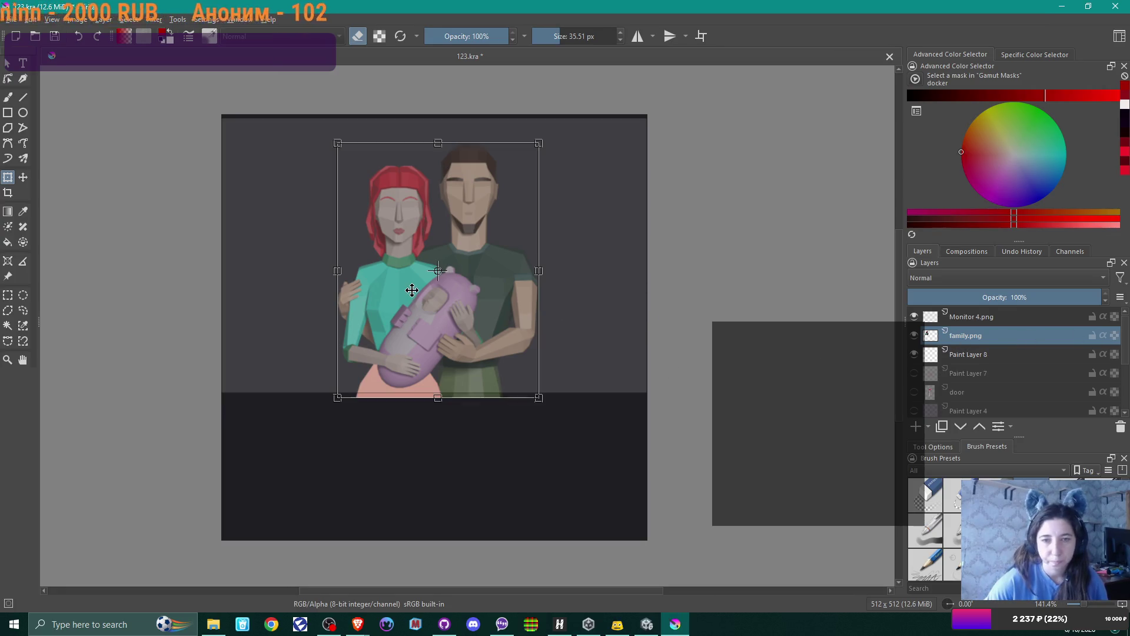
left_click_drag(419, 287, 421, 286)
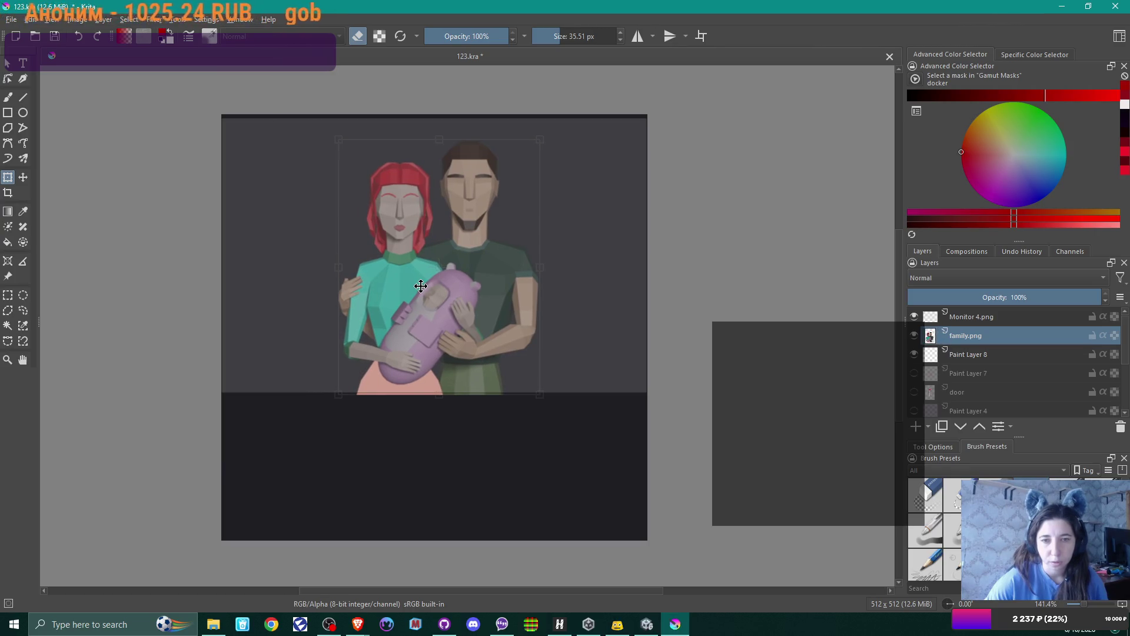
left_click_drag(420, 286, 419, 287)
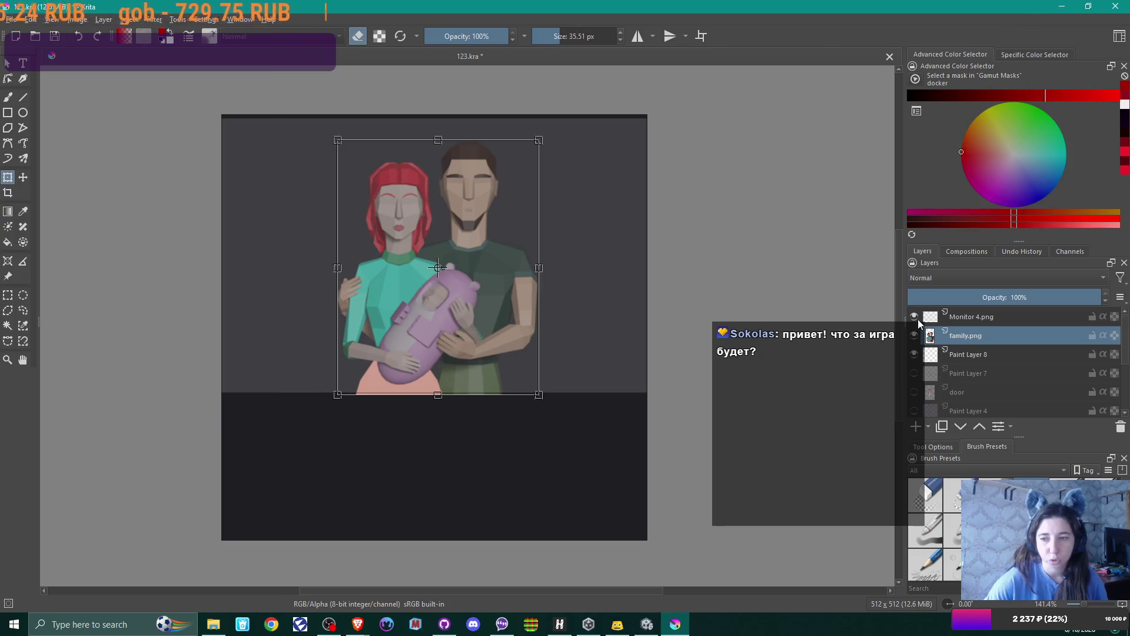
left_click(914, 317)
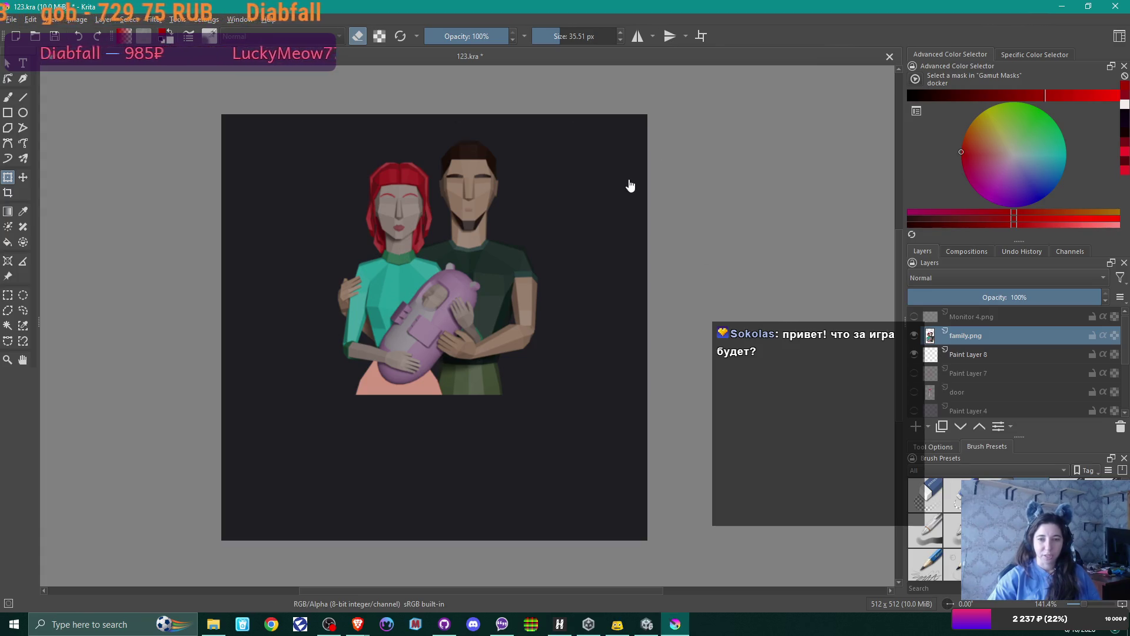
scroll(630, 199, "up", 1, "ctrl")
scroll(621, 235, "down", 1, "ctrl")
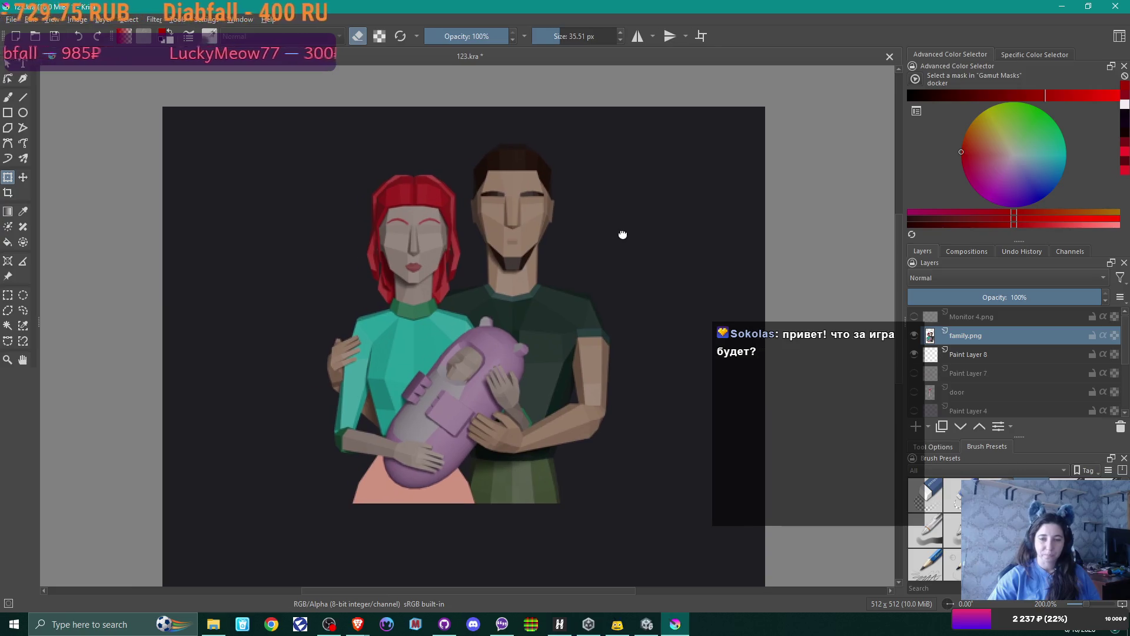
middle_click_drag(621, 240, 562, 226)
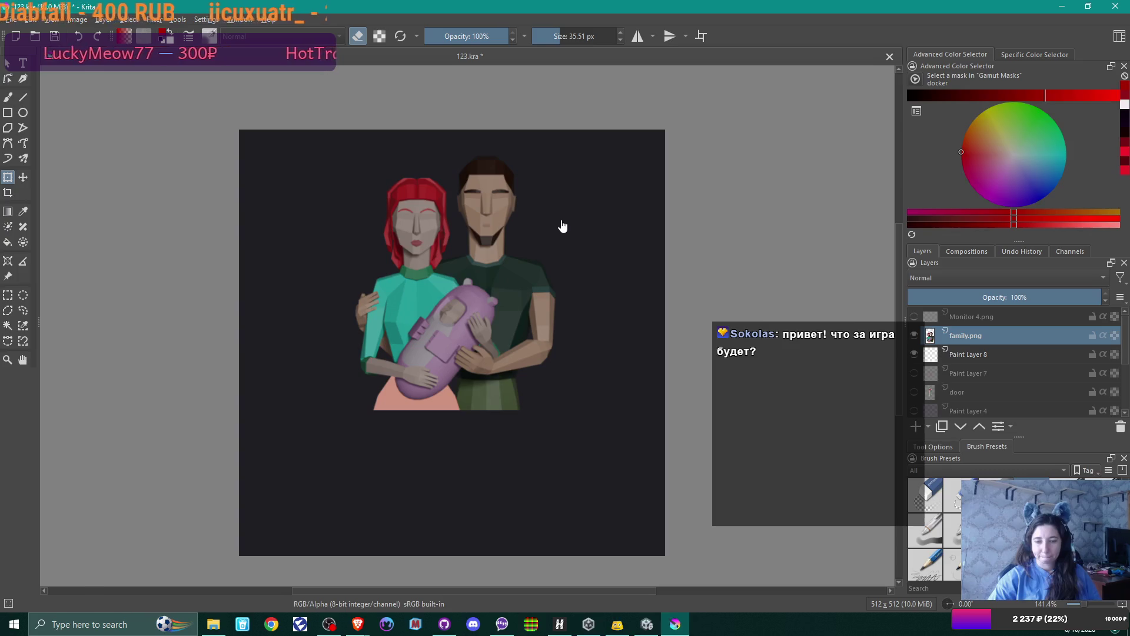
- Go to New Volume (D:) > Pictures > 3D in File Explorer and scroll through its folders
left_click(212, 624)
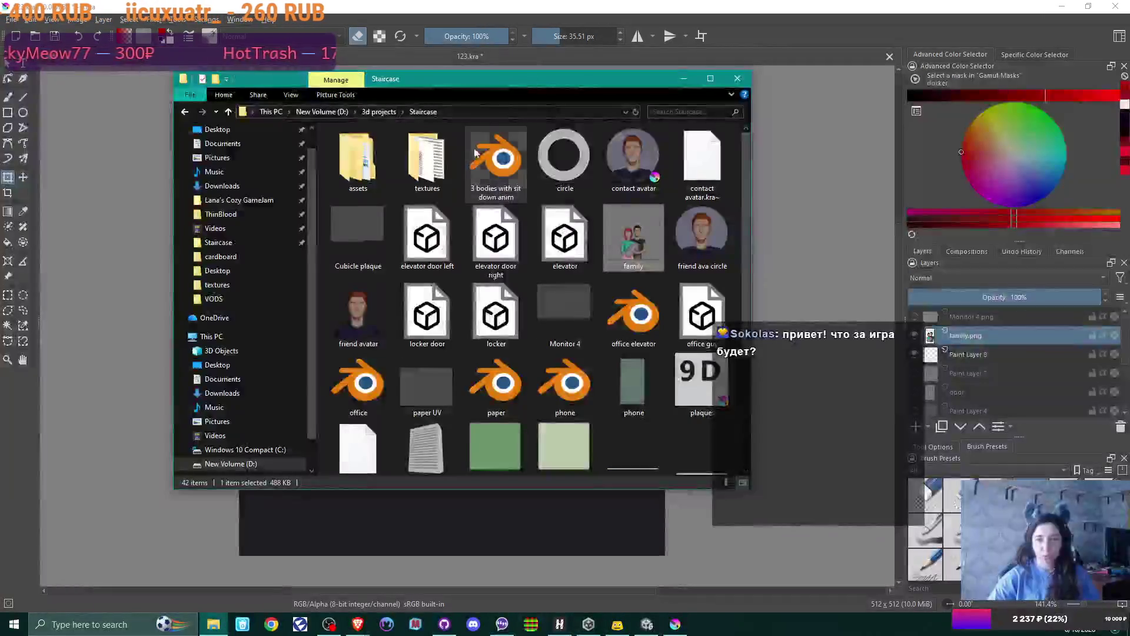
left_click(368, 112)
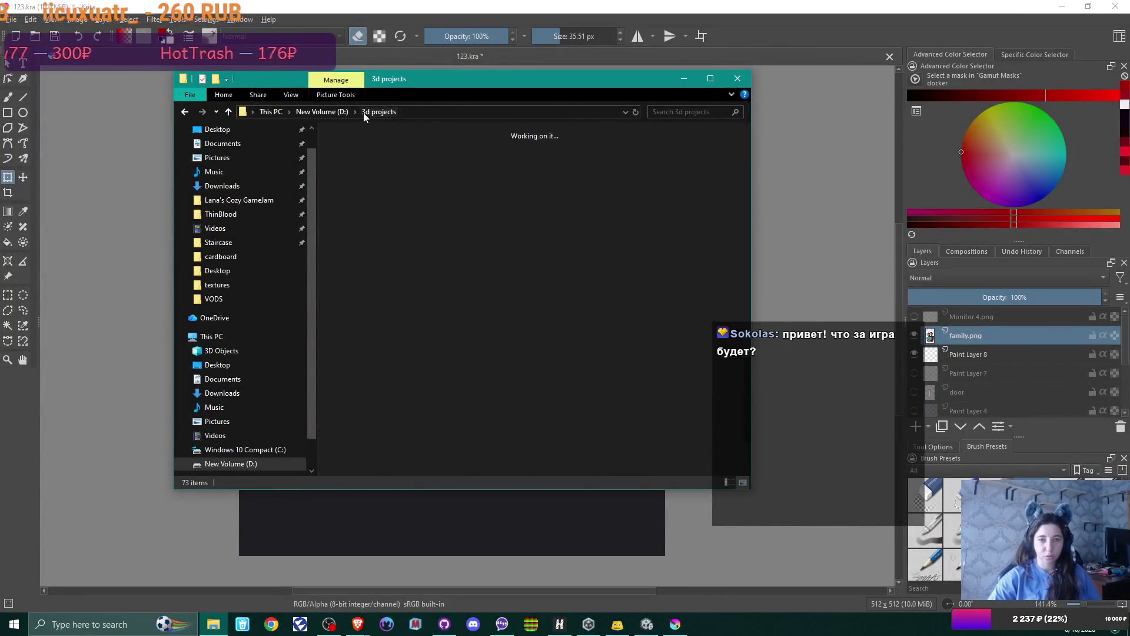
mouse_move(513, 174)
scroll(511, 171, "down", 5)
scroll(511, 171, "up", 10)
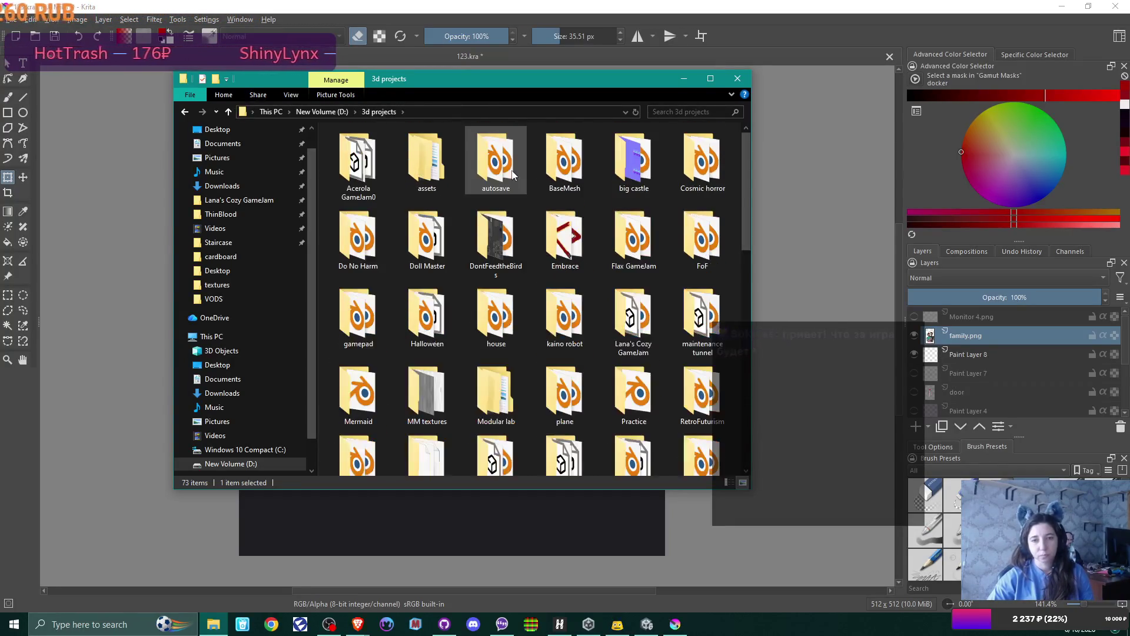
left_click(317, 113)
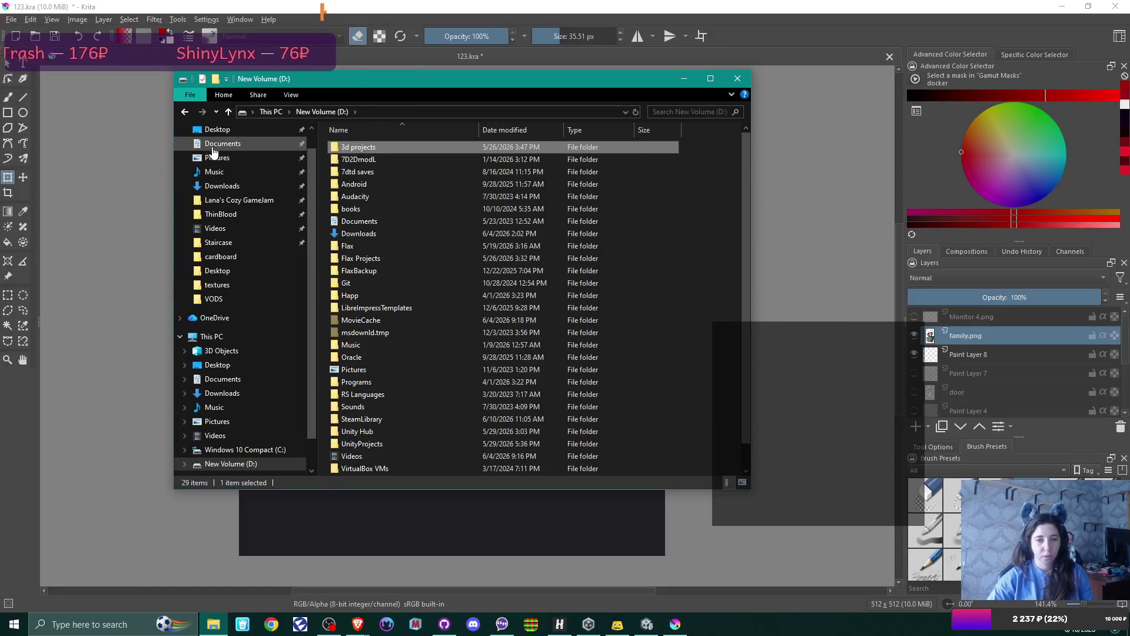
left_click(233, 160)
double_click(427, 158)
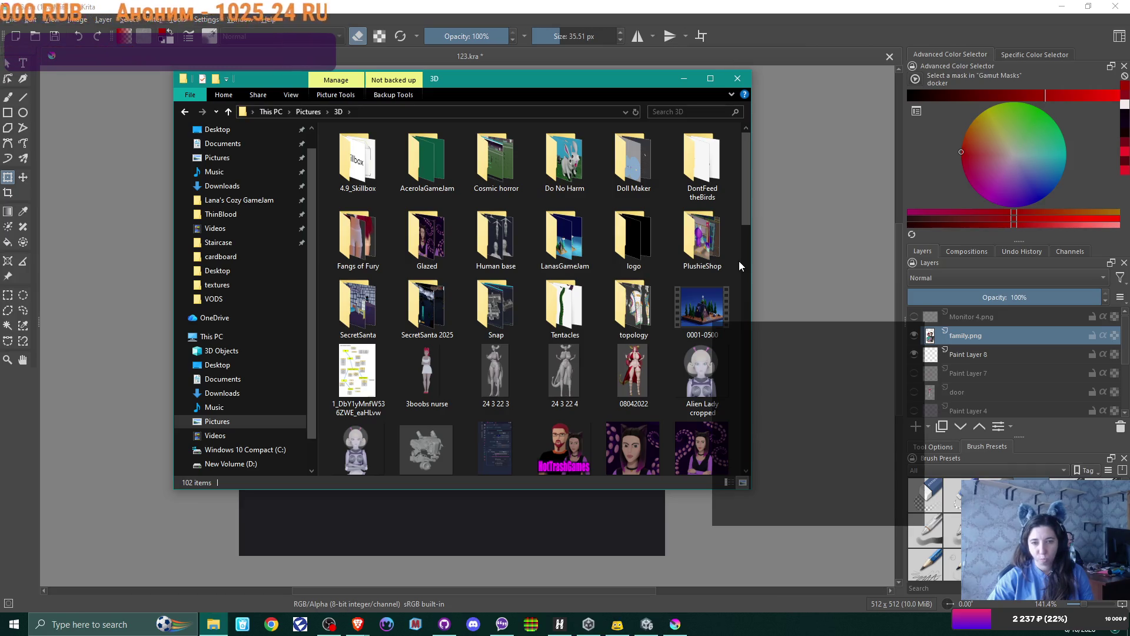
scroll(739, 262, "down", 10)
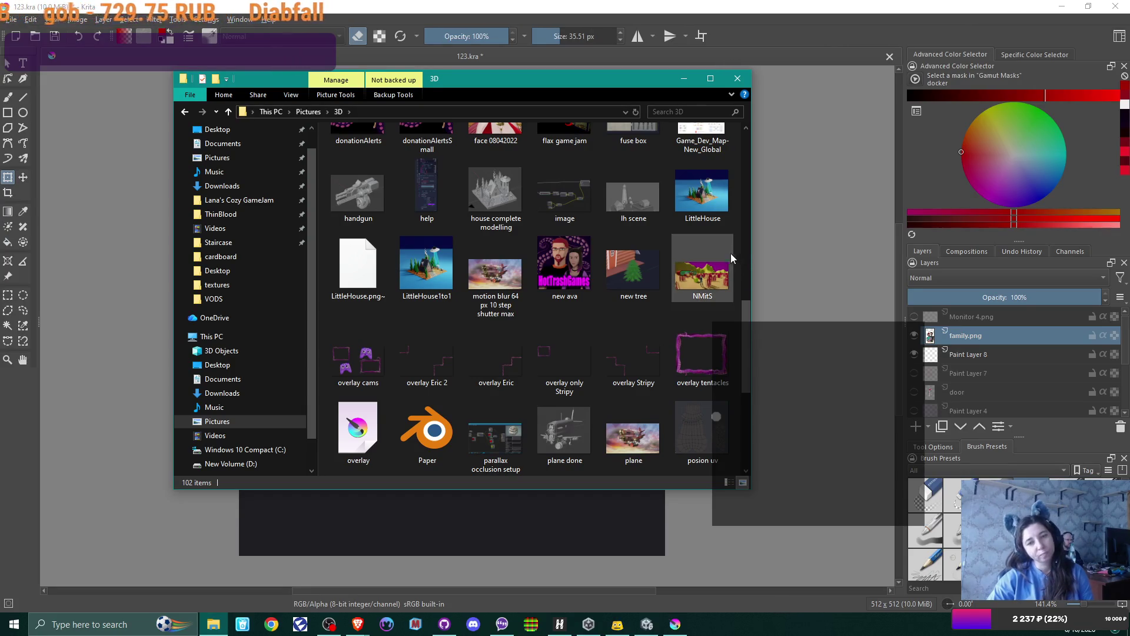
mouse_move(641, 258)
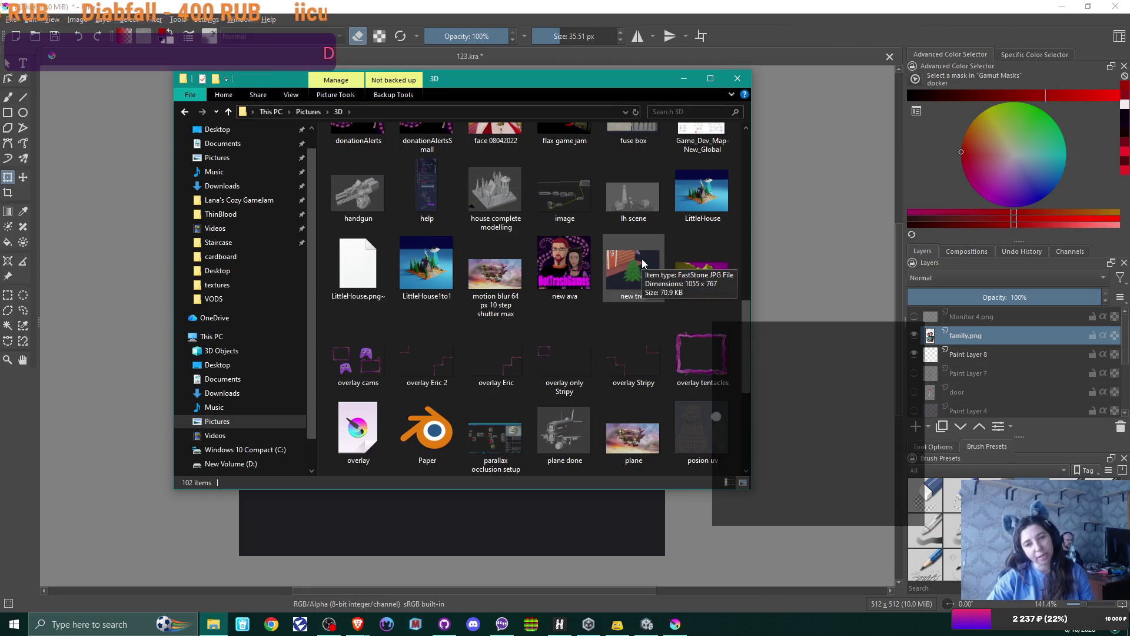
scroll(651, 231, "down", 3)
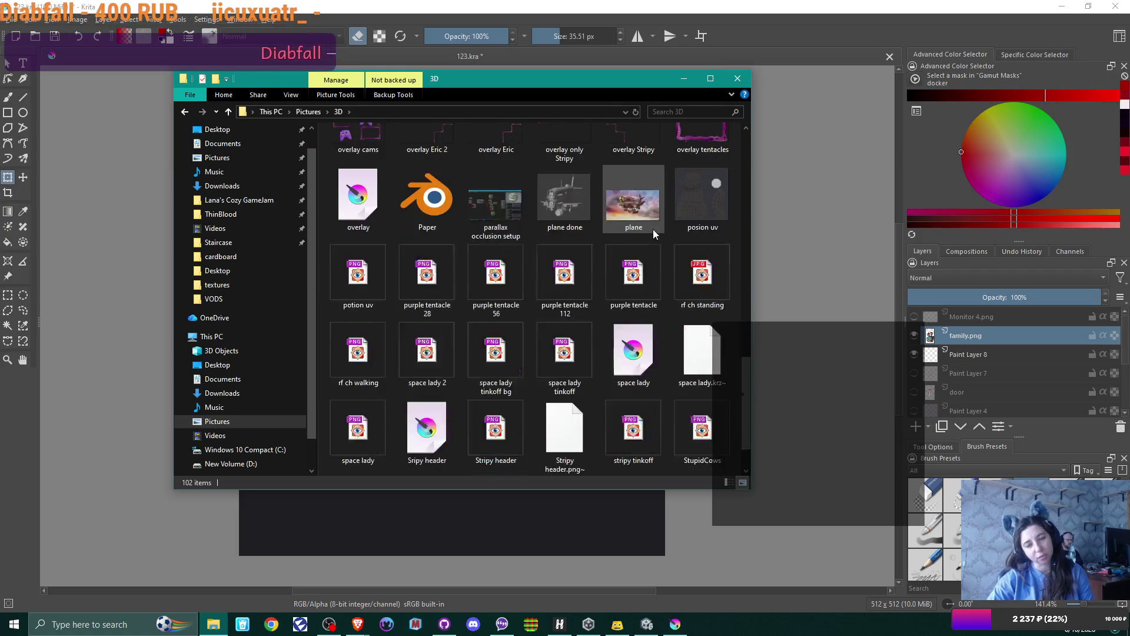
scroll(652, 229, "down", 1)
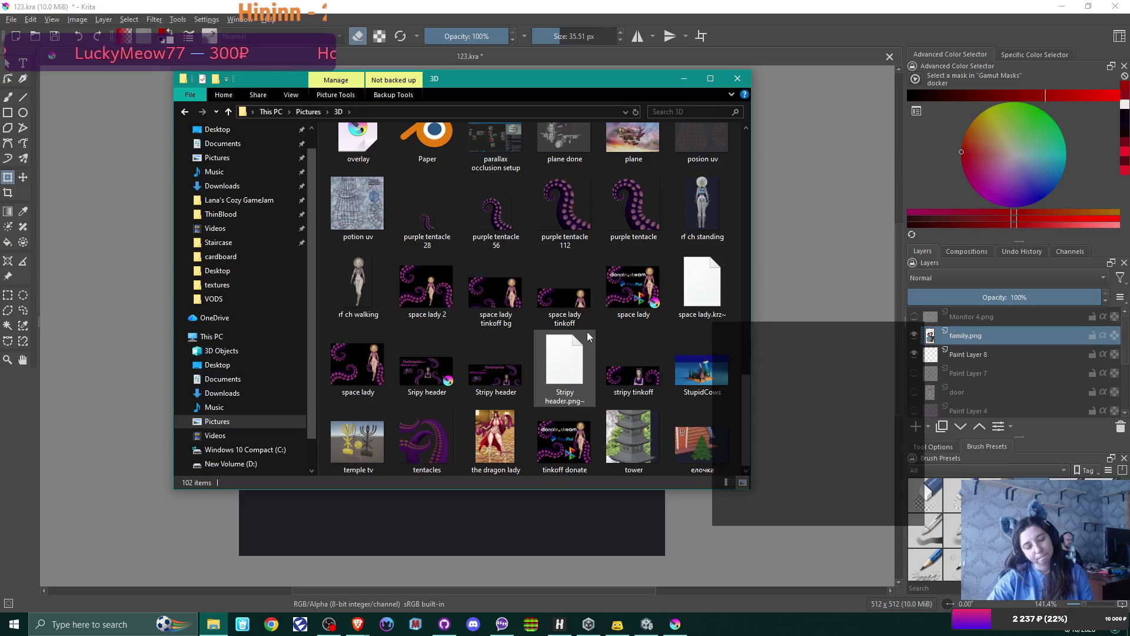
scroll(584, 331, "up", 3)
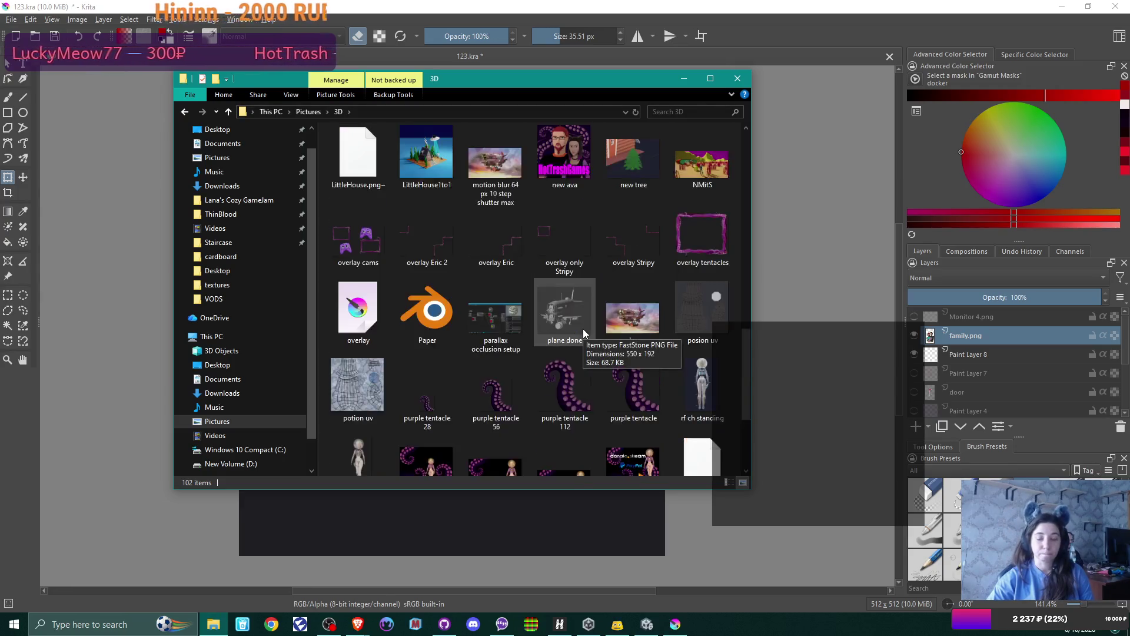
scroll(583, 333, "up", 3)
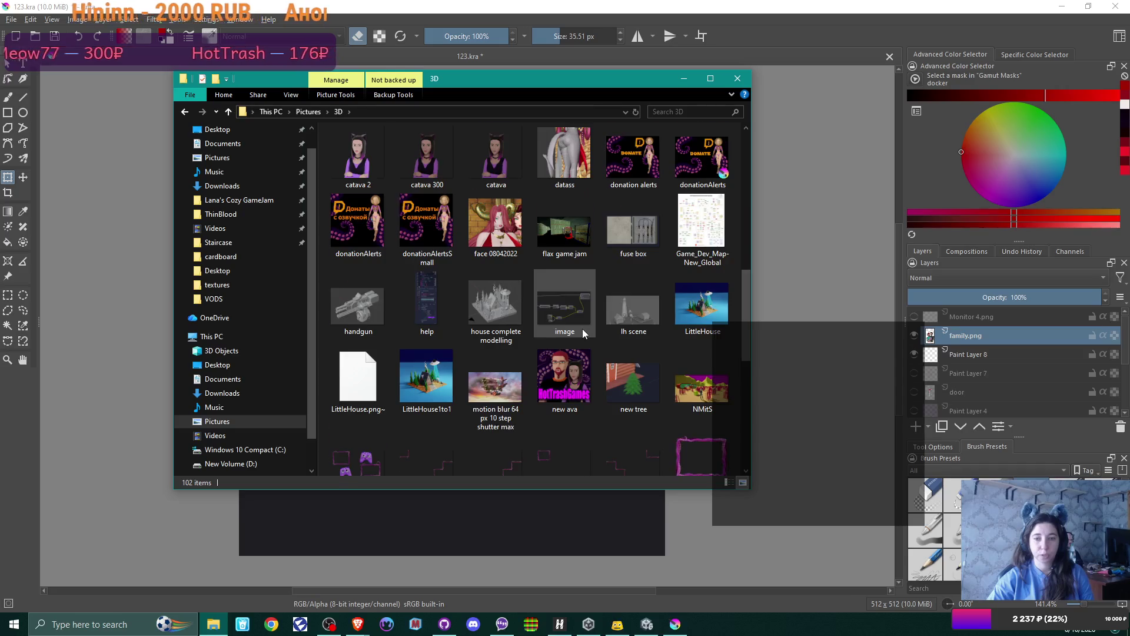
scroll(583, 333, "up", 3)
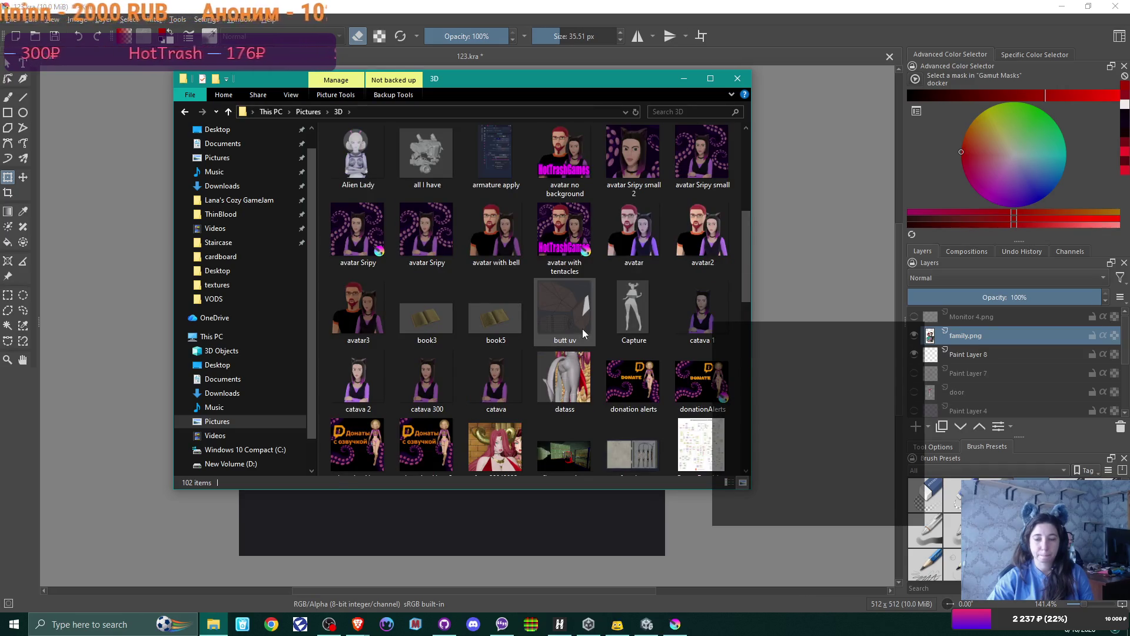
scroll(583, 333, "up", 3)
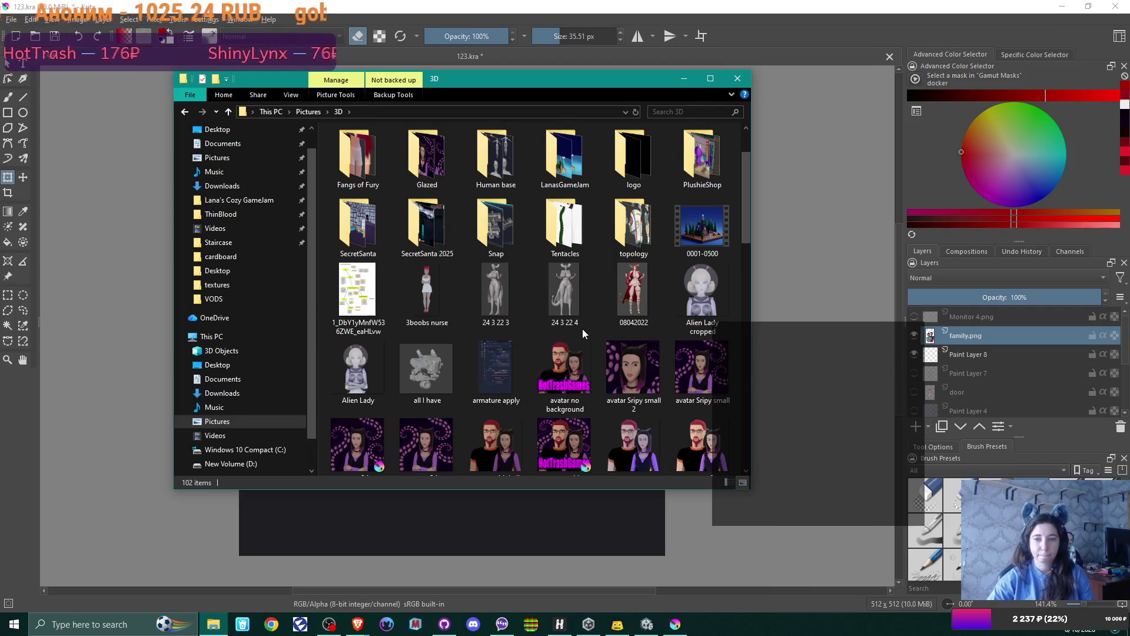
scroll(583, 334, "up", 1)
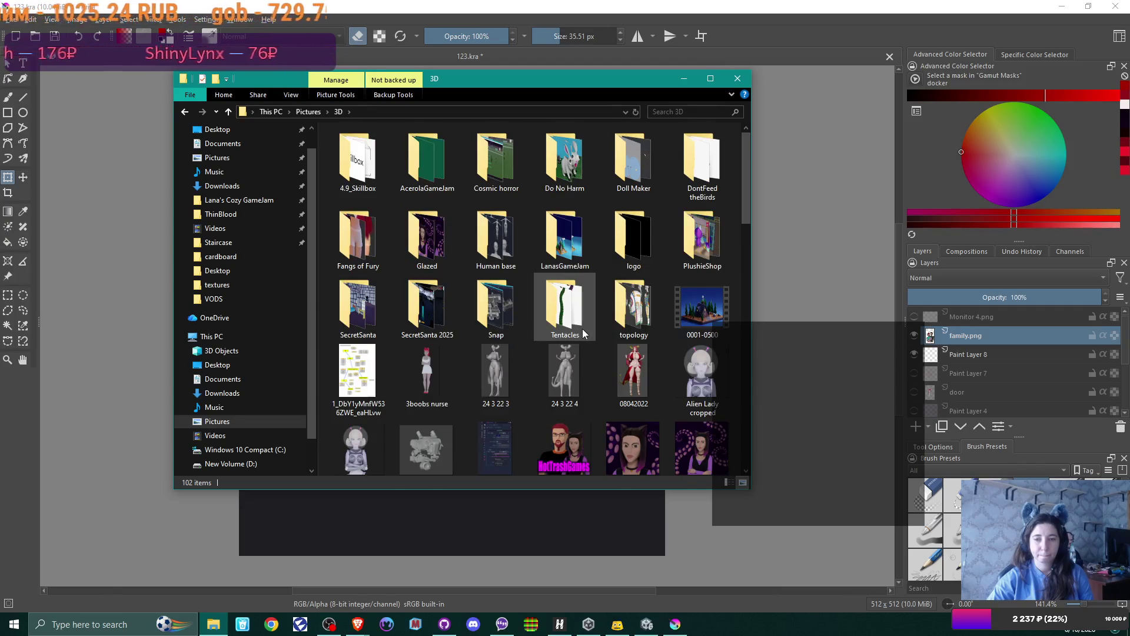
- Look inside the Do No Harm, PlushieShop and Cosmic horror project folders
double_click(581, 159)
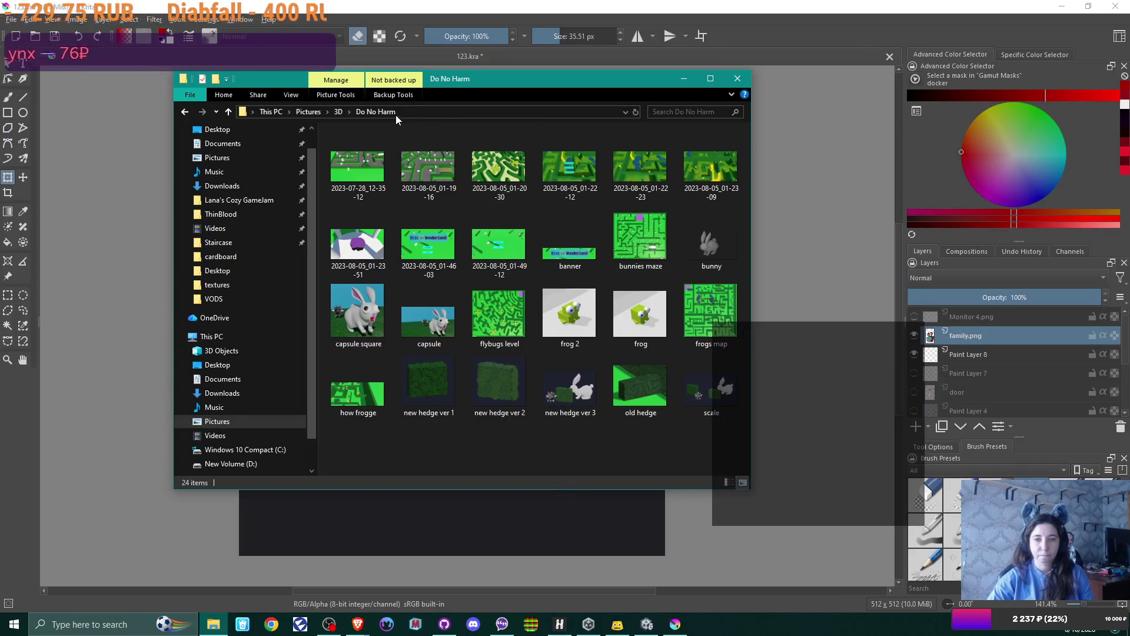
left_click(339, 111)
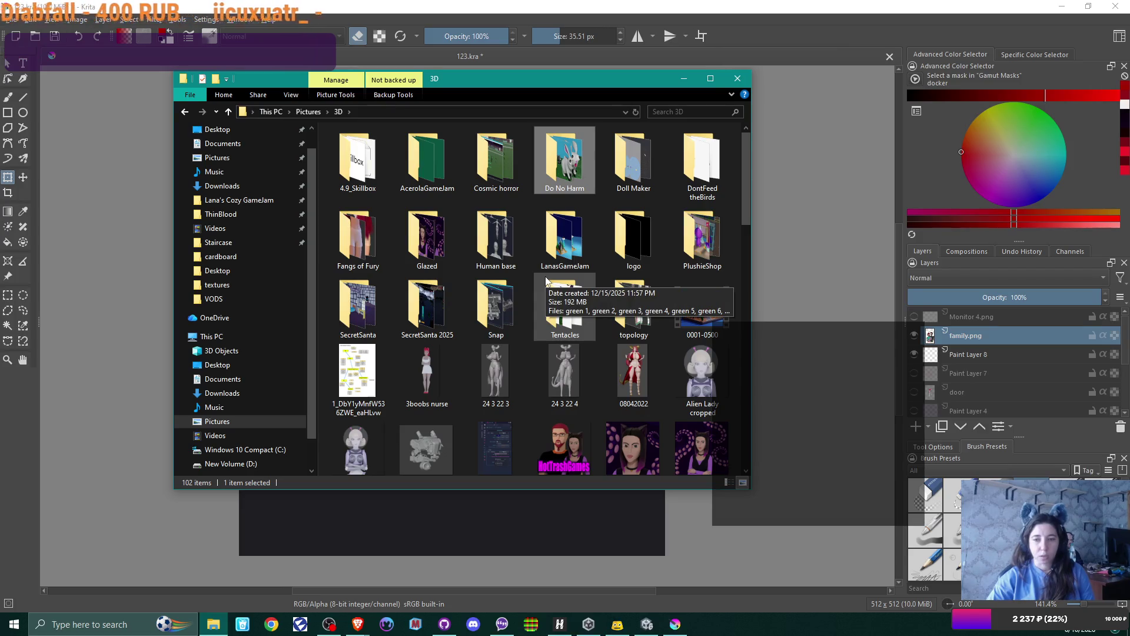
left_click(710, 235)
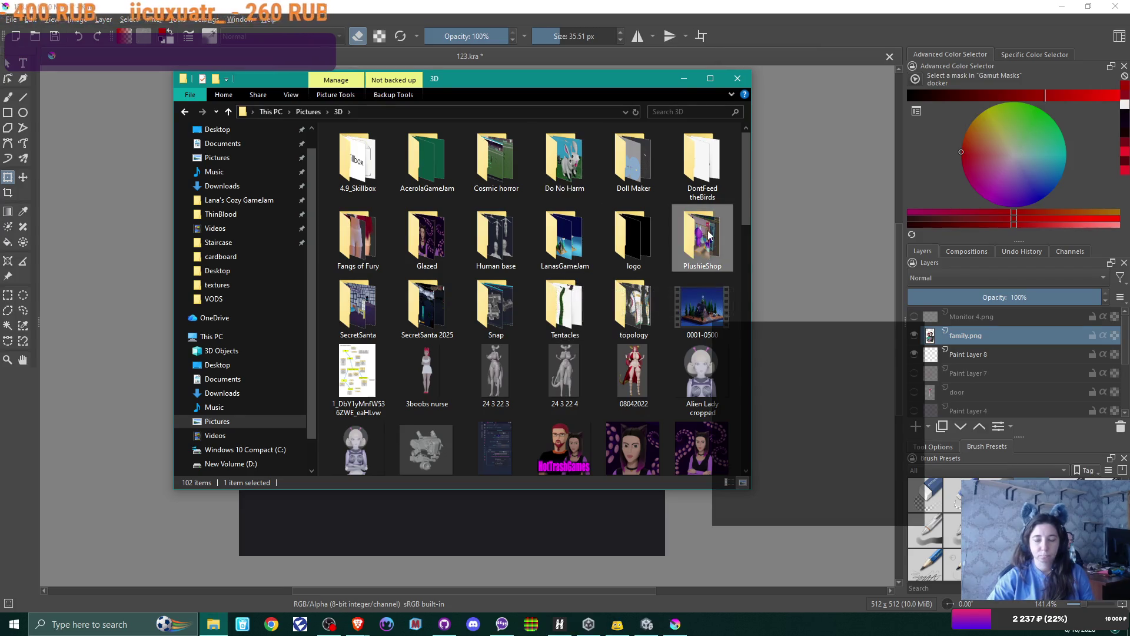
double_click(708, 233)
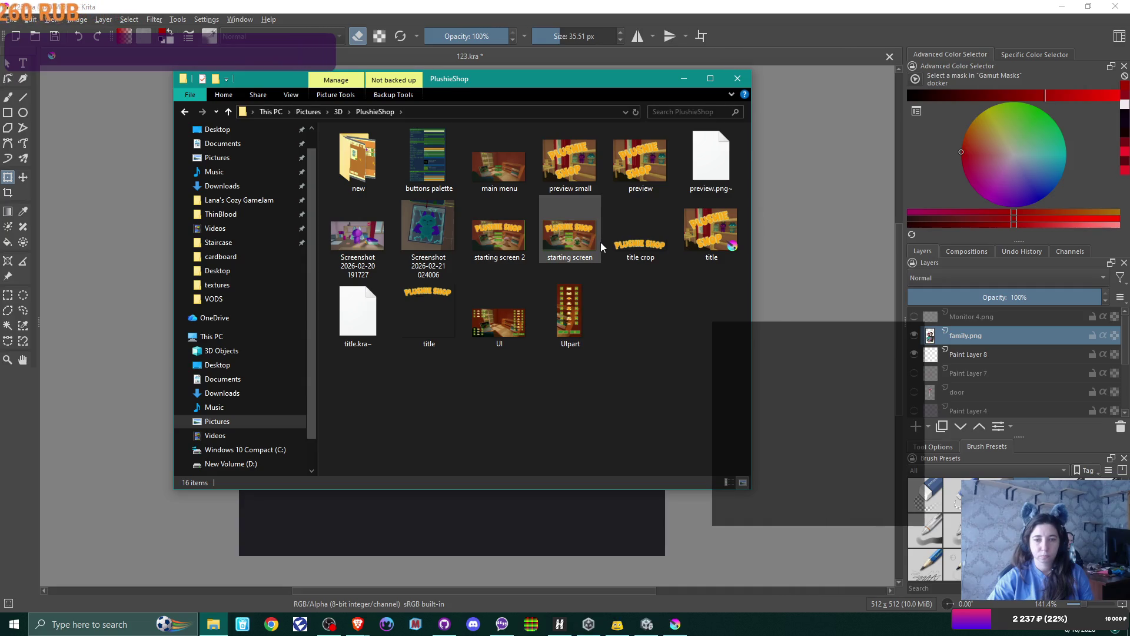
left_click(337, 112)
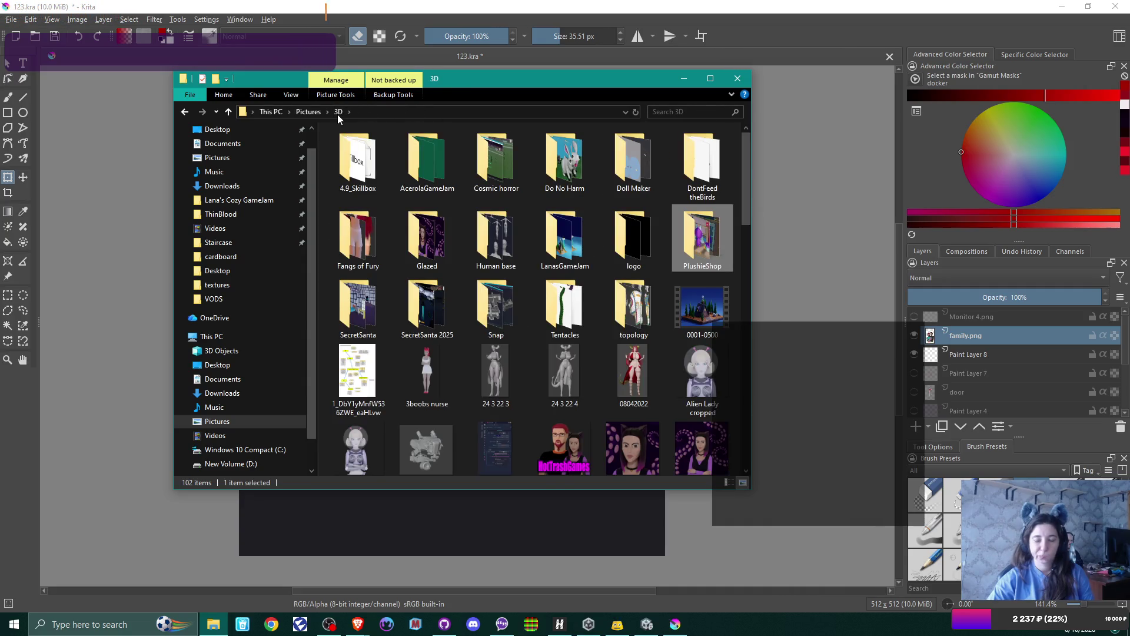
double_click(511, 150)
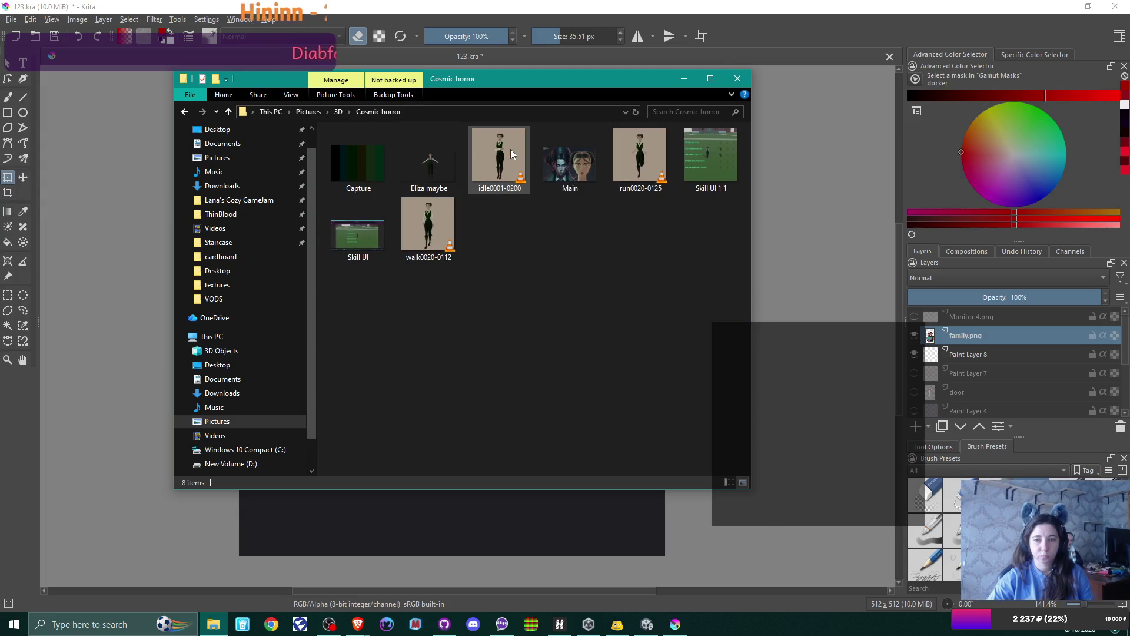
left_click(334, 114)
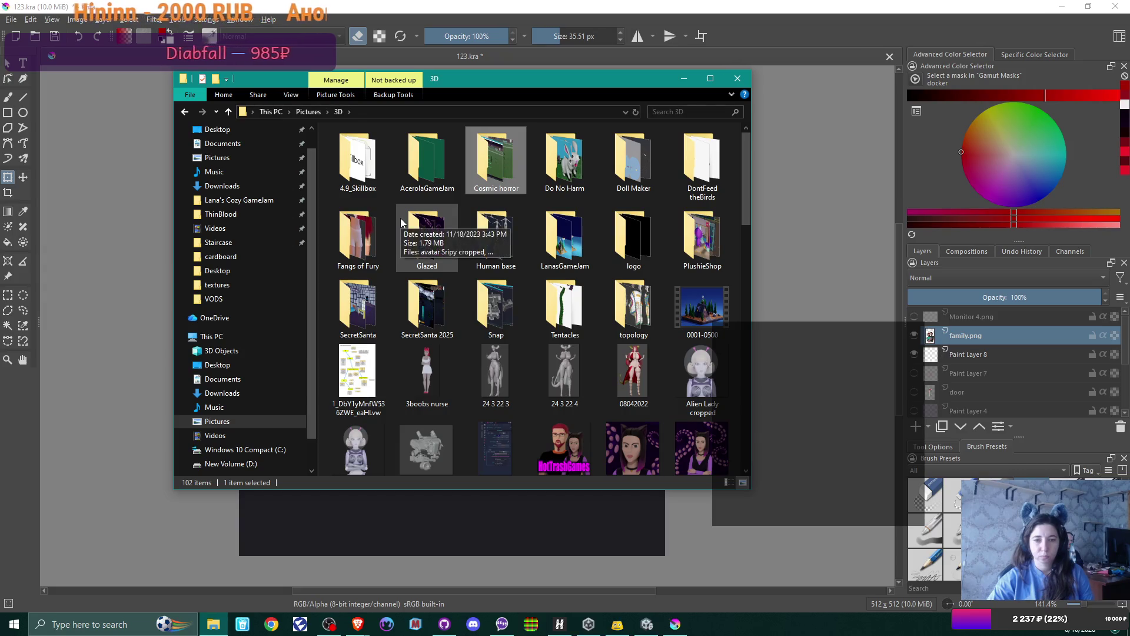
- Open SecretSanta, preview screenshot 1, and drag it onto the Krita canvas
double_click(356, 306)
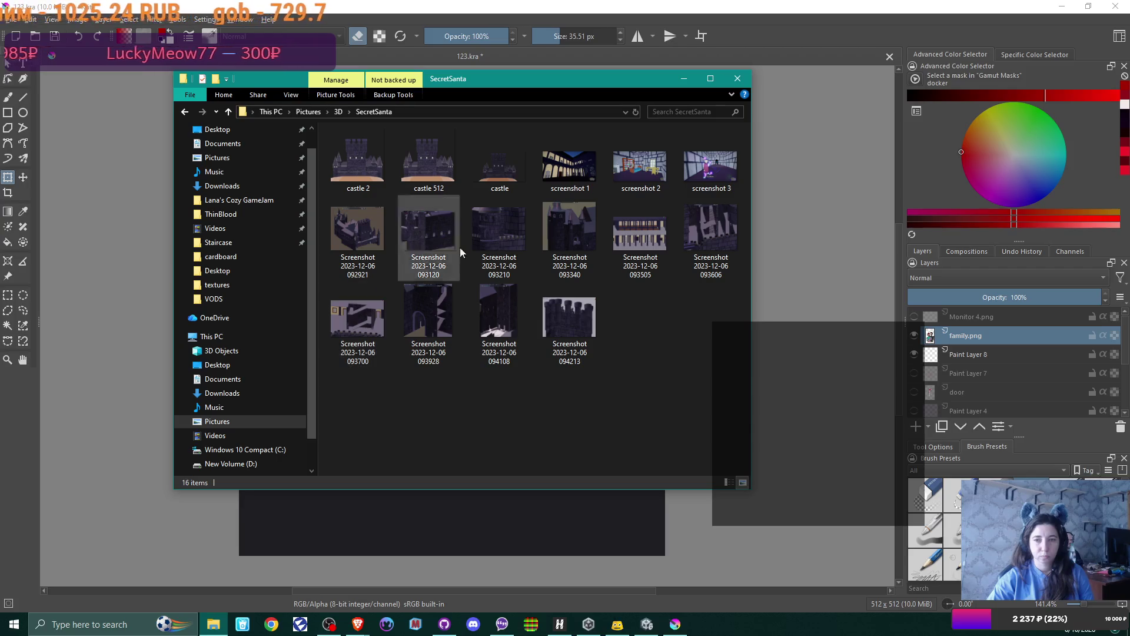
double_click(585, 166)
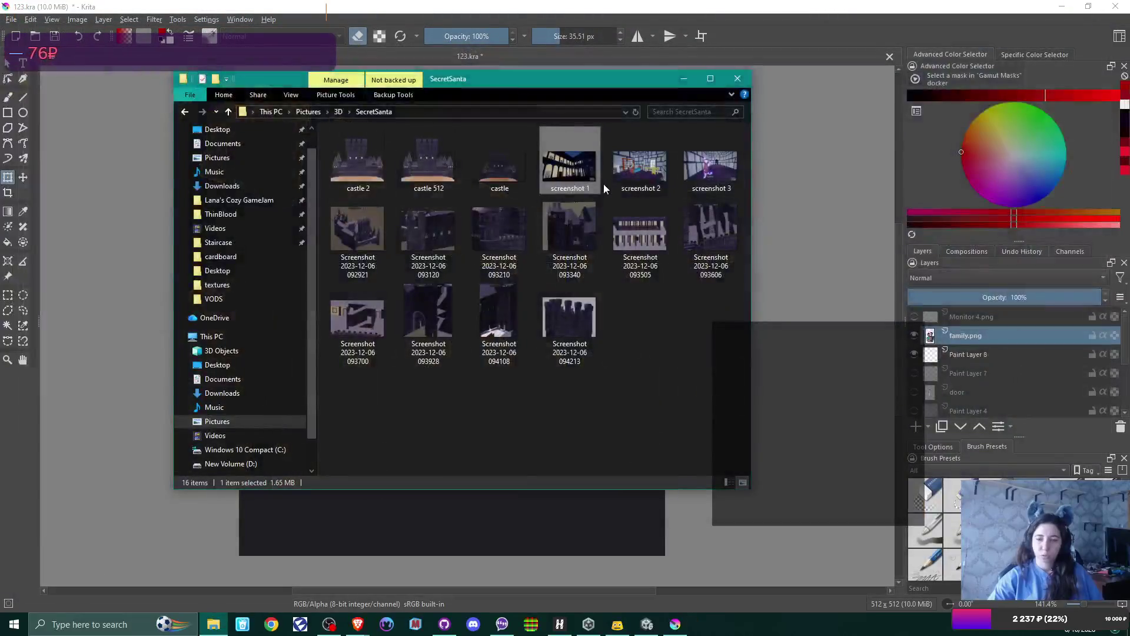
mouse_move(568, 138)
left_mouse_down()
mouse_move(675, 189)
mouse_move(804, 225)
left_mouse_up()
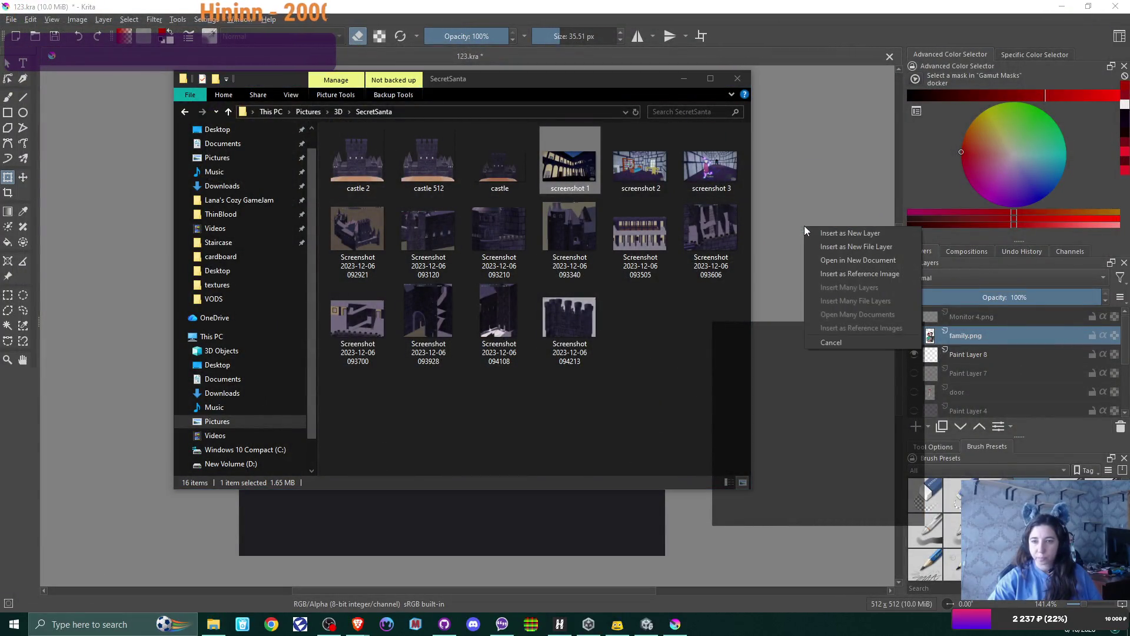
- Insert screenshot 1.png as a new layer and move it below family.png in the layer stack
left_click(874, 235)
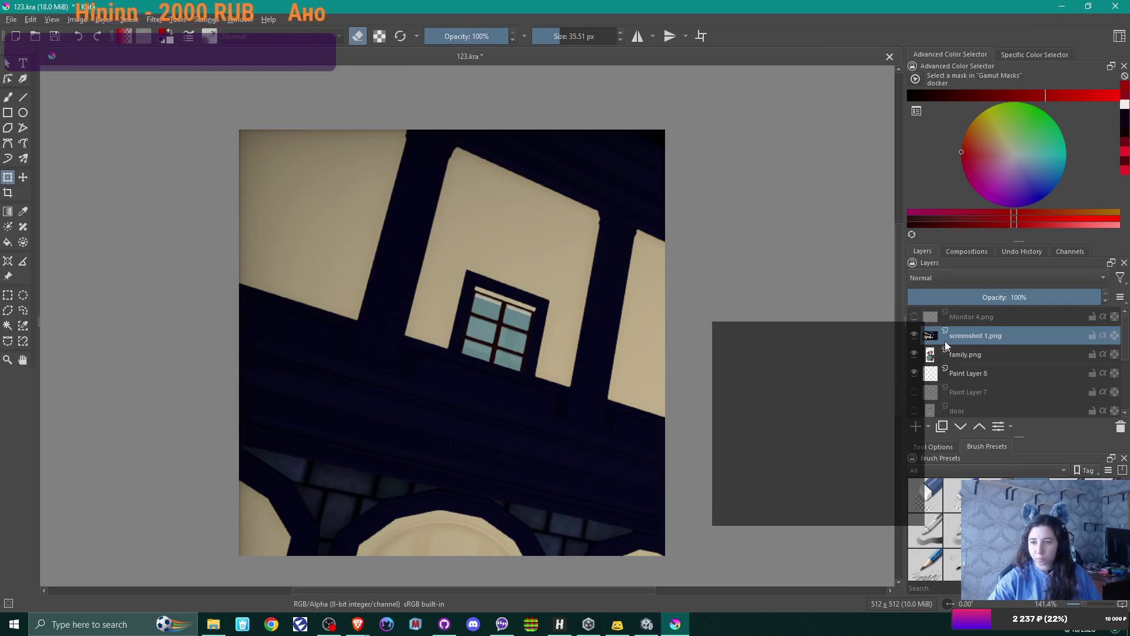
mouse_move(970, 333)
left_mouse_down()
mouse_move(963, 359)
mouse_move(974, 354)
left_mouse_up()
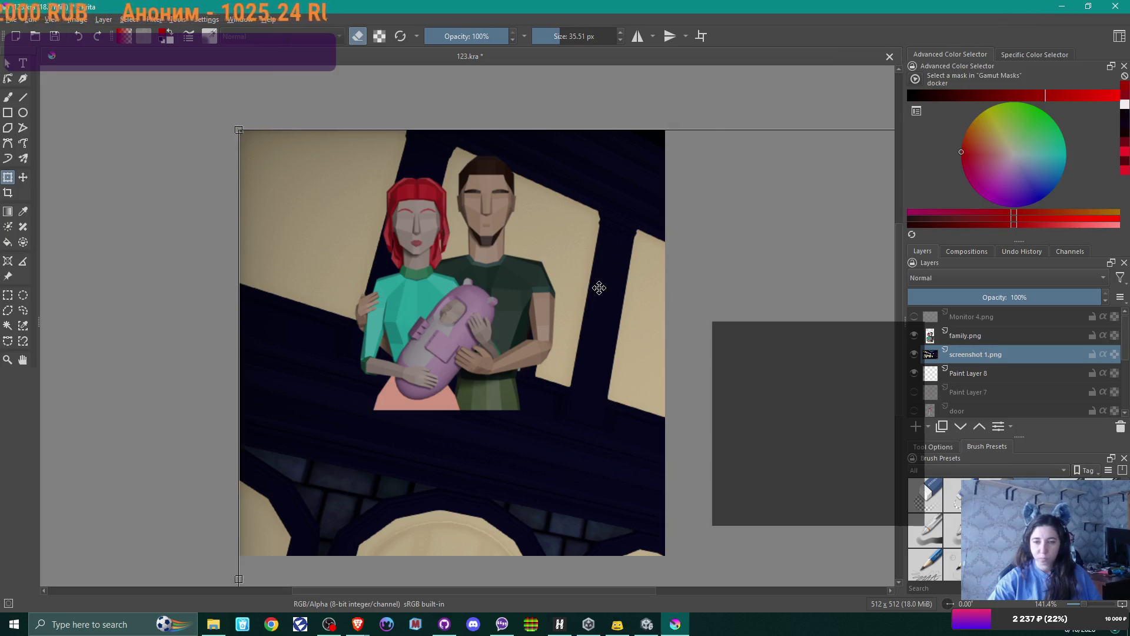
scroll(600, 297, "down", 5)
middle_click_drag(634, 323, 383, 204, "shift")
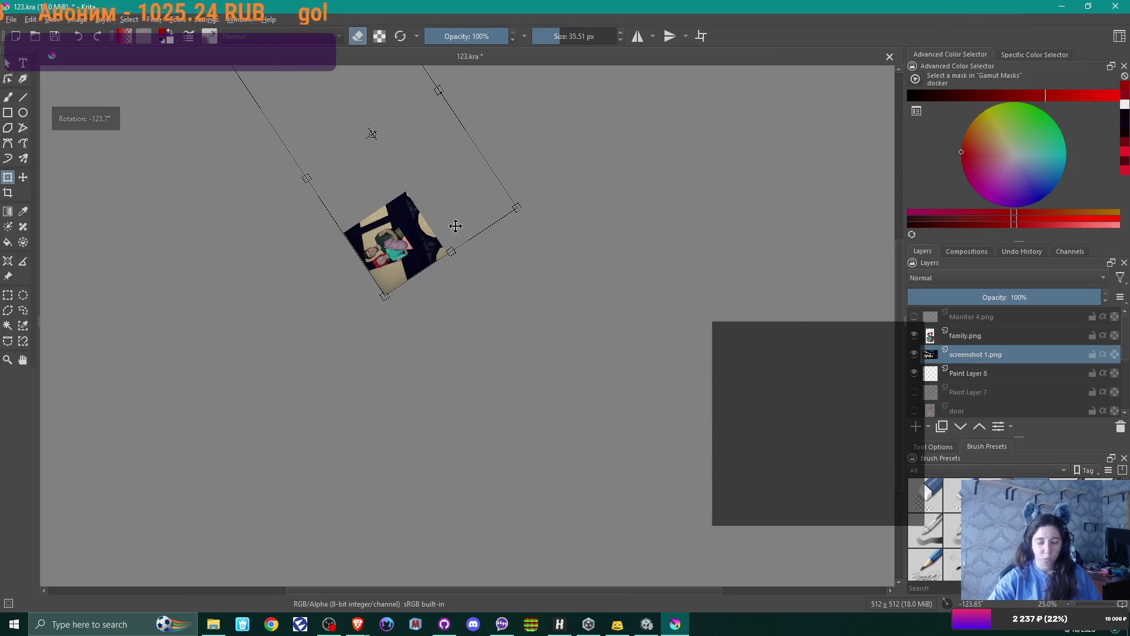
- Reset the canvas rotation to 0° and pan the view so the image sits further left
key("5")
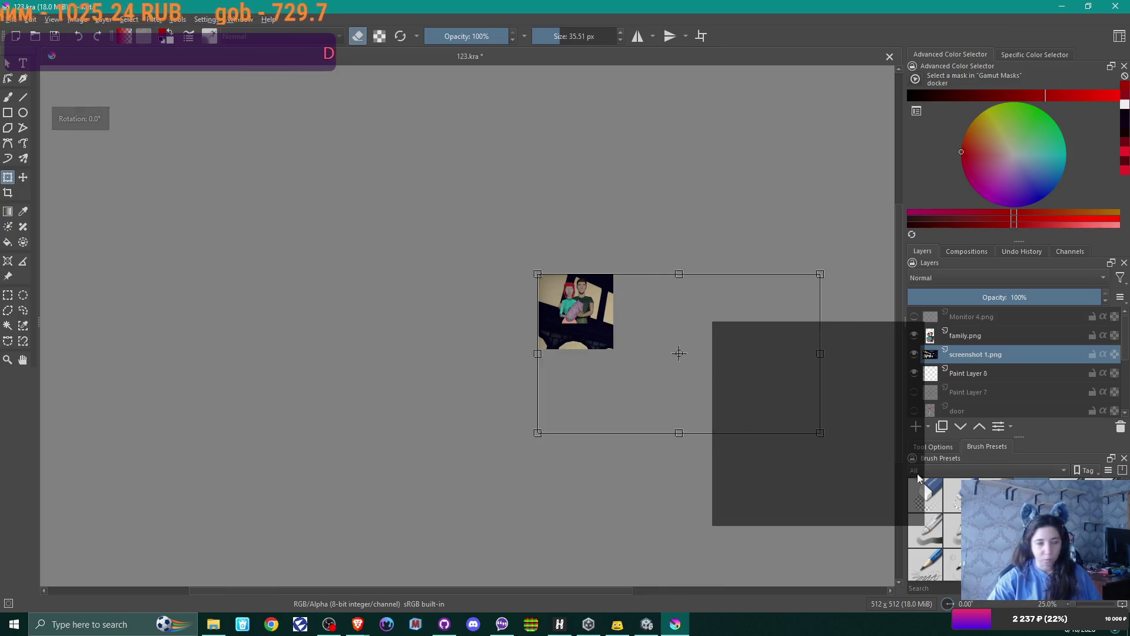
mouse_move(681, 294)
middle_mouse_down("shift")
mouse_move(575, 174)
mouse_move(442, 156)
middle_mouse_up("shift")
key("5")
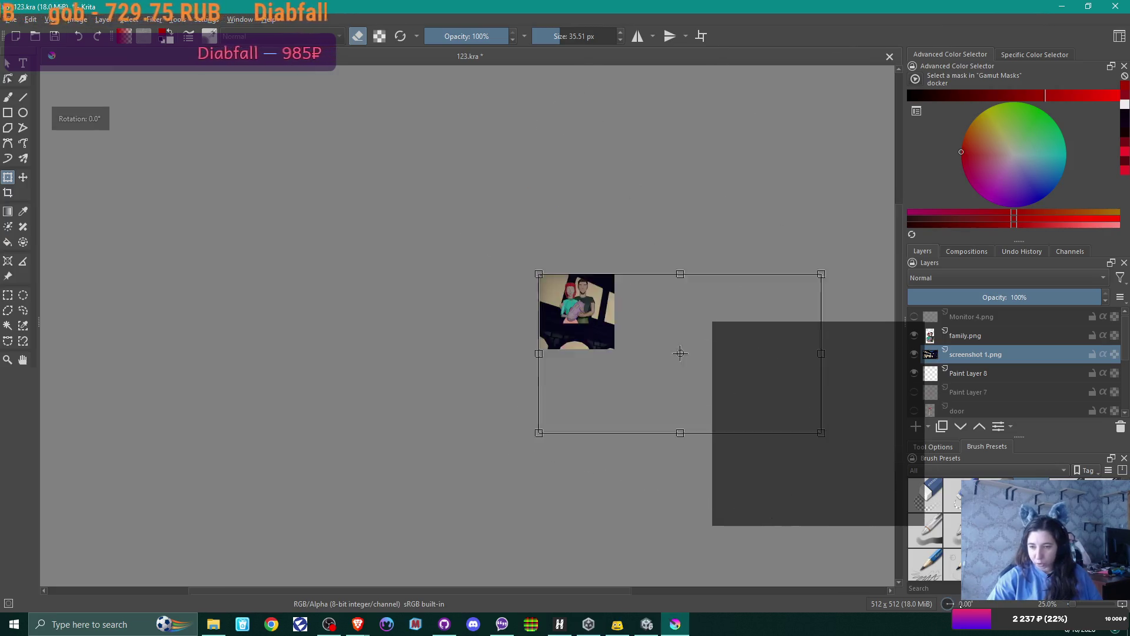
key("space")
mouse_move(613, 471)
left_mouse_down()
mouse_move(354, 373)
mouse_move(381, 411)
left_mouse_up()
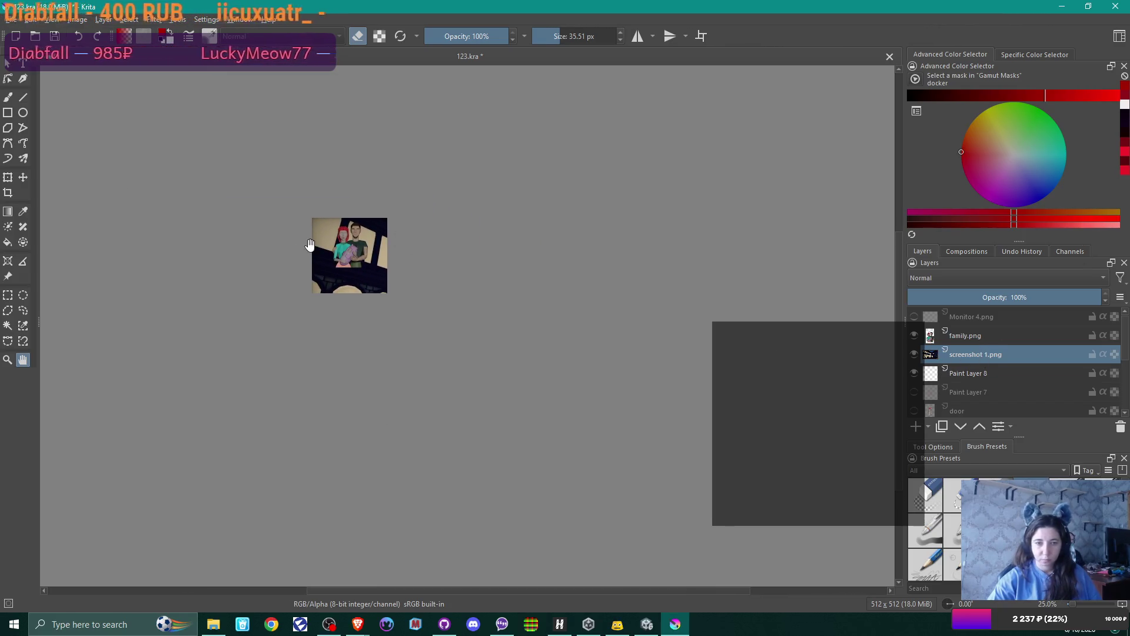
key("alt+Tab")
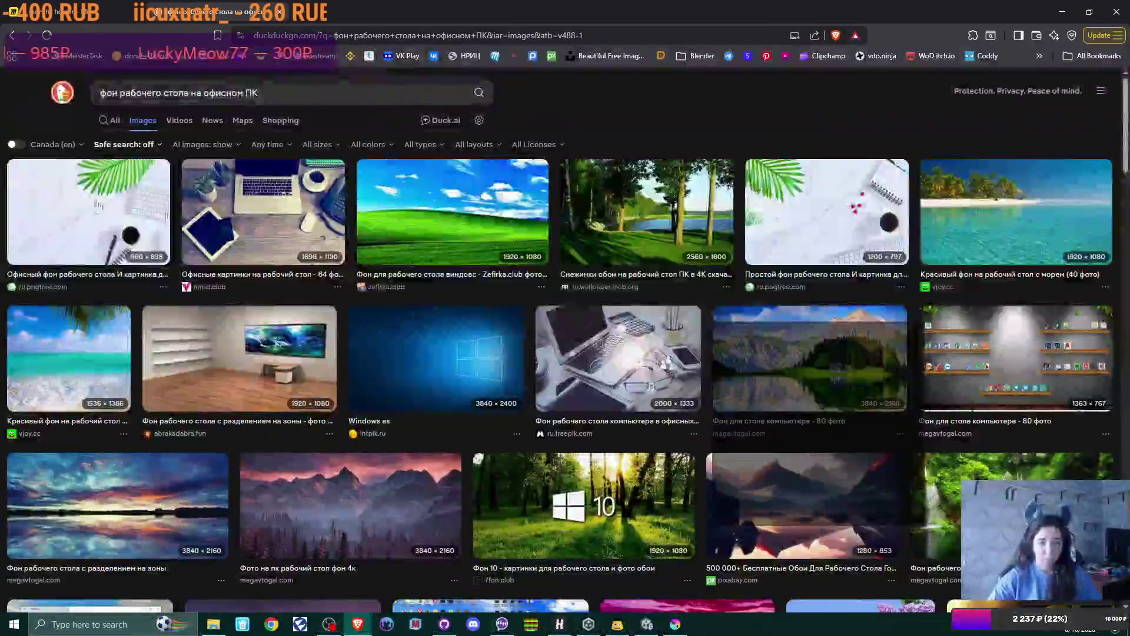
left_click(675, 624)
- Scale the screenshot 1.png layer down, shift it about 93 px right, then hide it
left_click(8, 178)
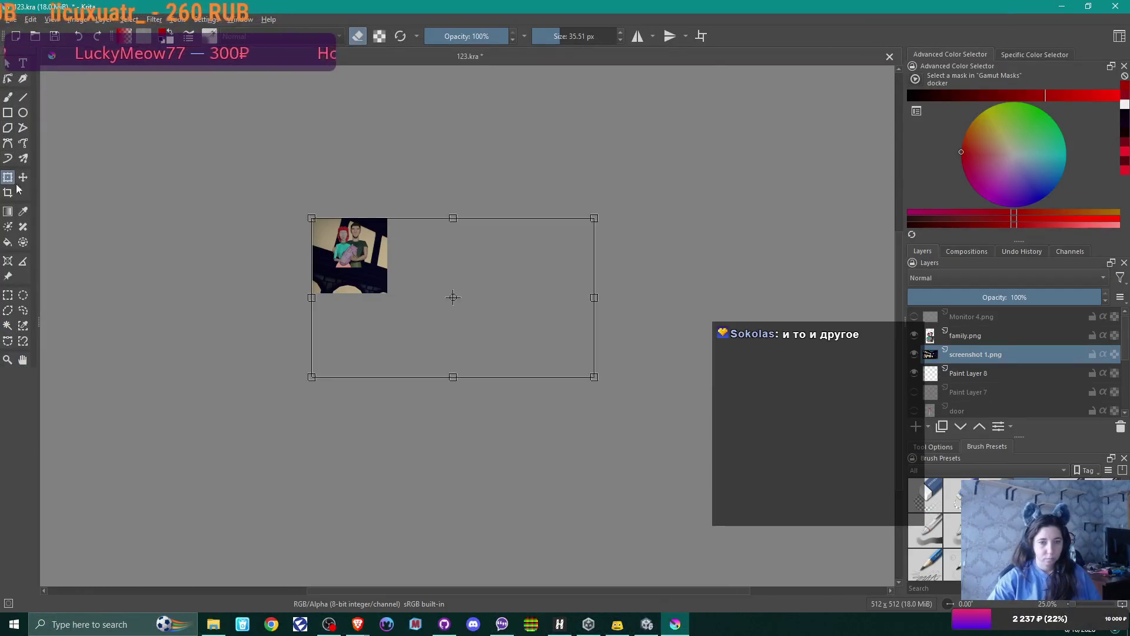
left_click_drag(595, 377, 418, 235)
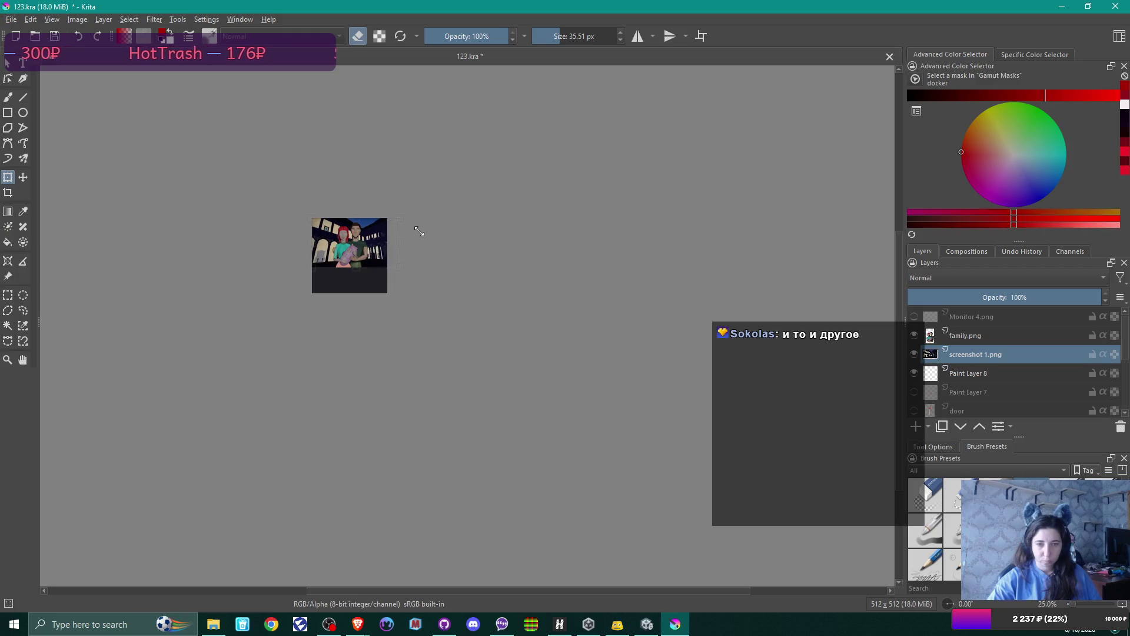
scroll(412, 238, "up", 4)
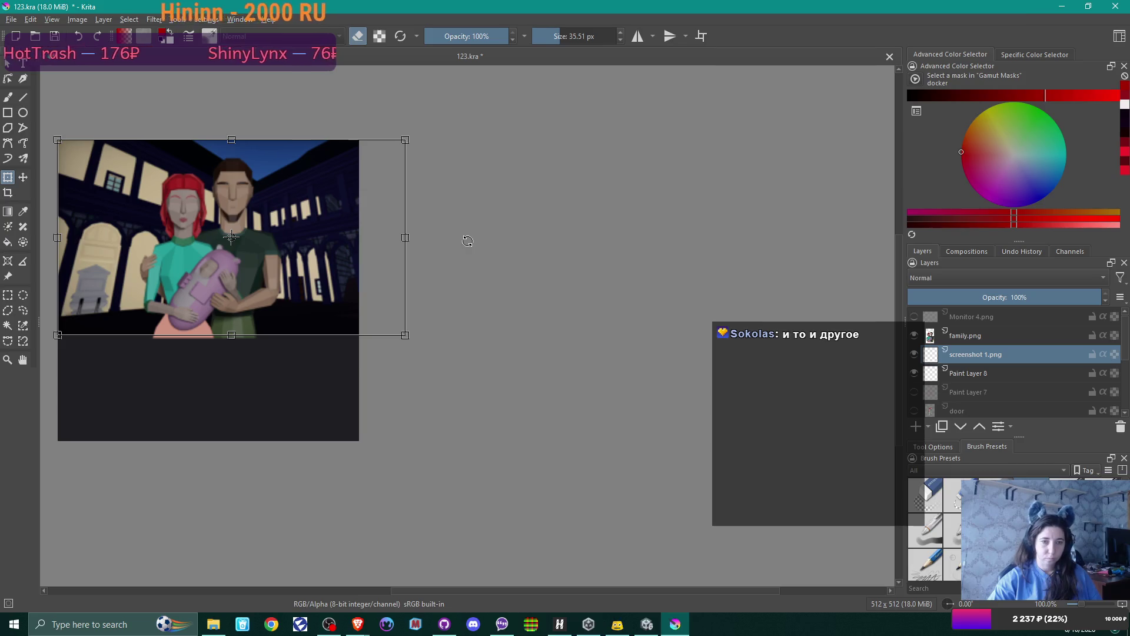
key("Return")
left_click_drag(409, 334, 412, 338)
middle_click_drag(504, 335, 600, 354)
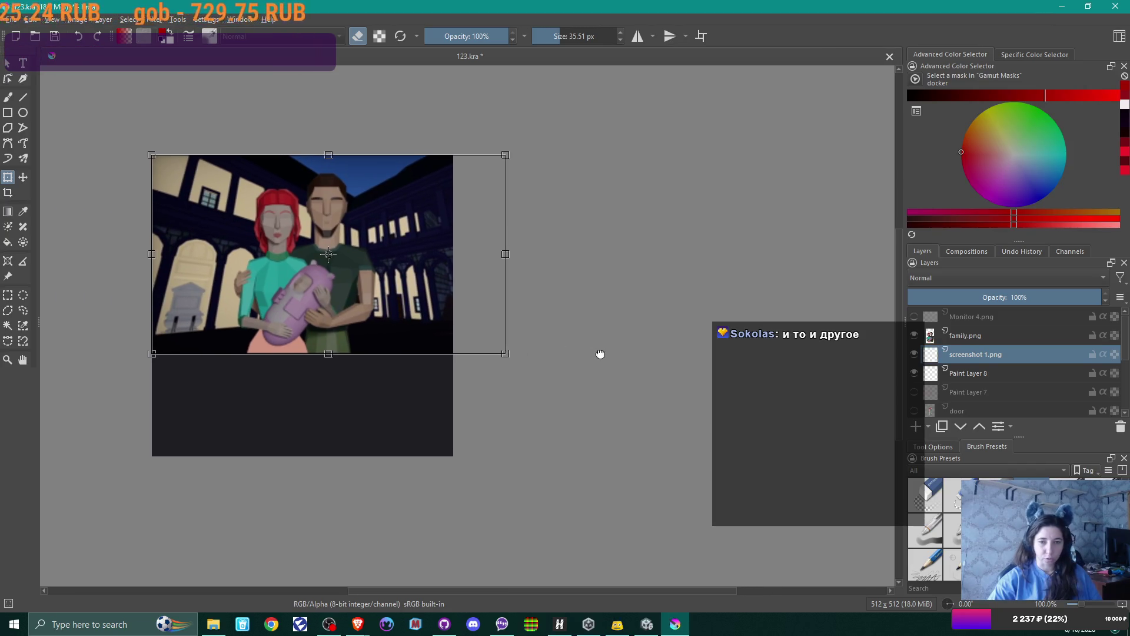
key("Return")
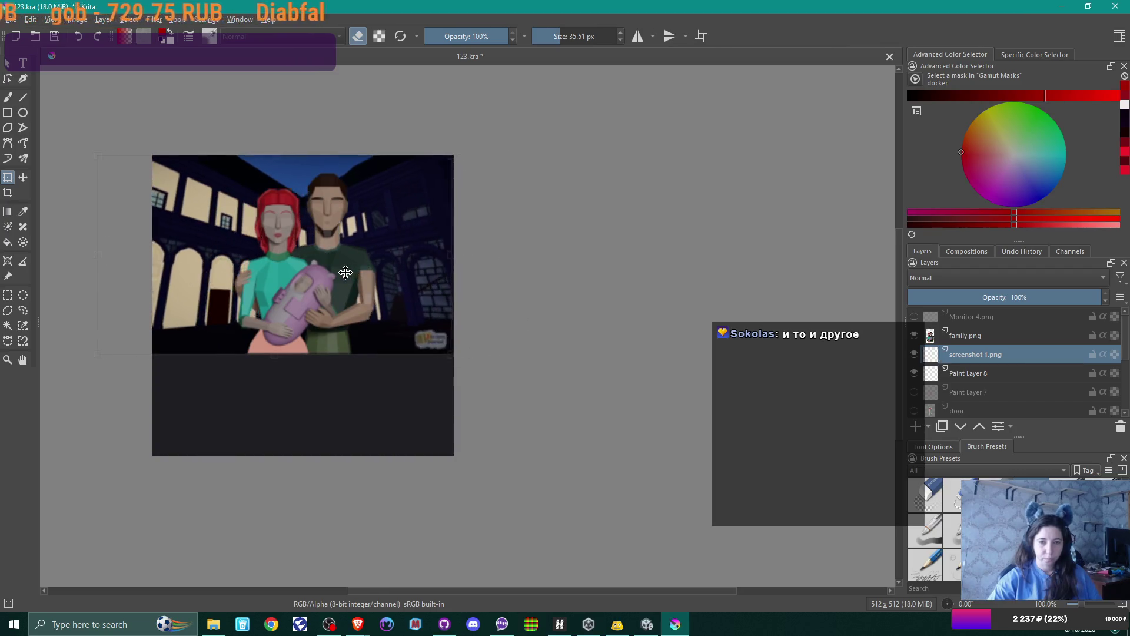
left_click_drag(339, 272, 396, 272)
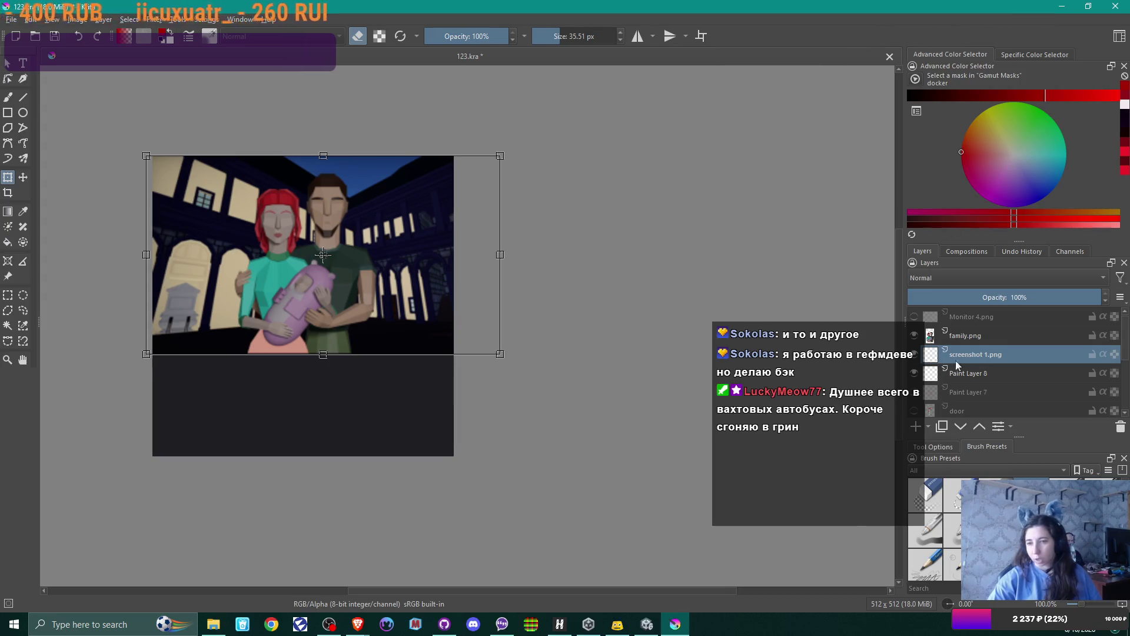
left_click(913, 353)
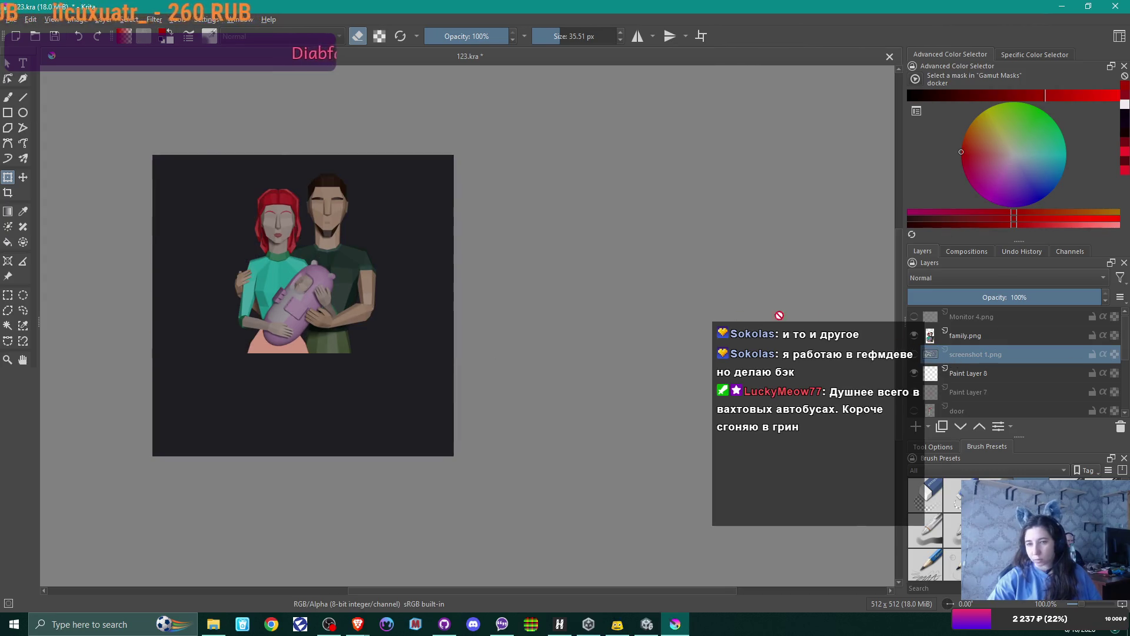
left_click(213, 624)
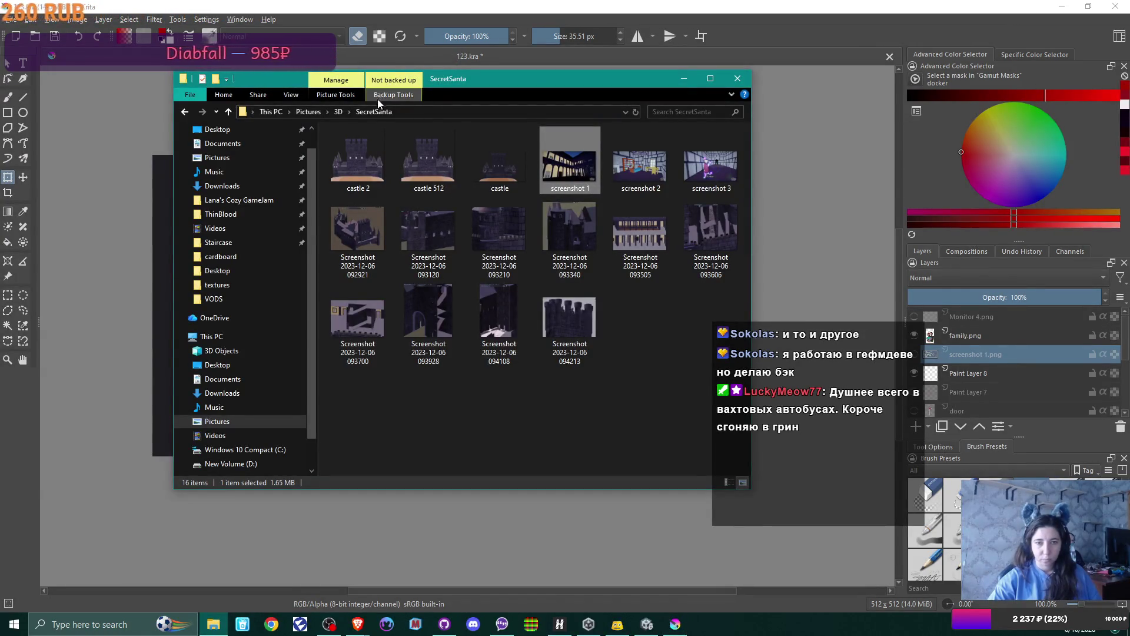
- Navigate from 3D through This PC into New Volume (D:) > 3d projects
left_click(339, 112)
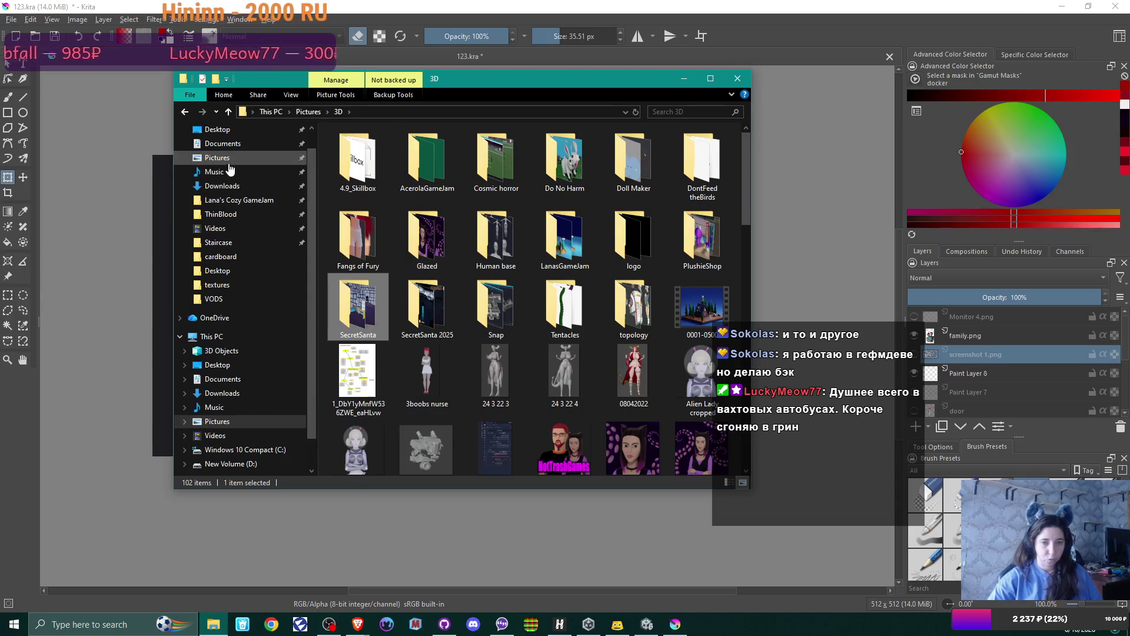
left_click(271, 112)
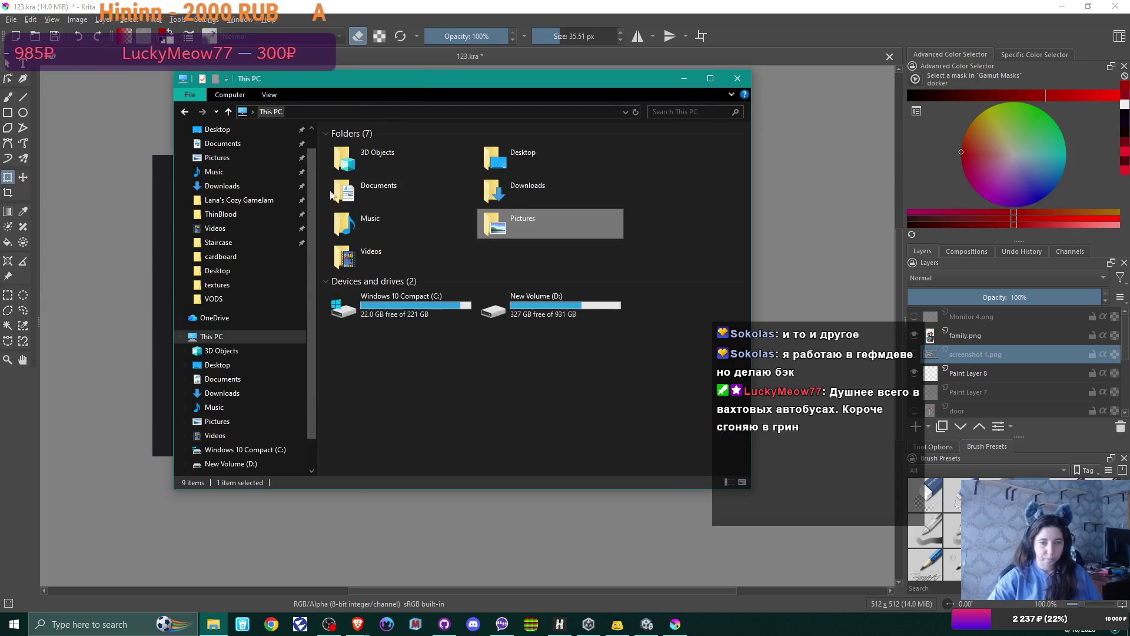
double_click(530, 309)
double_click(384, 156)
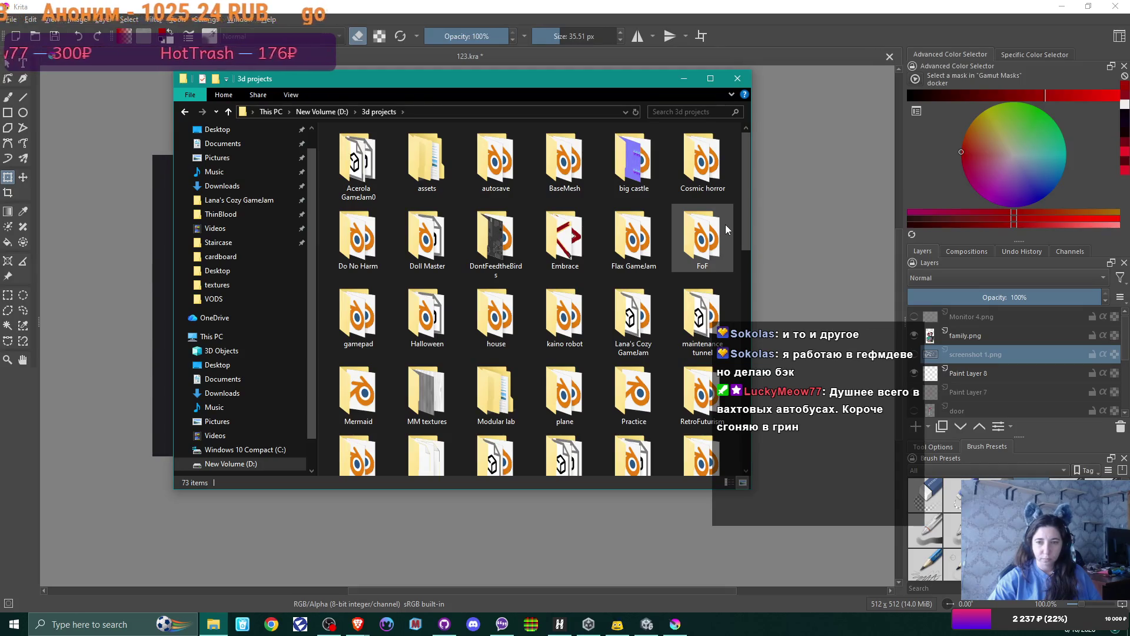
- Browse the 3d projects folder list and open the Do No Harm project folder
mouse_move(725, 226)
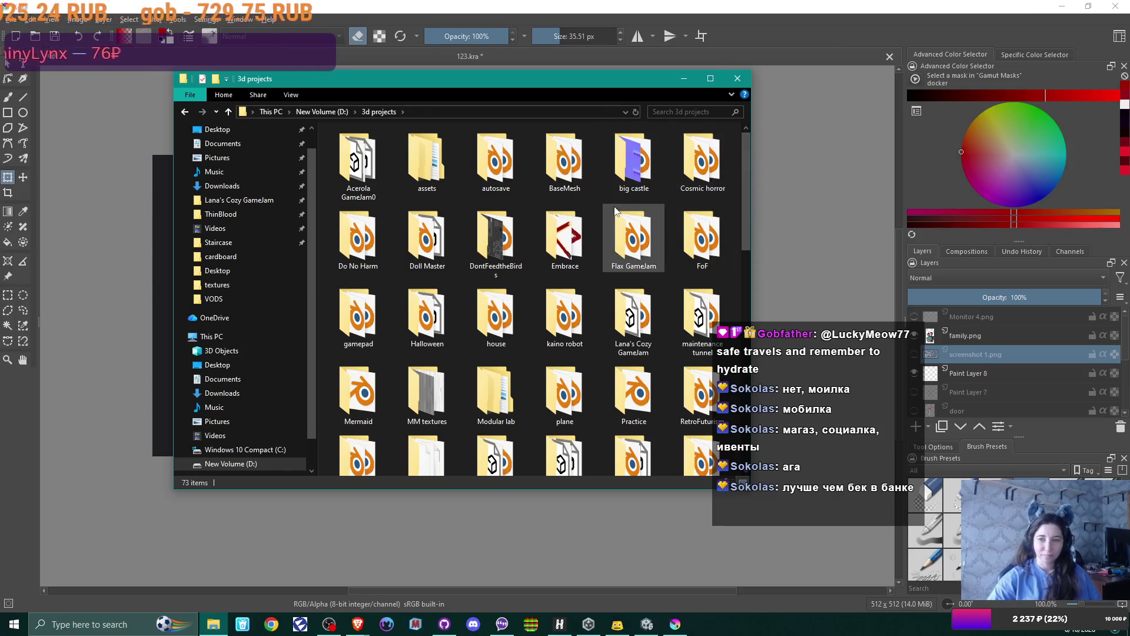
mouse_move(647, 215)
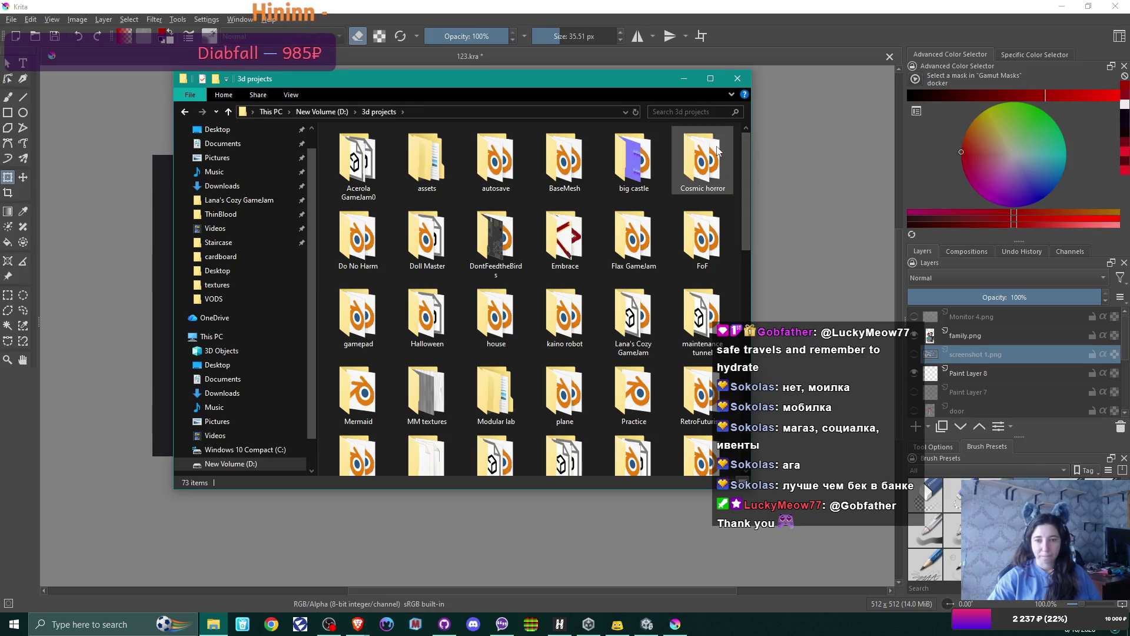
mouse_move(733, 209)
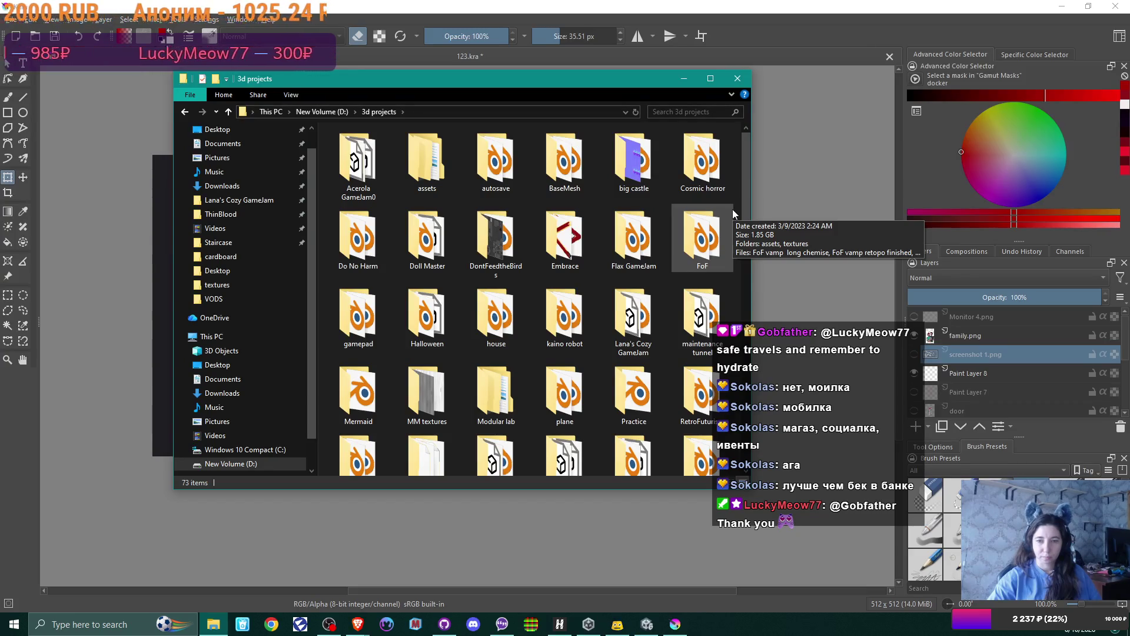
scroll(732, 210, "down", 3)
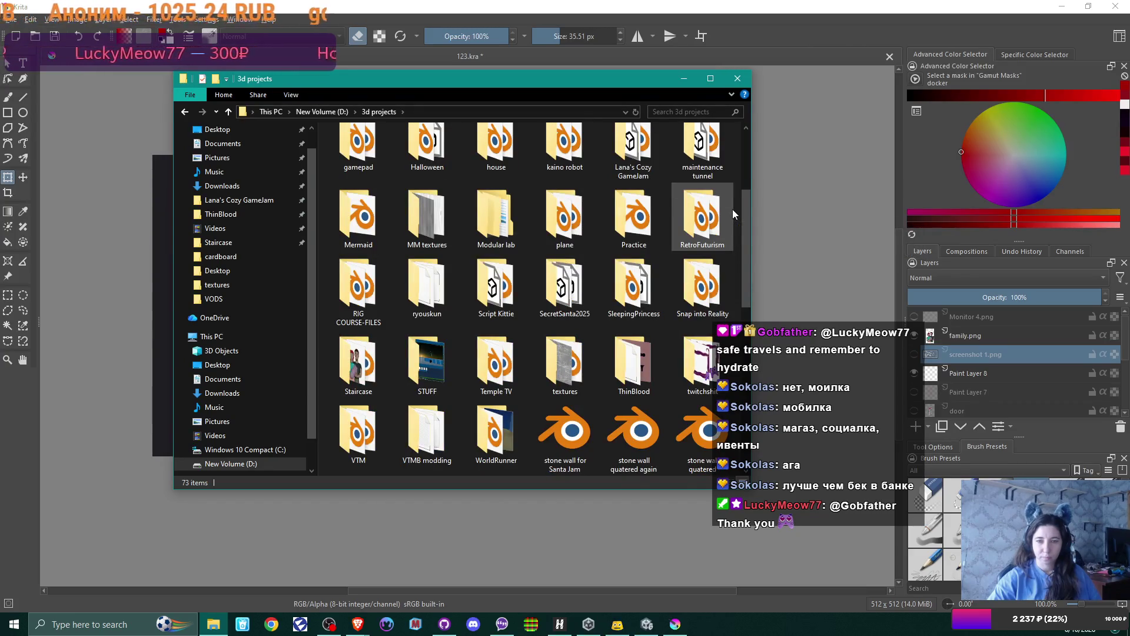
scroll(732, 209, "up", 3)
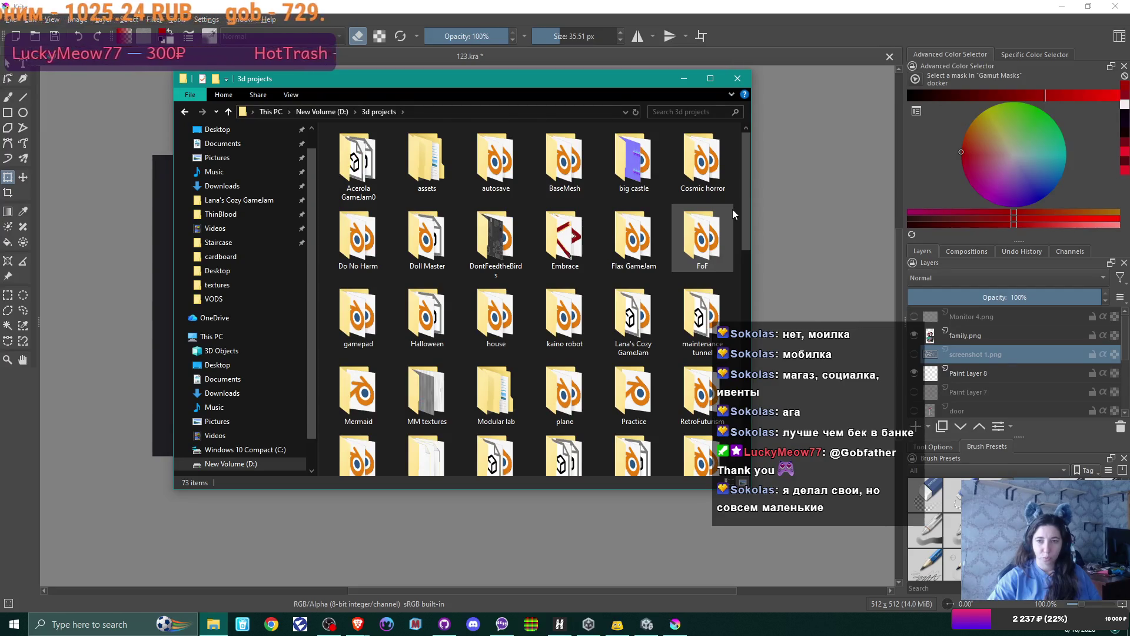
double_click(359, 238)
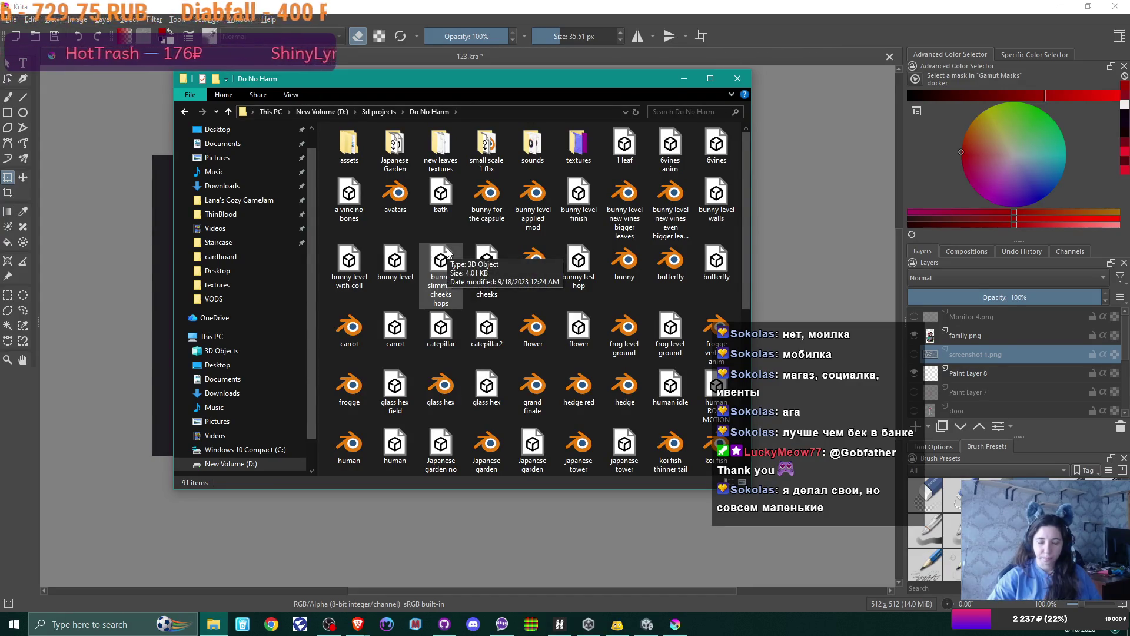
- In the Do No Harm folder, peek into the Japanese Garden folder, then open the Japanese garden .blend file
scroll(492, 265, "down", 4)
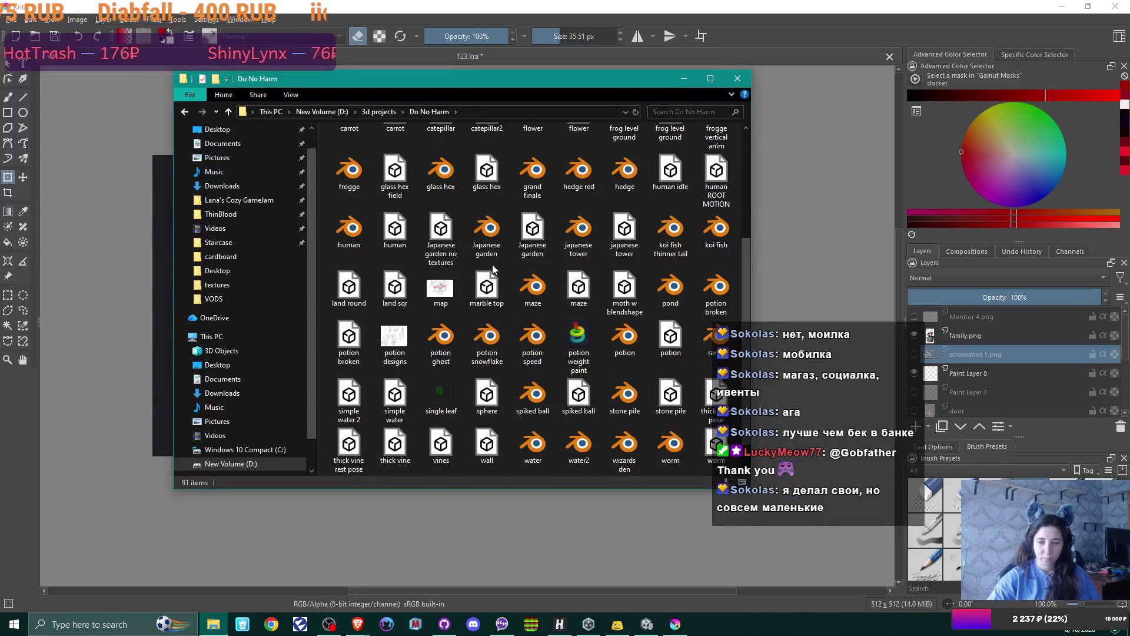
scroll(493, 268, "down", 2)
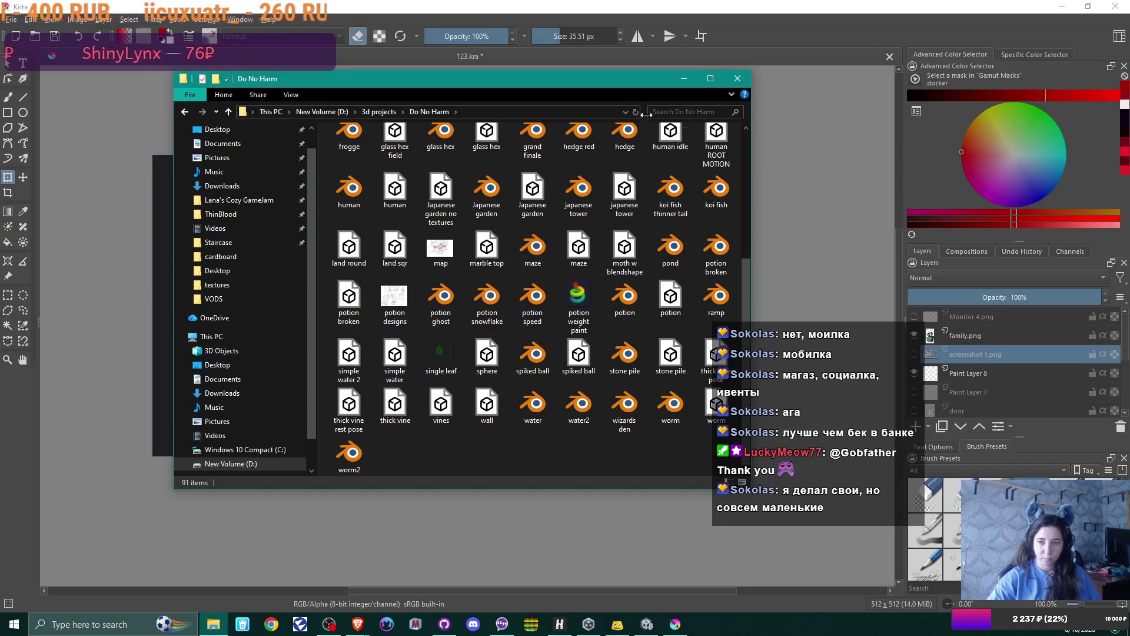
left_click_drag(623, 77, 558, 91)
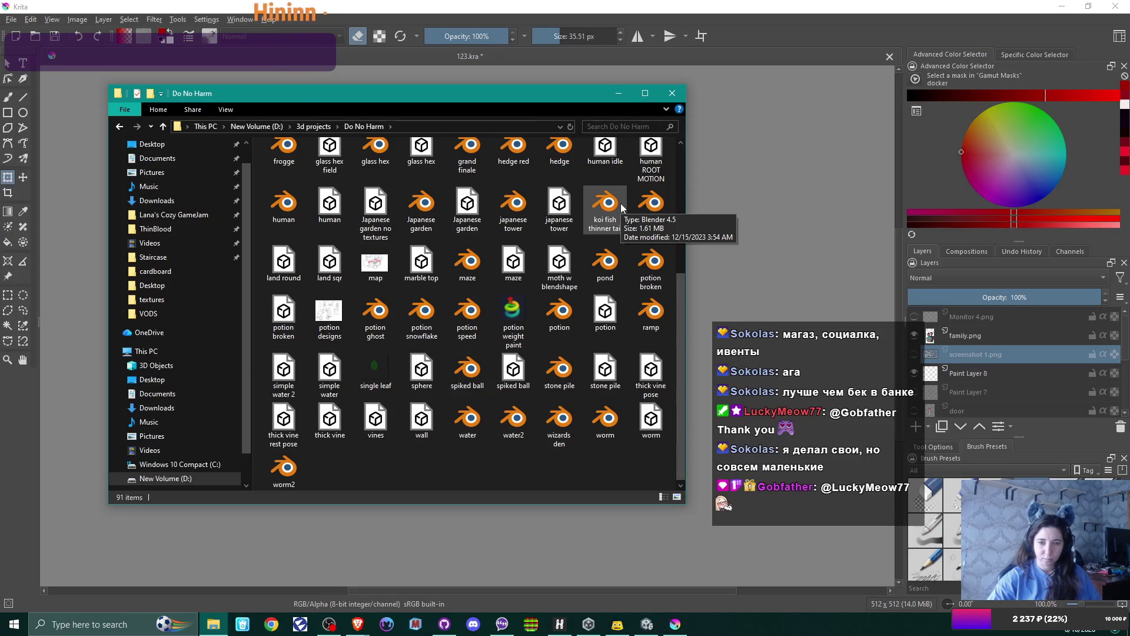
scroll(616, 219, "up", 3)
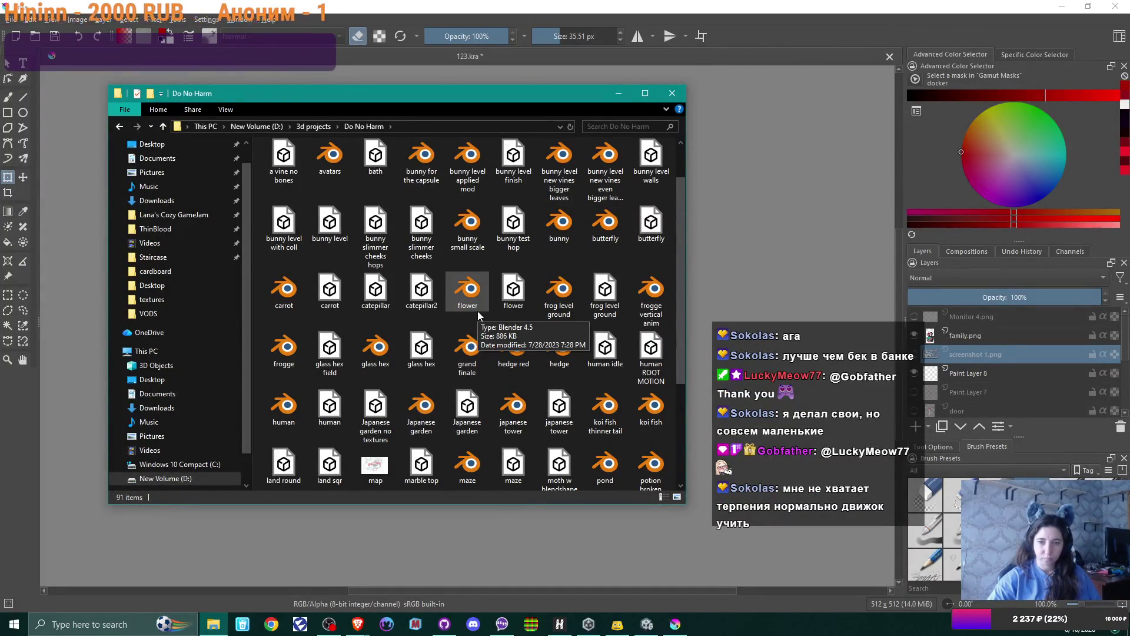
scroll(478, 310, "up", 1)
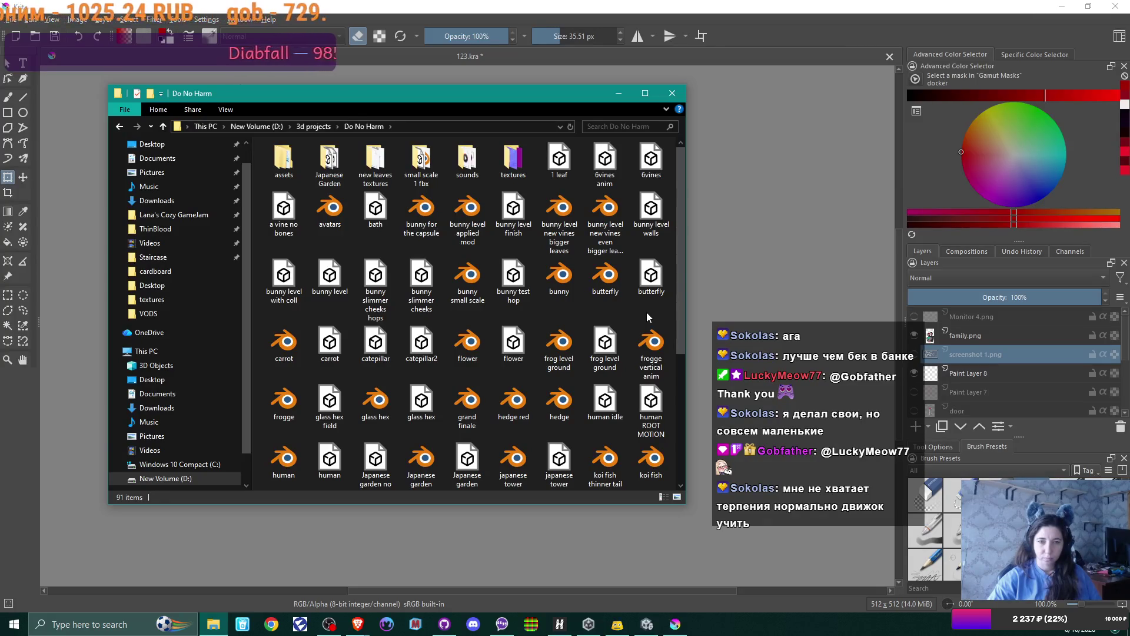
double_click(330, 162)
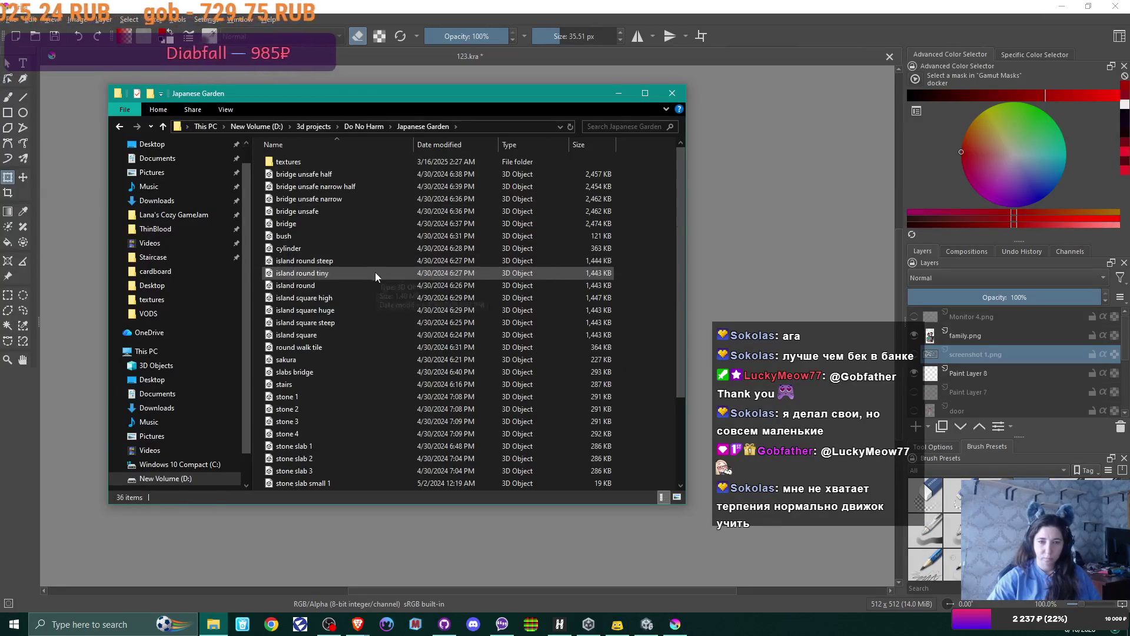
scroll(374, 275, "down", 3)
scroll(371, 280, "up", 3)
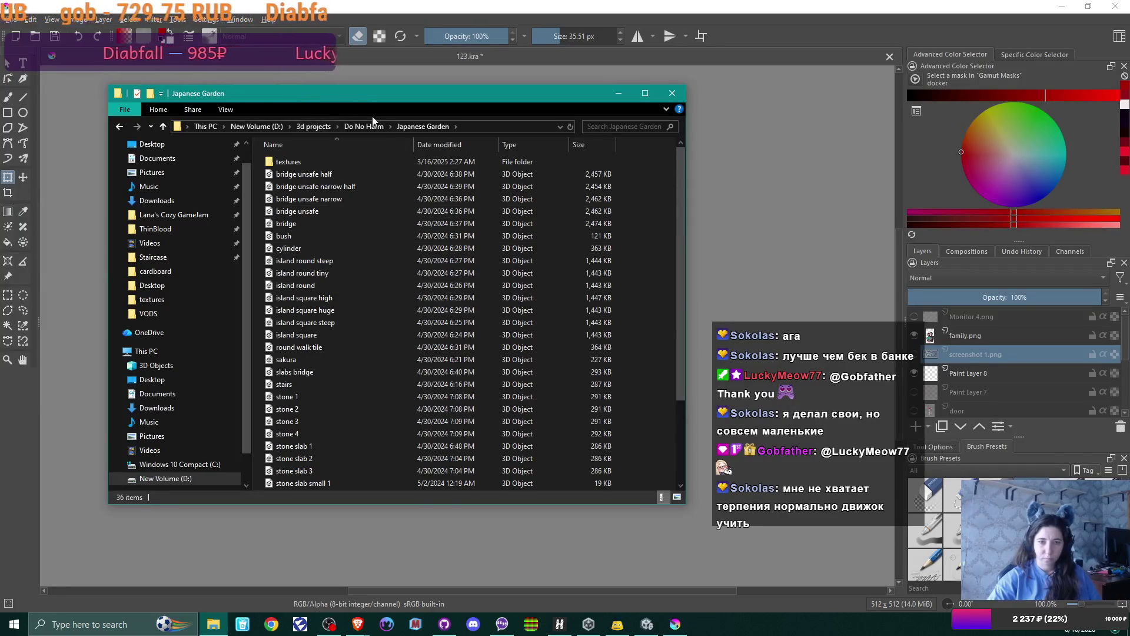
left_click(364, 126)
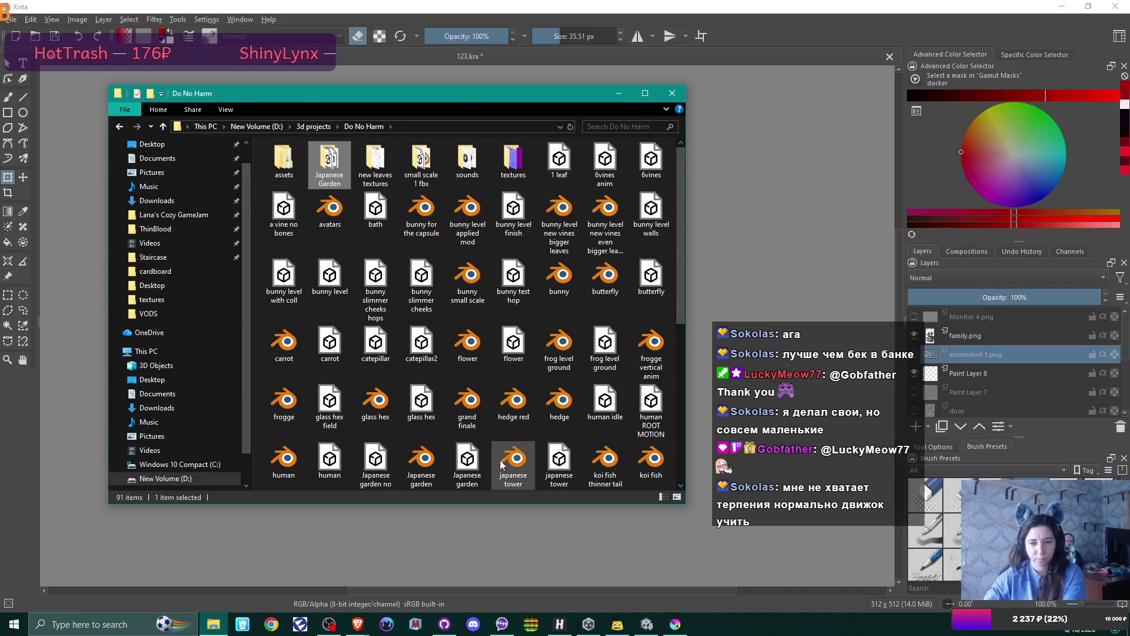
double_click(420, 457)
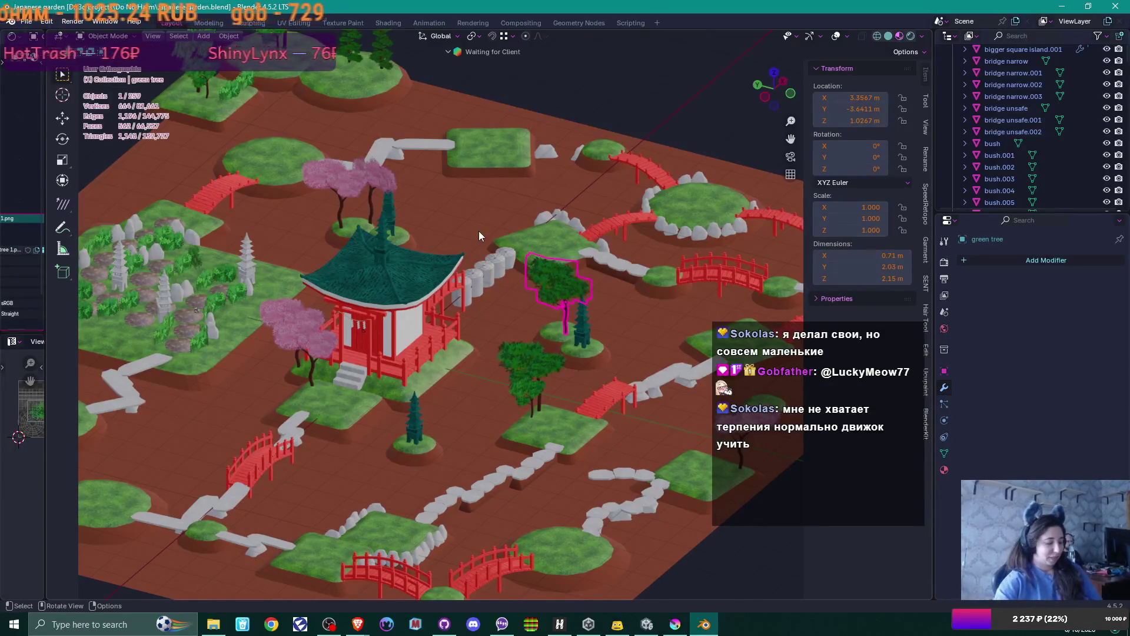
- Inspect the garden in front, right-side and back orthographic views
key("KP_1")
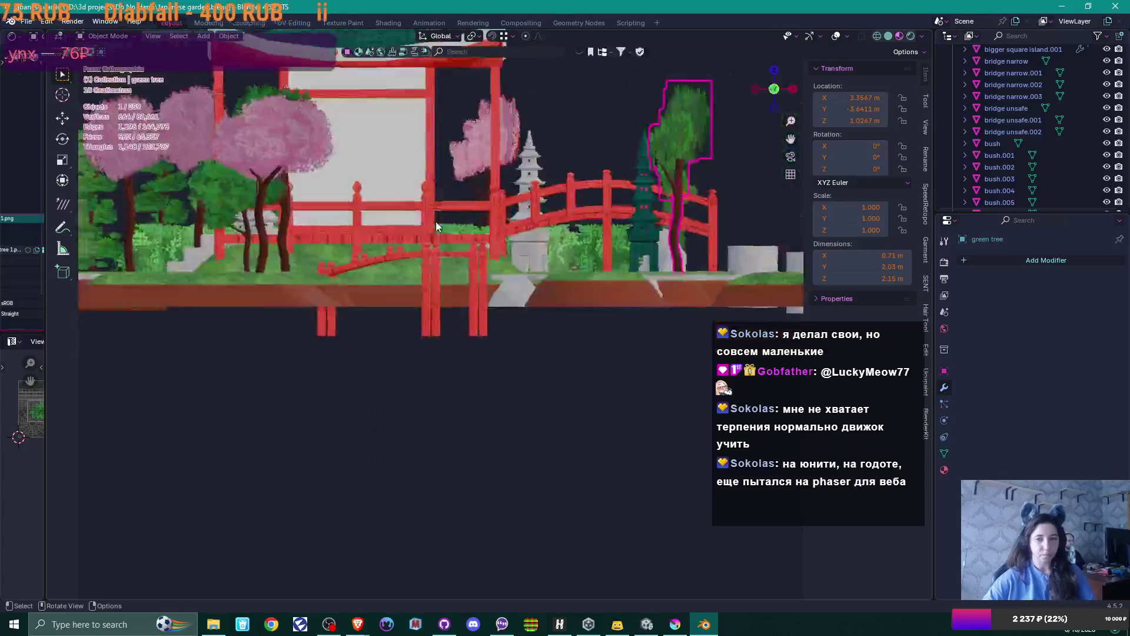
key("KP_3")
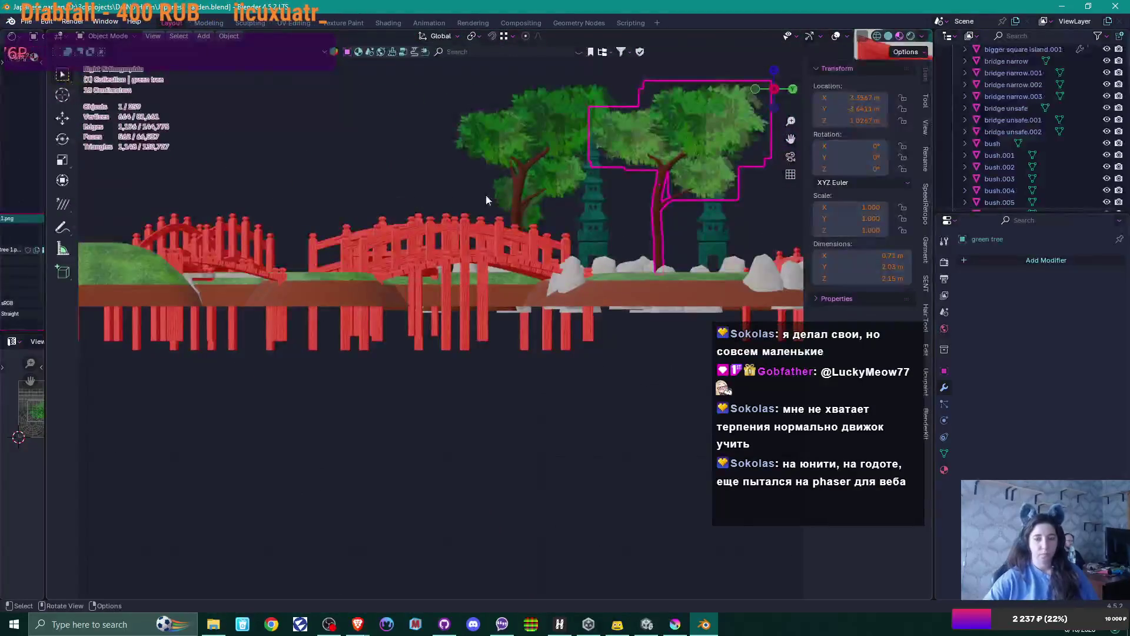
scroll(568, 195, "down", 4)
mouse_move(560, 189)
middle_mouse_down()
mouse_move(330, 224)
mouse_move(361, 242)
mouse_move(386, 236)
middle_mouse_up()
key("KP_1")
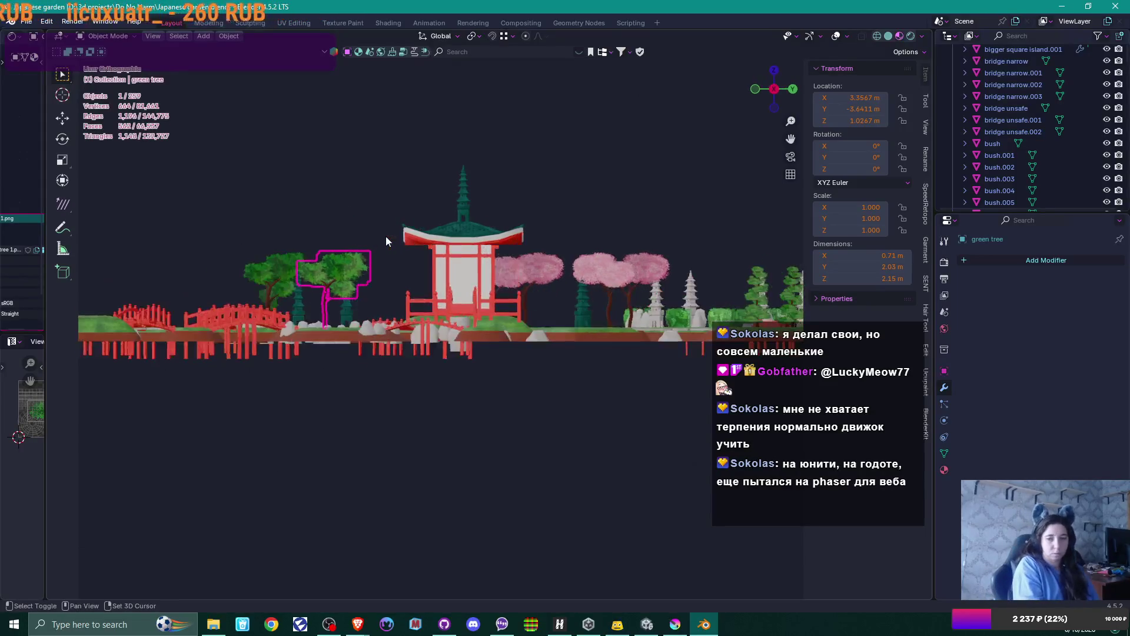
key("ctrl+KP_1")
key("KP_1")
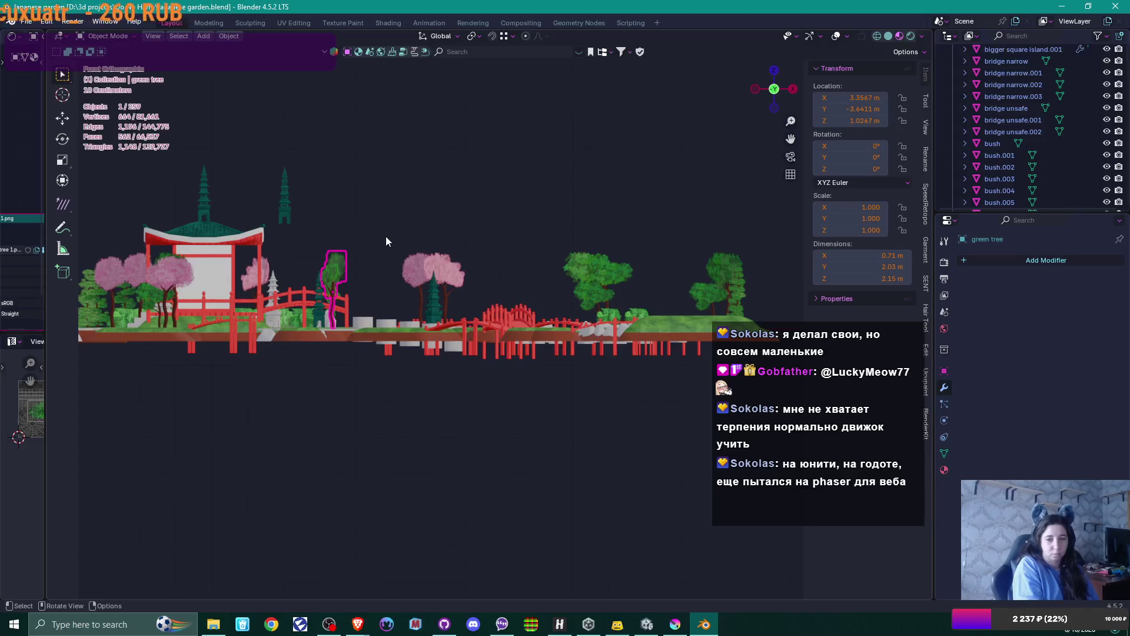
key("KP_3")
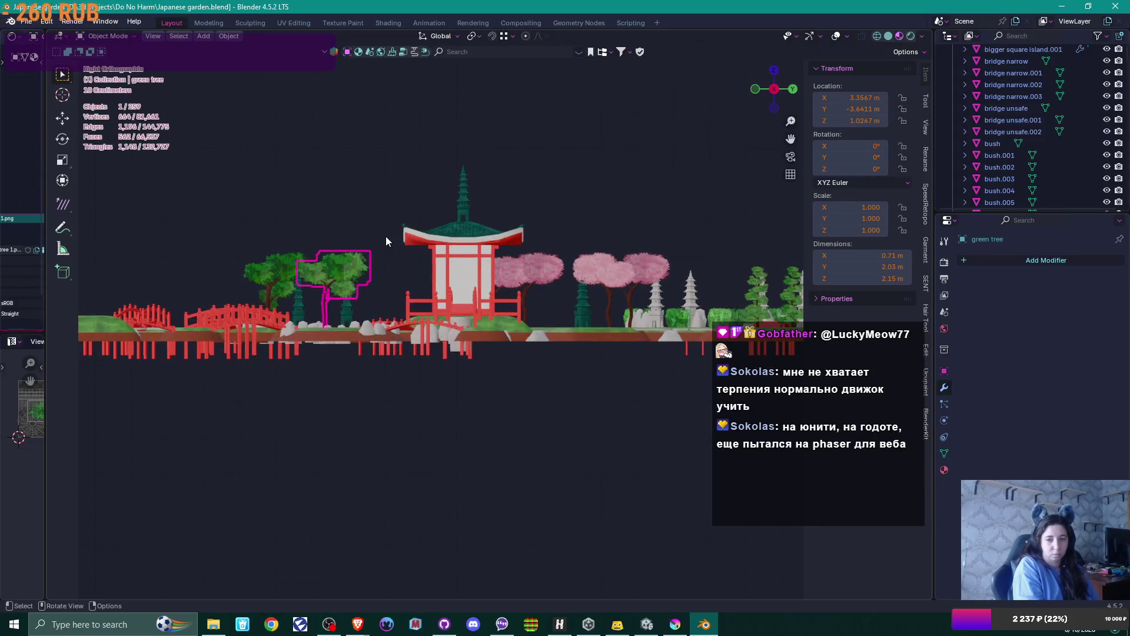
- Check the left-side view, orbit and zoom to a free angle, then widen the left editor
middle_click(386, 236)
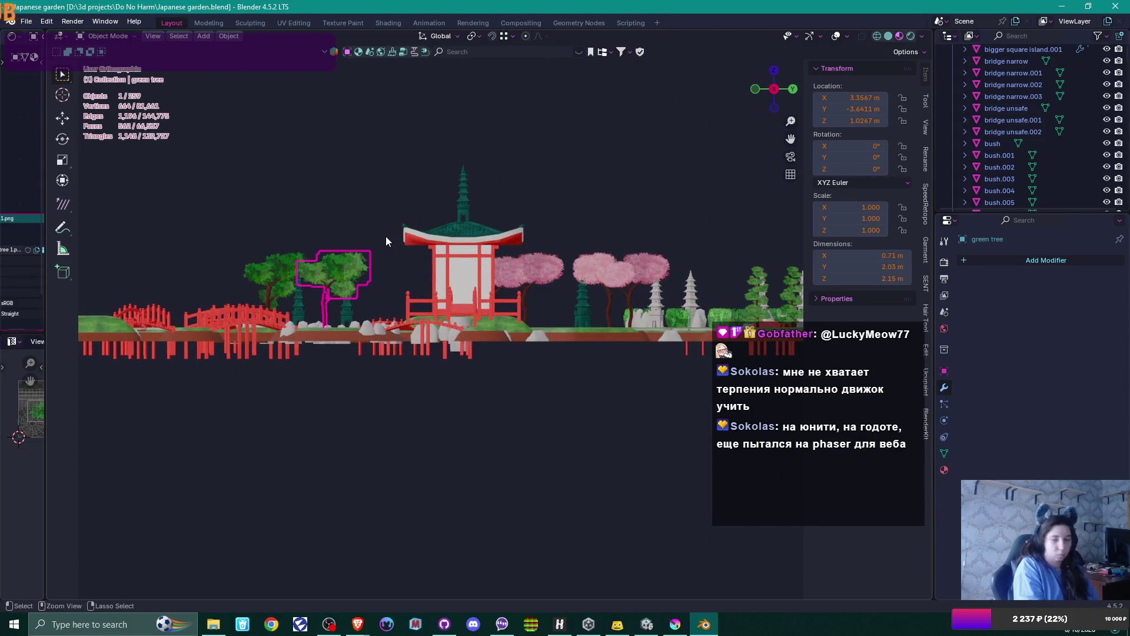
key("ctrl+KP_3")
middle_click_drag(376, 232, 358, 239)
scroll(373, 262, "up", 5, "ctrl")
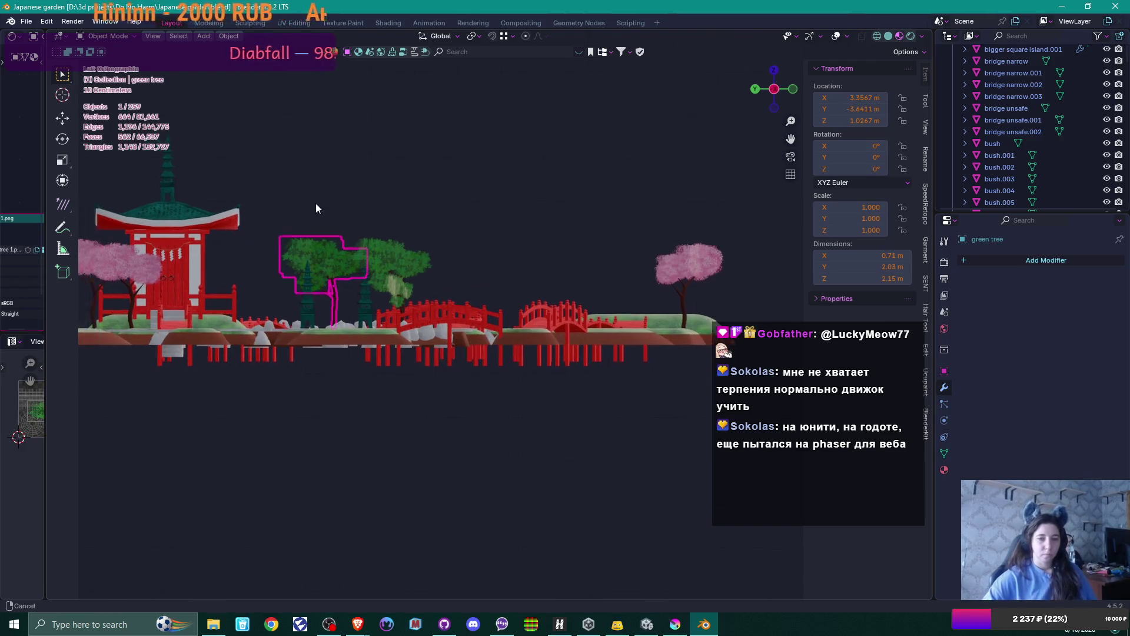
scroll(542, 221, "up", 3)
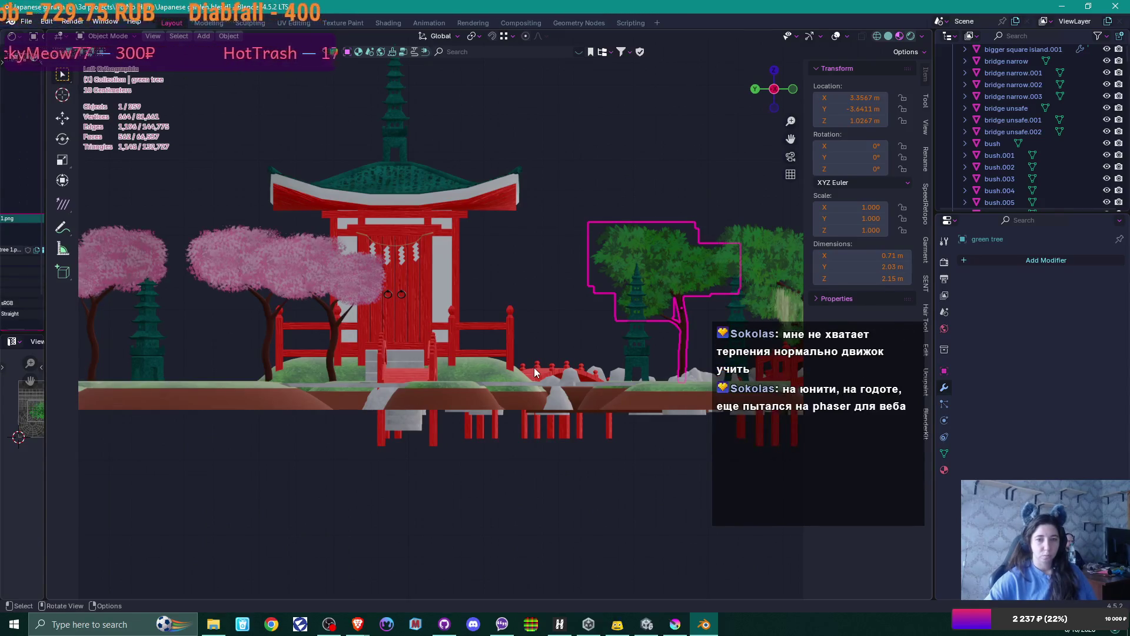
scroll(534, 367, "down", 2)
scroll(535, 371, "down", 3)
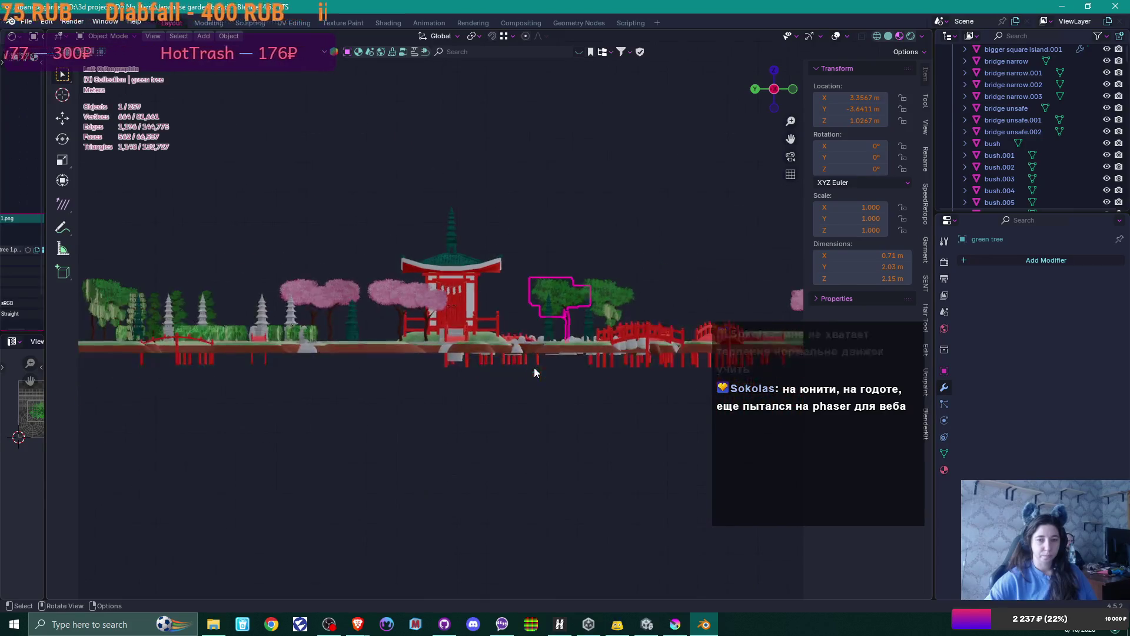
scroll(534, 372, "up", 6)
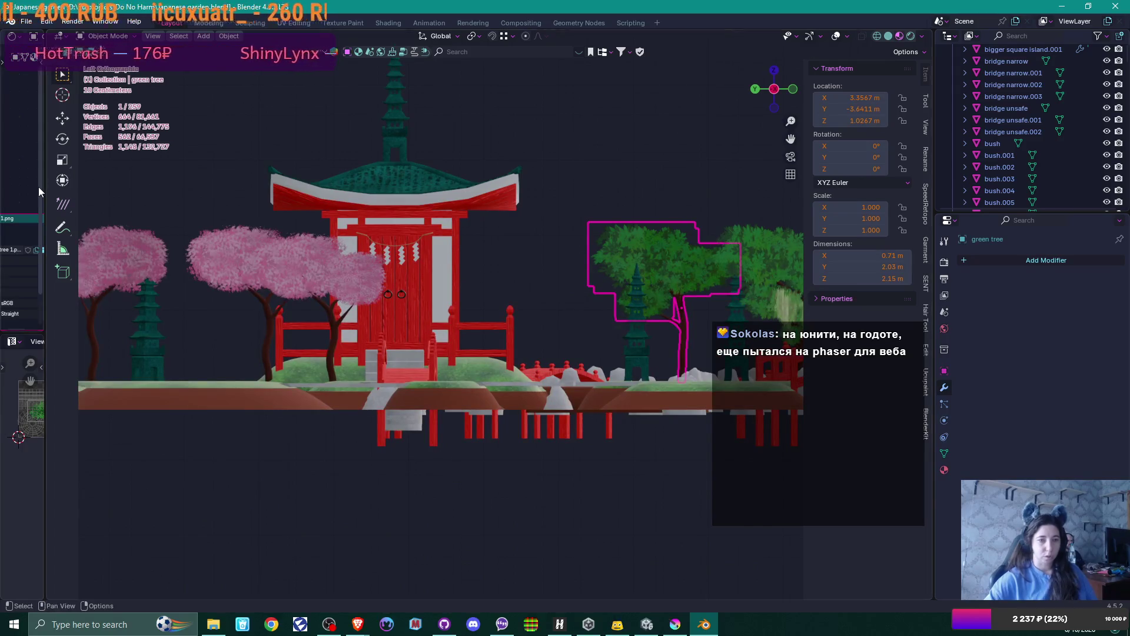
left_click_drag(45, 220, 456, 219)
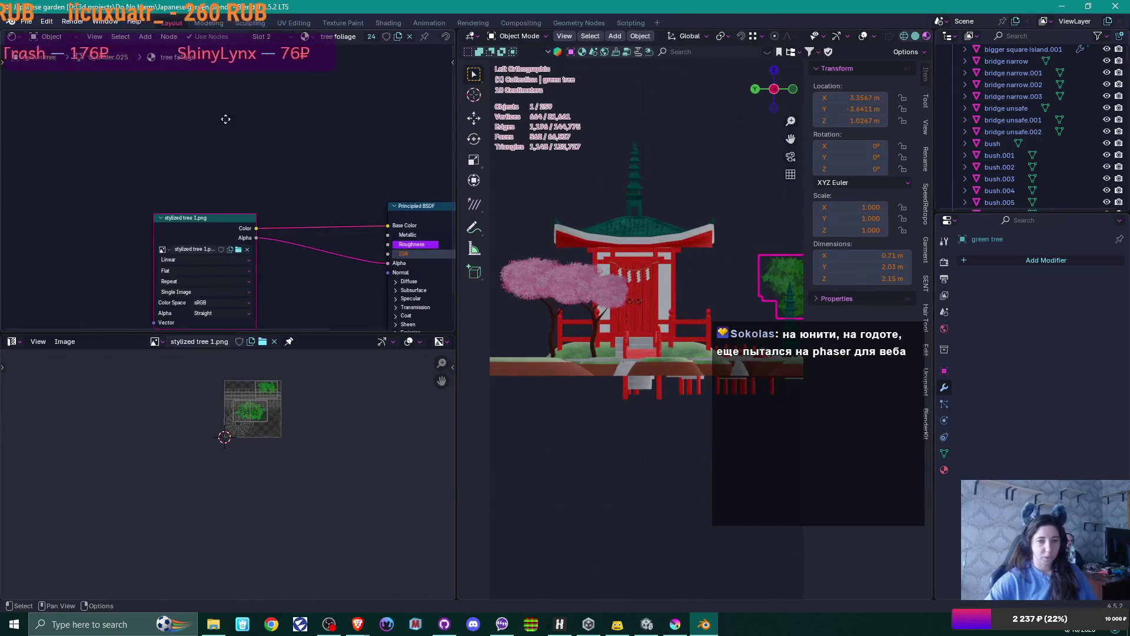
- Switch the shader editor from the tree material to the World background nodes
middle_click_drag(238, 152, 126, 88)
scroll(166, 135, "up", 1)
scroll(166, 135, "up", 1)
middle_click_drag(166, 134, 194, 158)
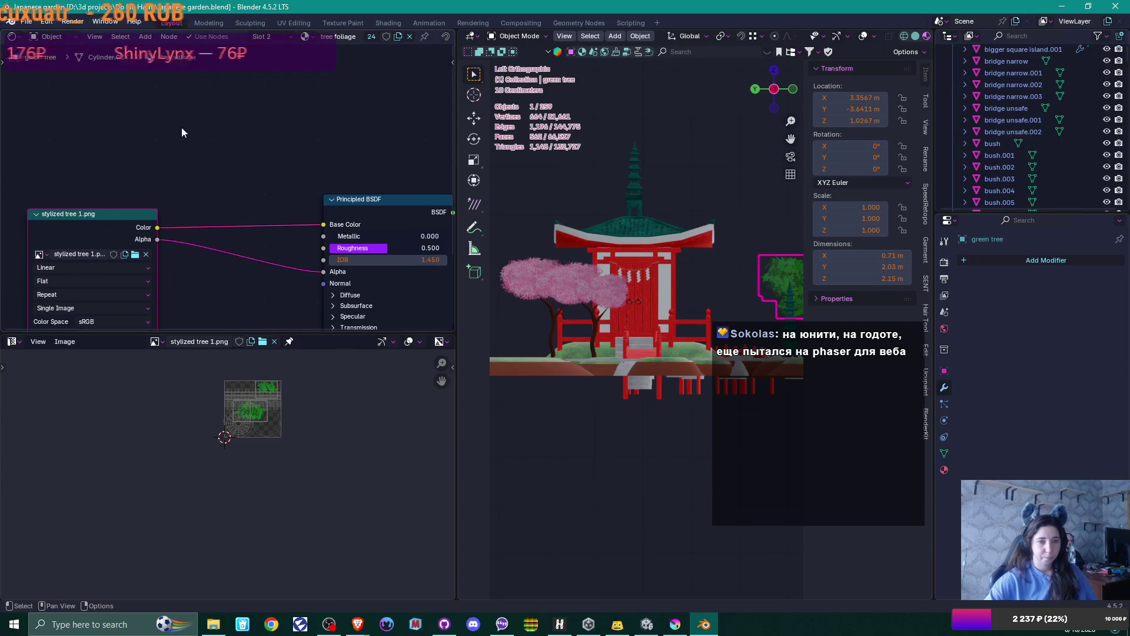
left_click(69, 37)
left_click(65, 77)
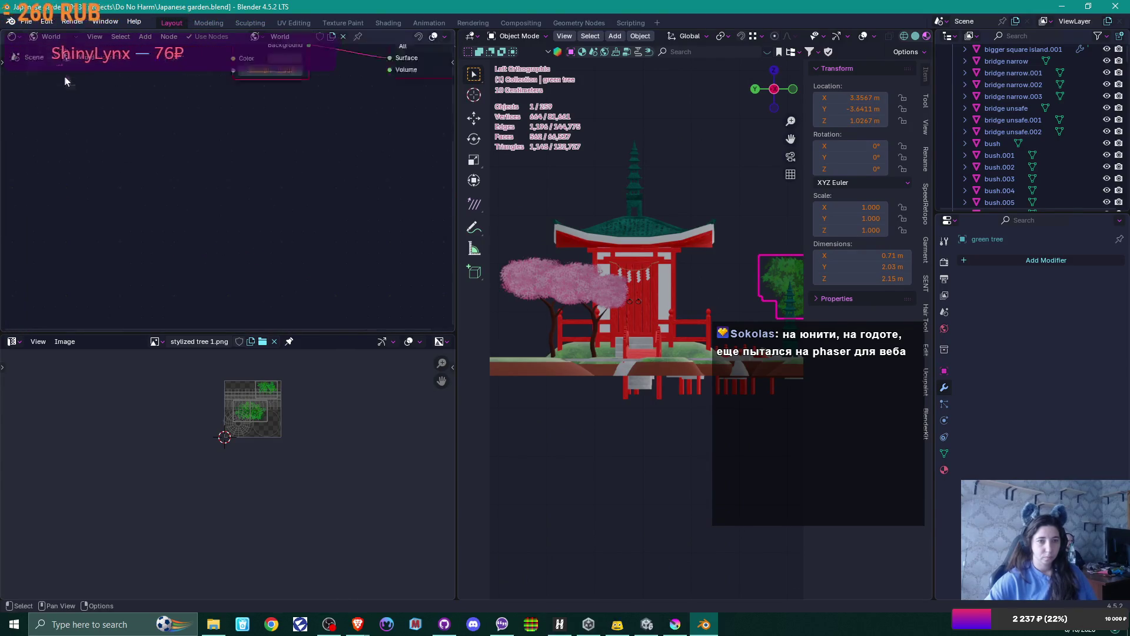
mouse_move(306, 191)
middle_mouse_down()
mouse_move(300, 280)
mouse_move(303, 266)
middle_mouse_up()
scroll(302, 266, "up", 2)
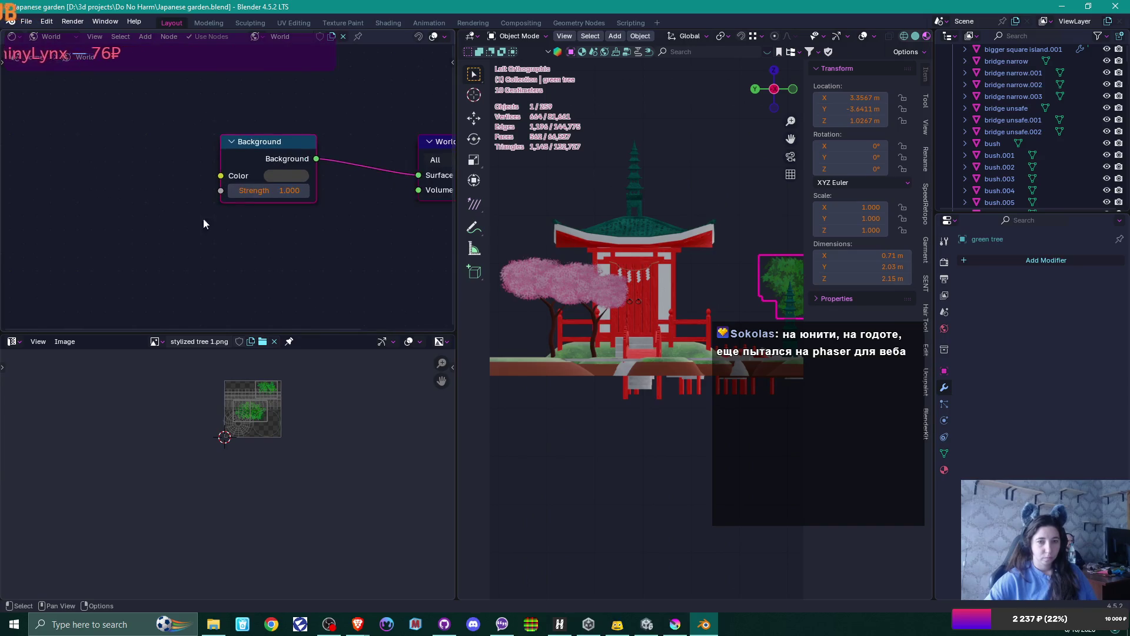
- Add an Environment Texture node and link its Color to the Background Color
right_click(124, 171)
mouse_move(125, 172)
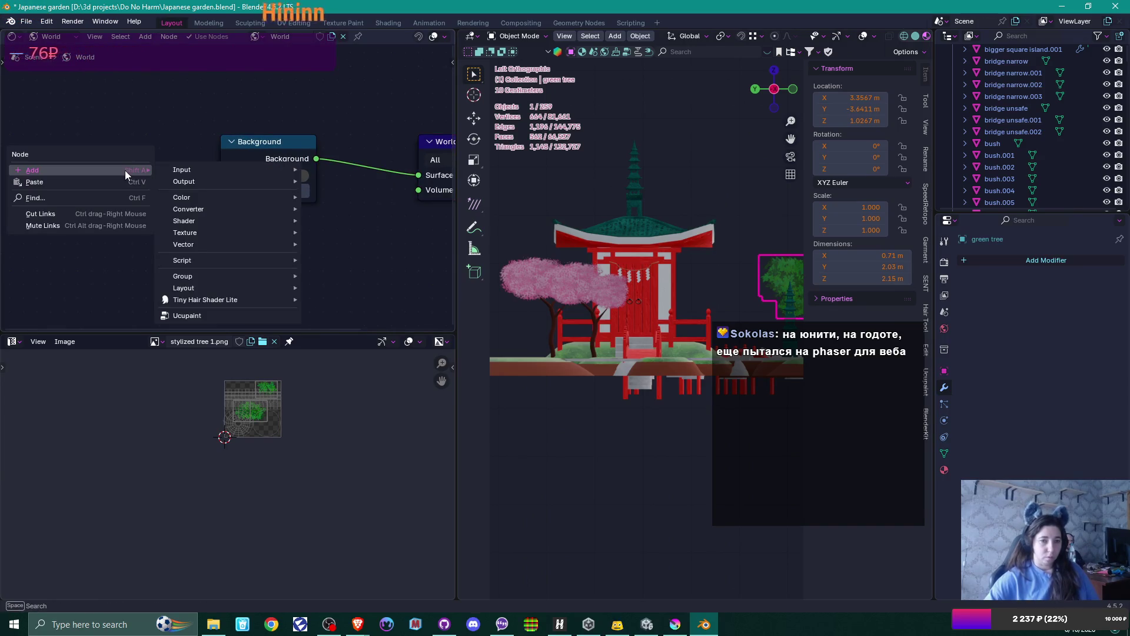
mouse_move(239, 233)
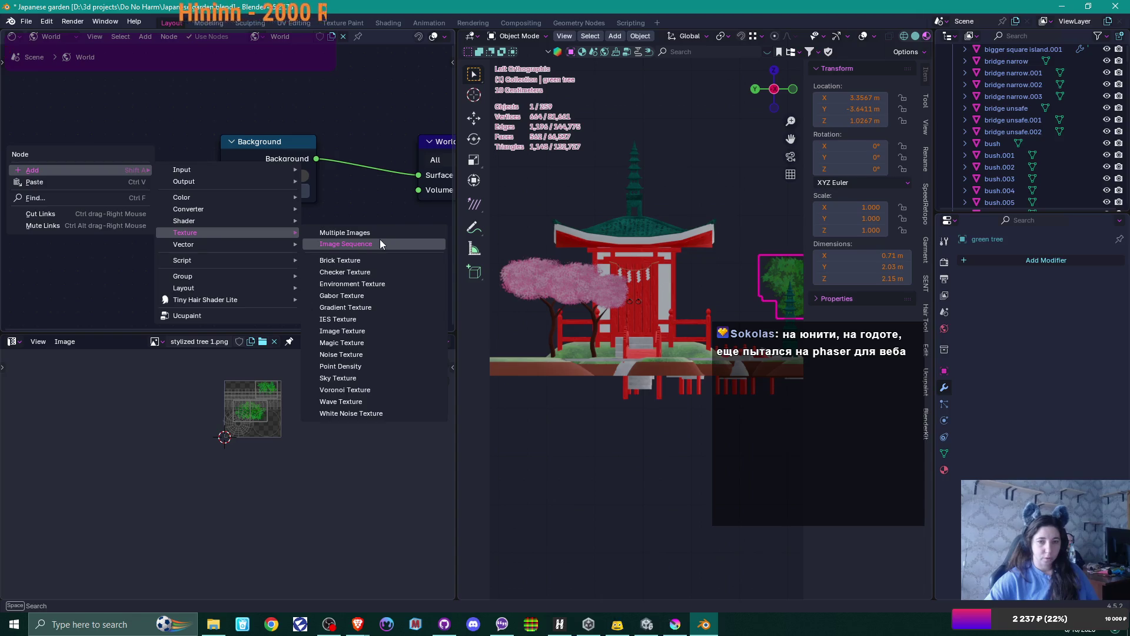
left_click(353, 283)
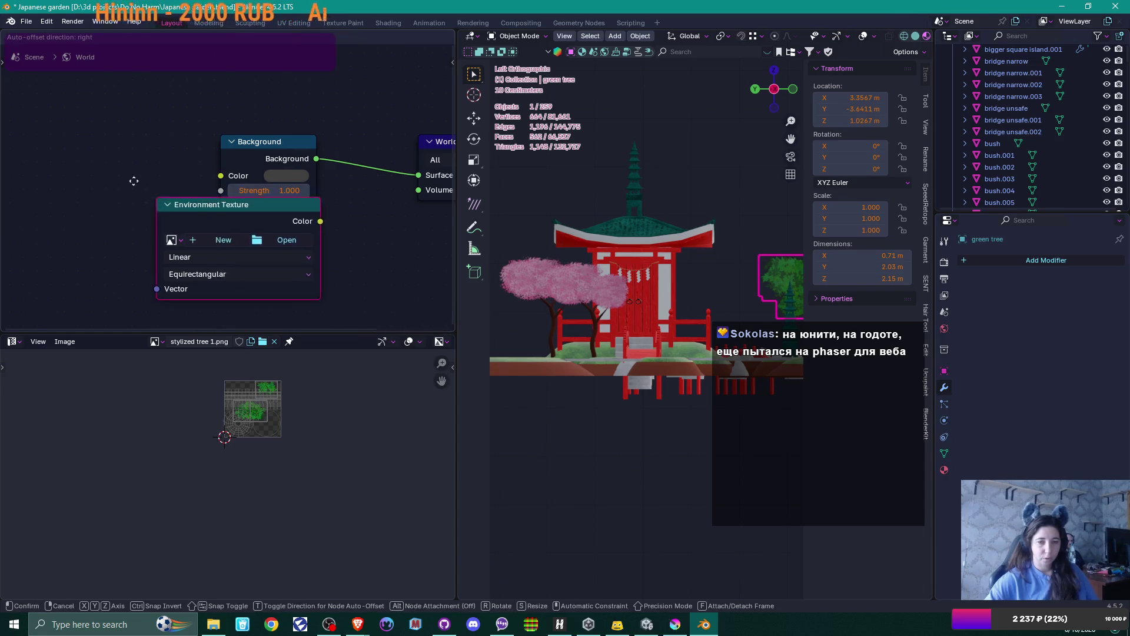
left_click(174, 151)
left_click_drag(180, 158, 232, 175)
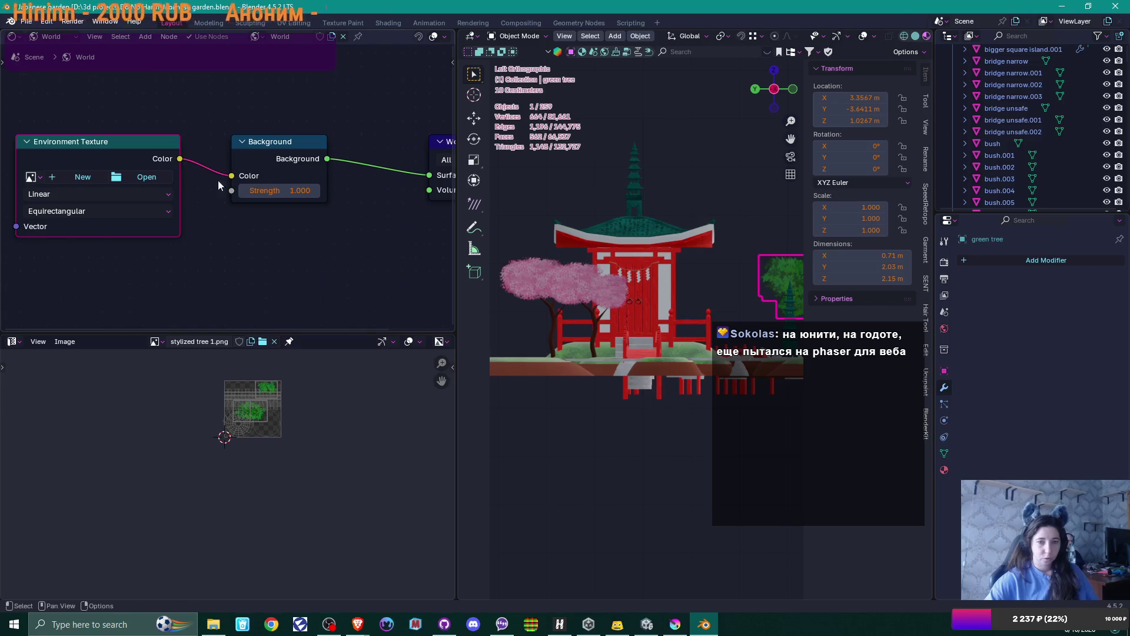
- Load forest.exr from Blender 4.5\datafiles\studiolights\world as the environment image
left_click(146, 177)
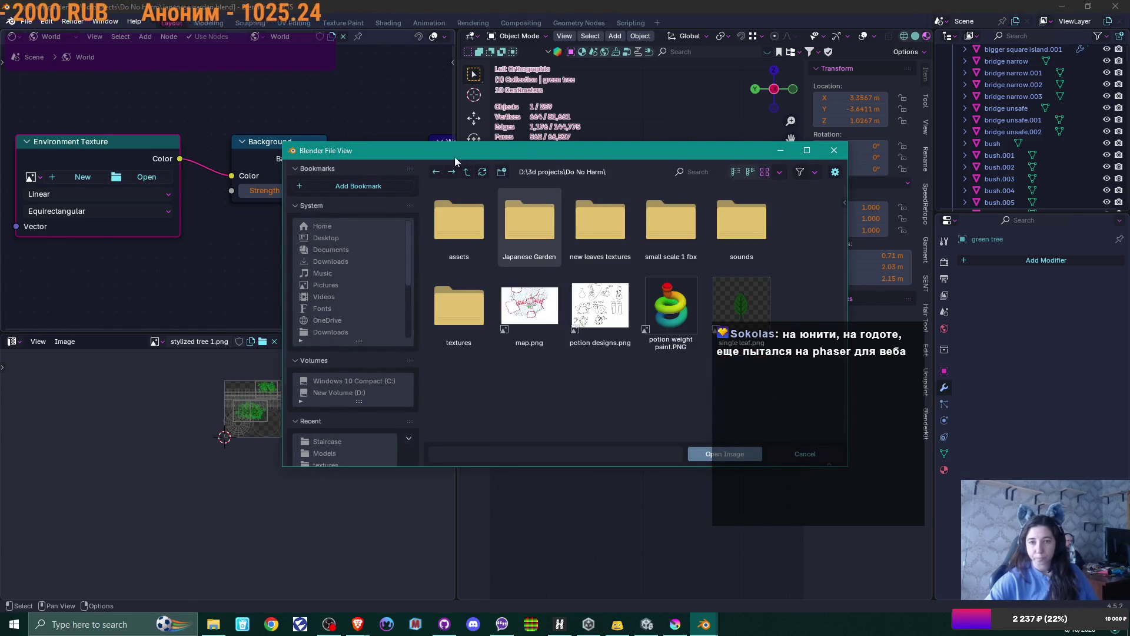
left_click(468, 172)
left_click(468, 172)
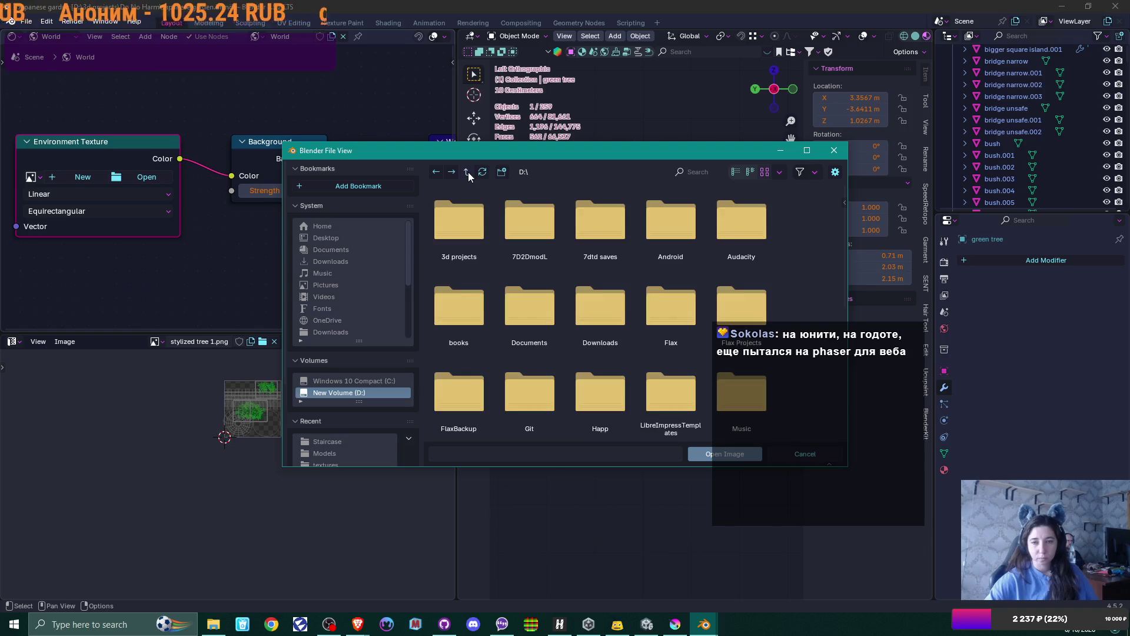
left_click(339, 381)
scroll(644, 318, "down", 3)
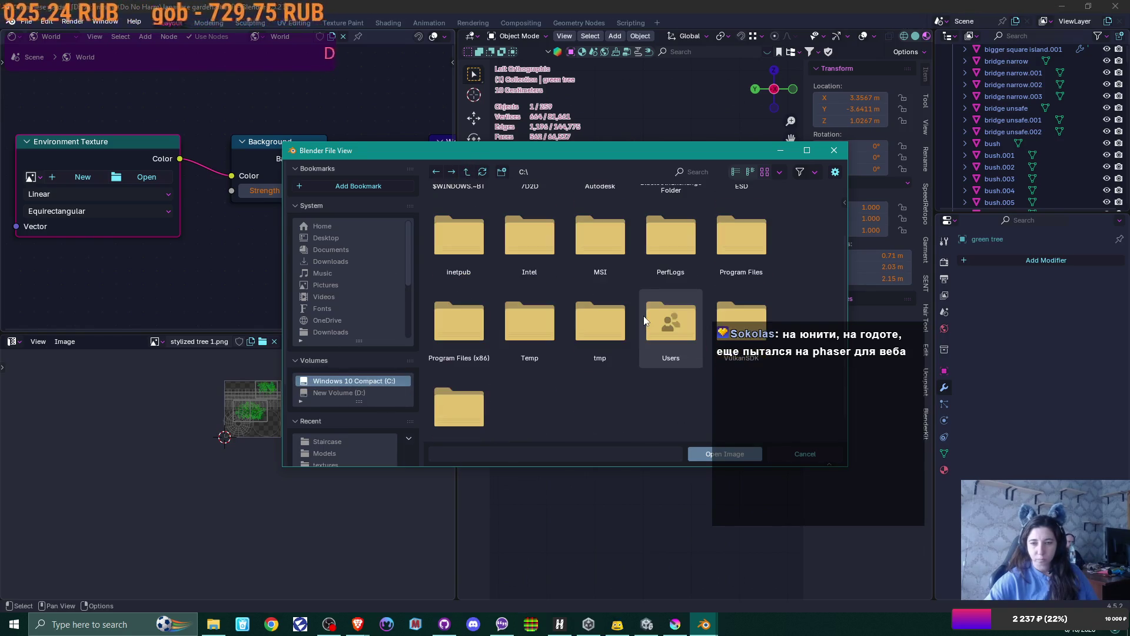
double_click(740, 238)
double_click(689, 223)
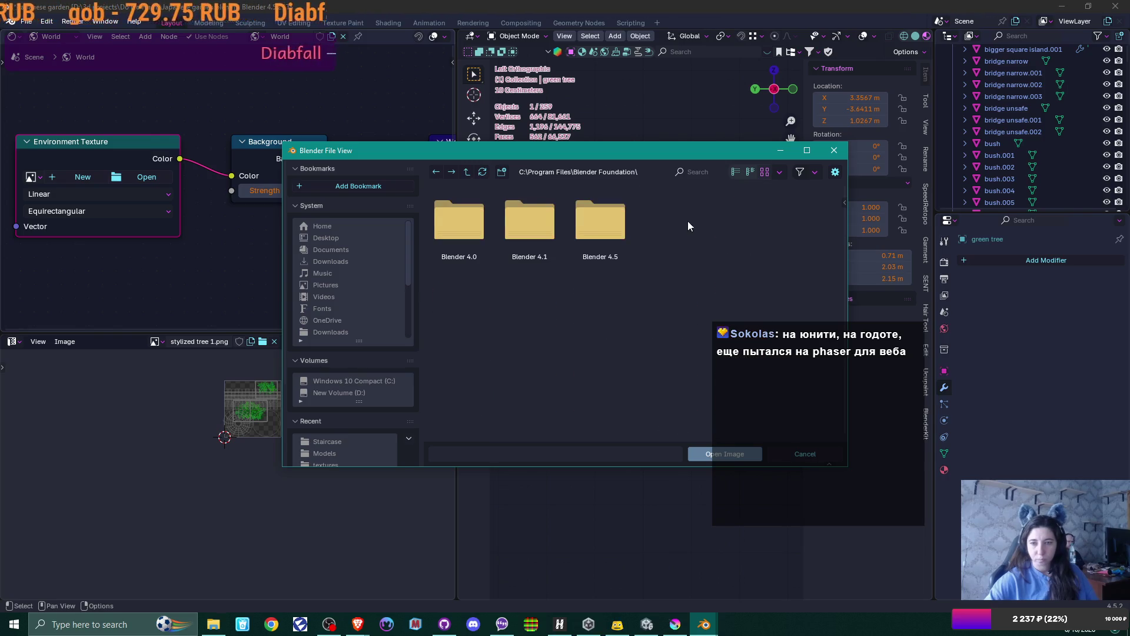
double_click(595, 228)
double_click(475, 225)
double_click(469, 224)
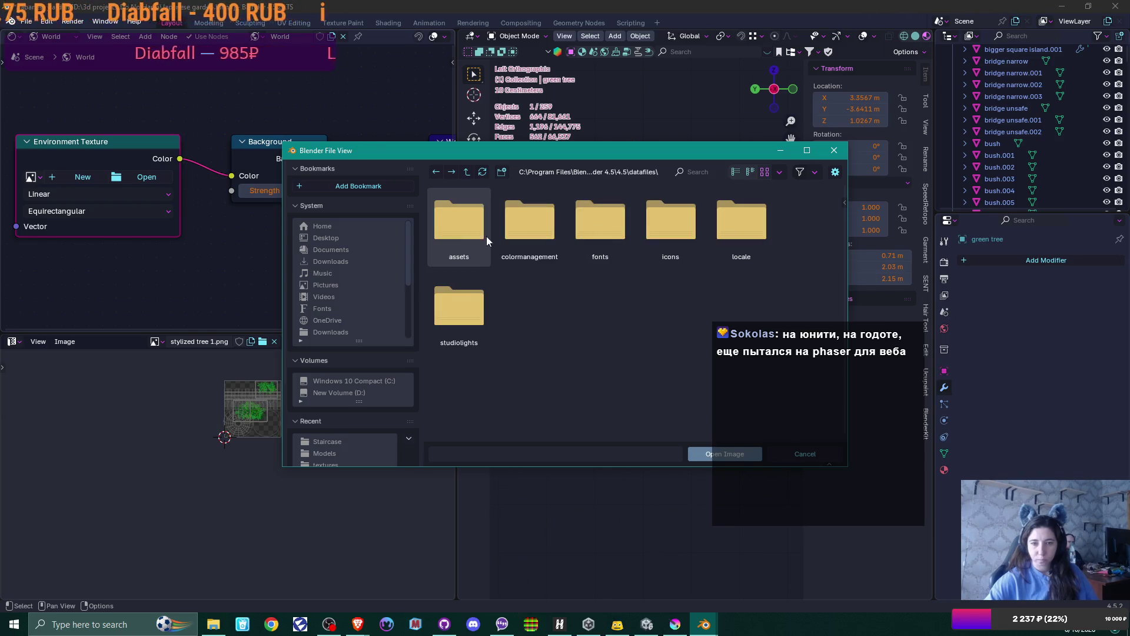
double_click(462, 306)
double_click(600, 210)
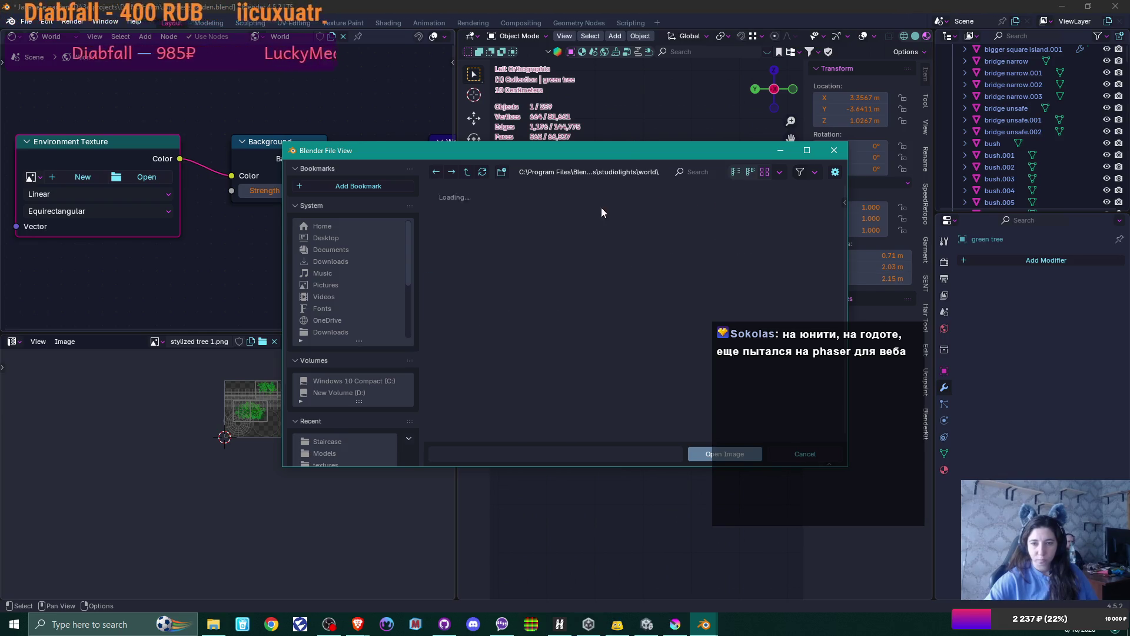
double_click(612, 221)
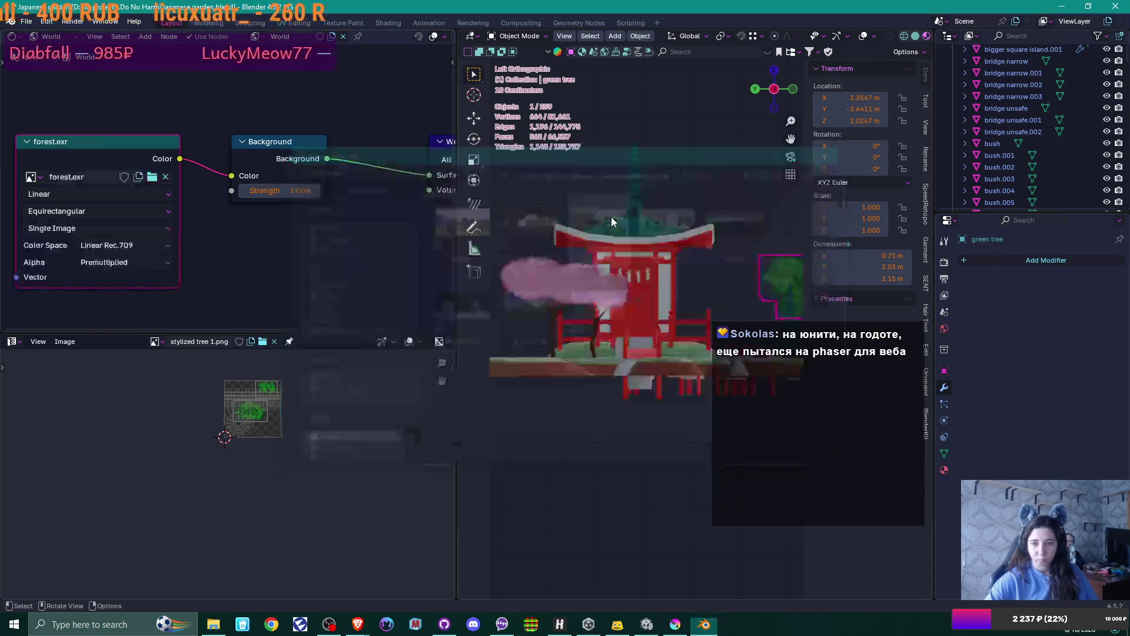
middle_click_drag(379, 279, 217, 283)
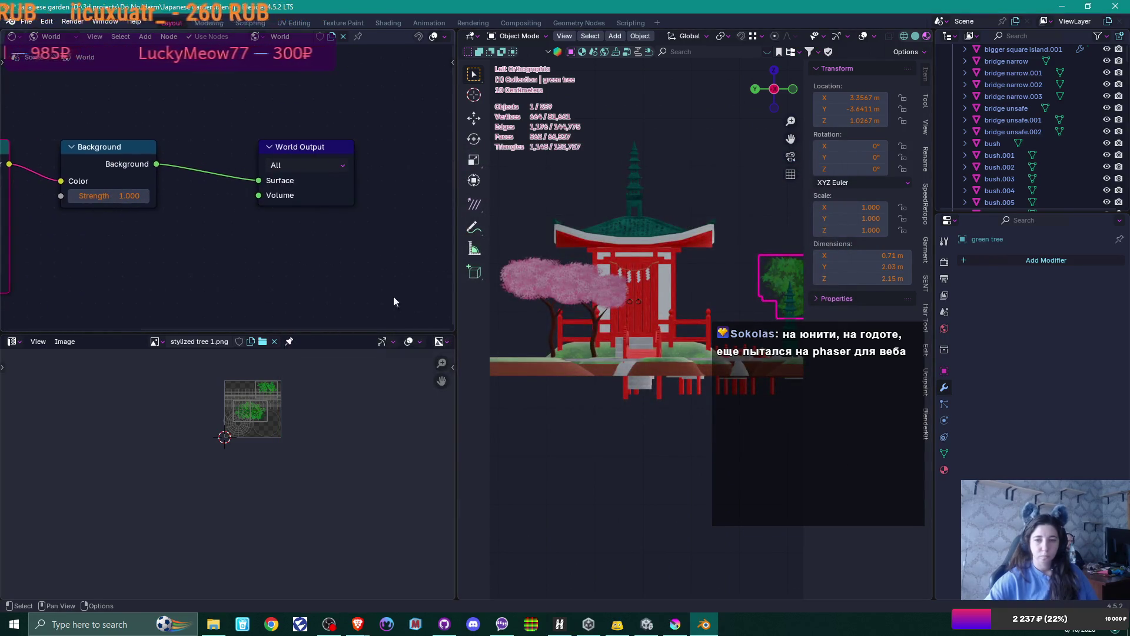
- Widen the 3D viewport over the node editor and zoom around the garden
left_click_drag(452, 296, 183, 297)
scroll(1113, 110, "down", 5)
scroll(1113, 110, "down", 12)
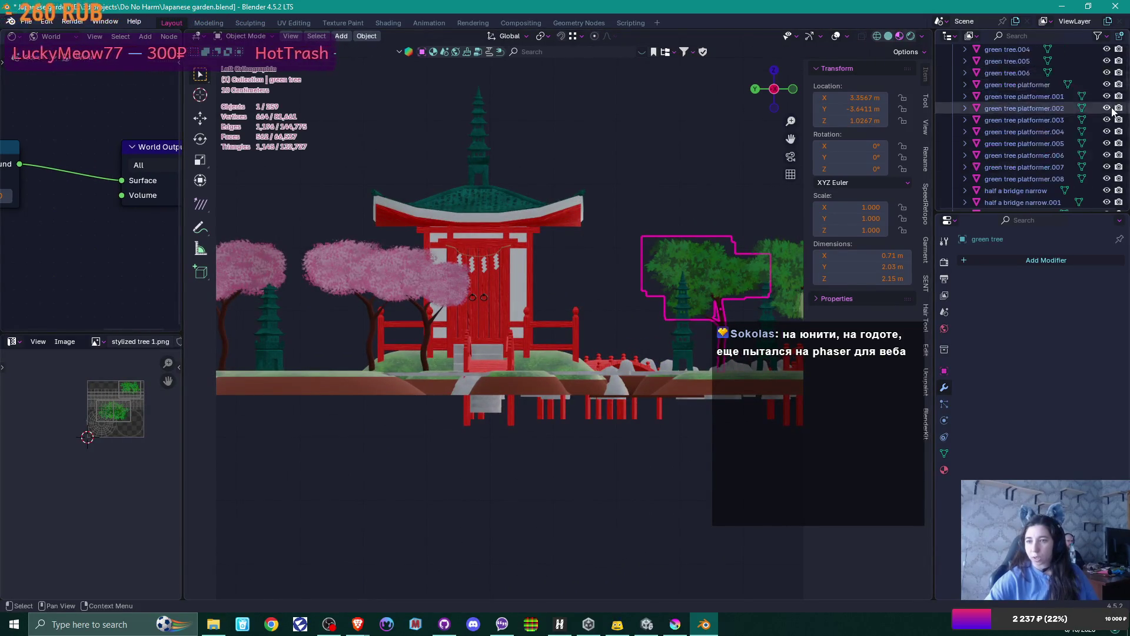
scroll(1110, 110, "down", 10)
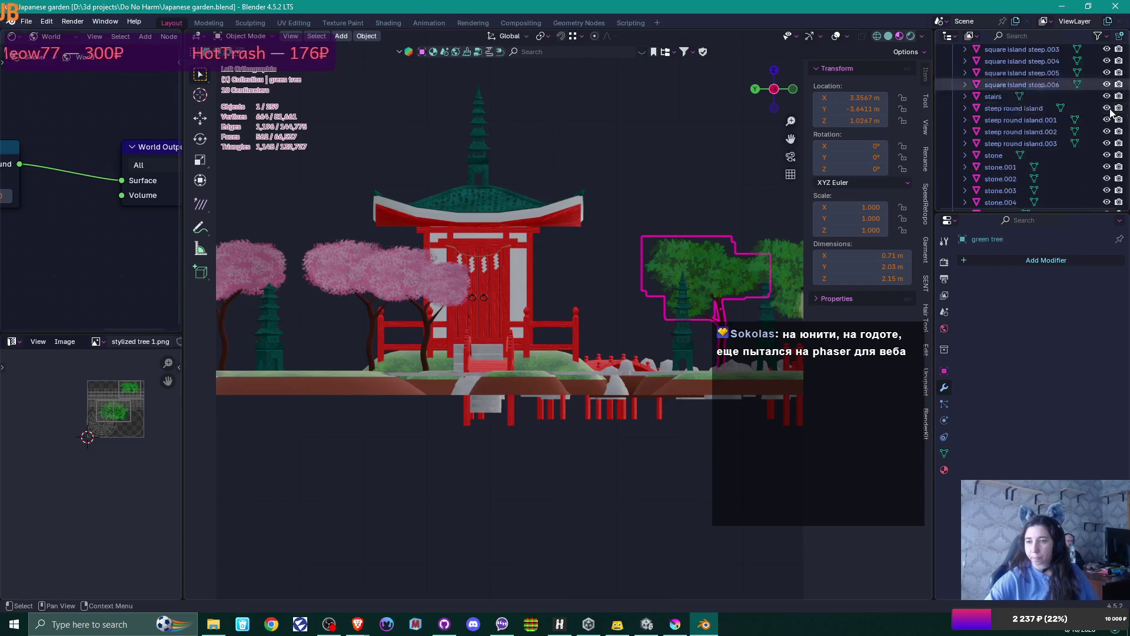
scroll(1111, 110, "down", 10)
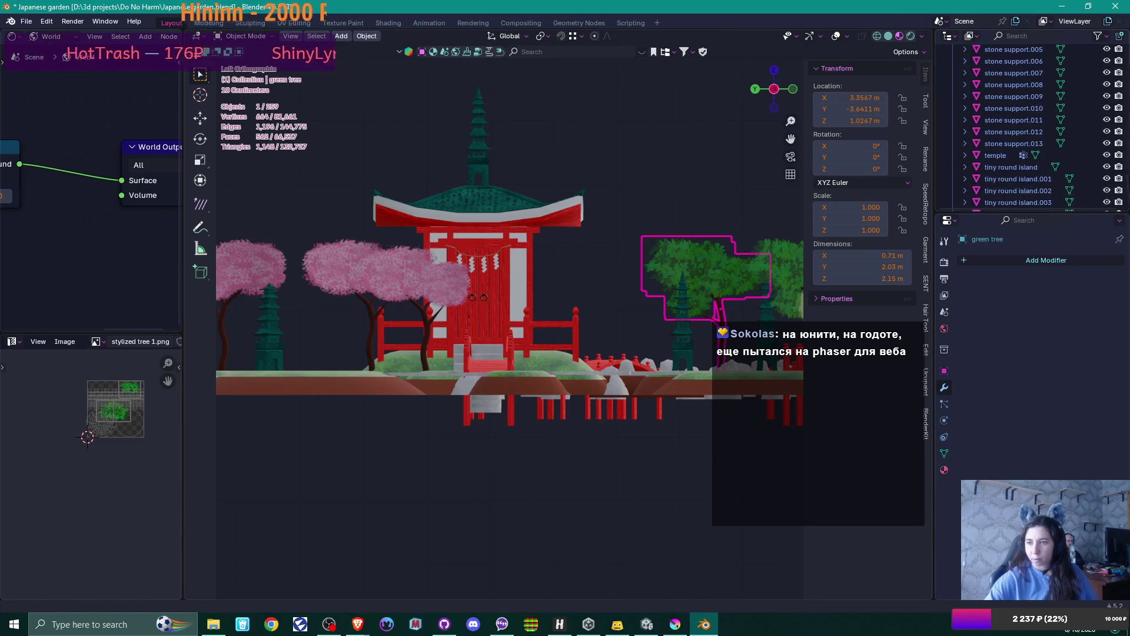
scroll(1121, 177, "up", 3)
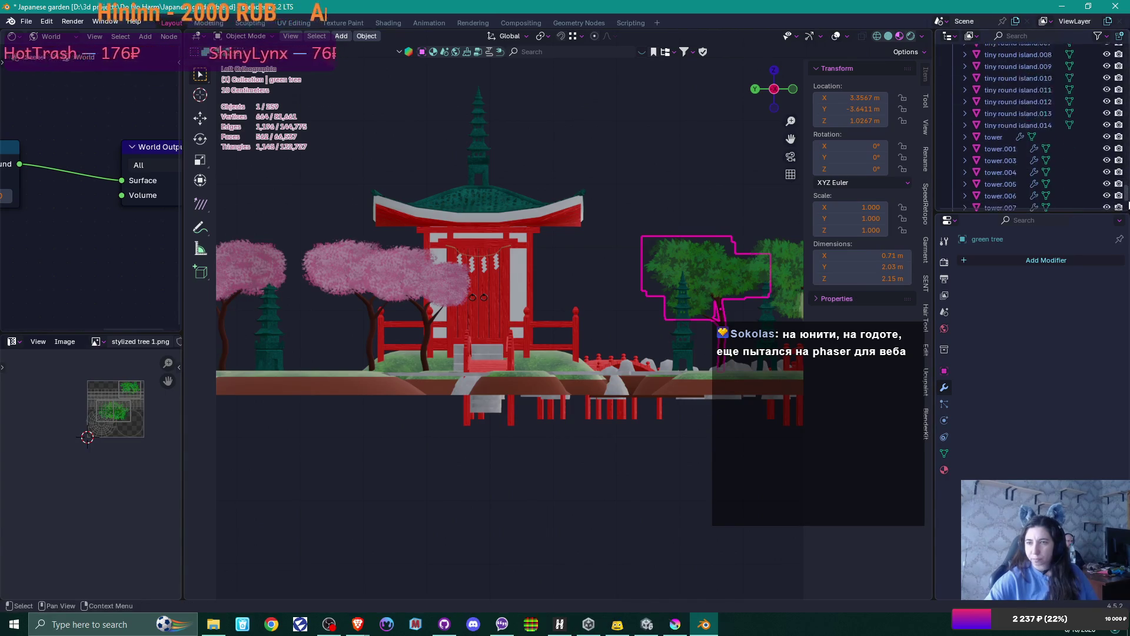
scroll(1121, 176, "up", 15)
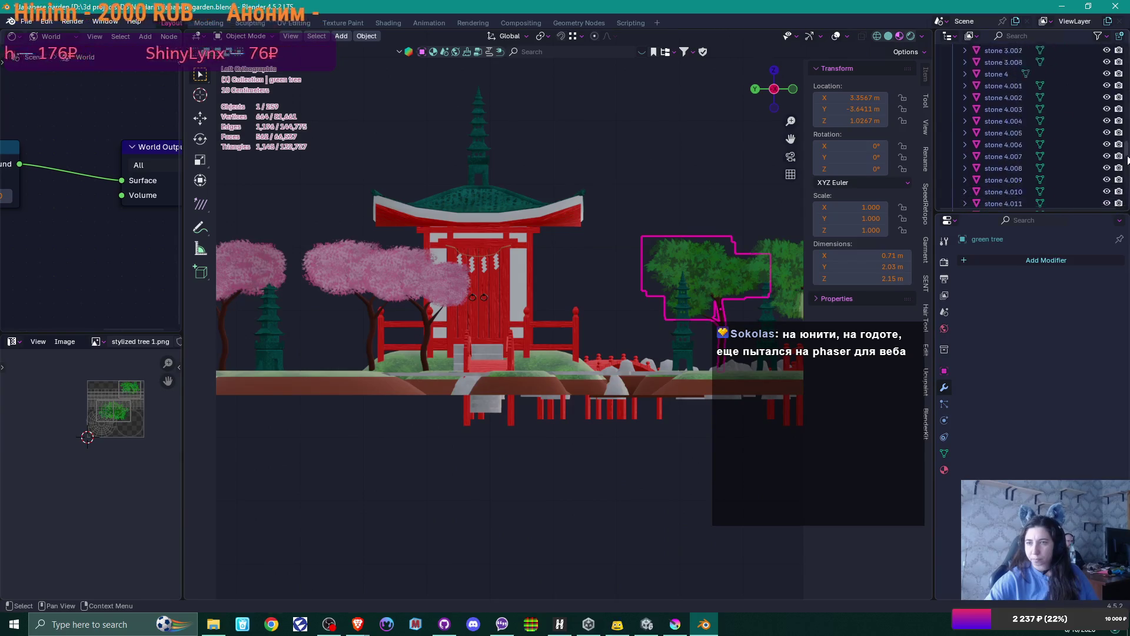
scroll(1122, 103, "up", 10)
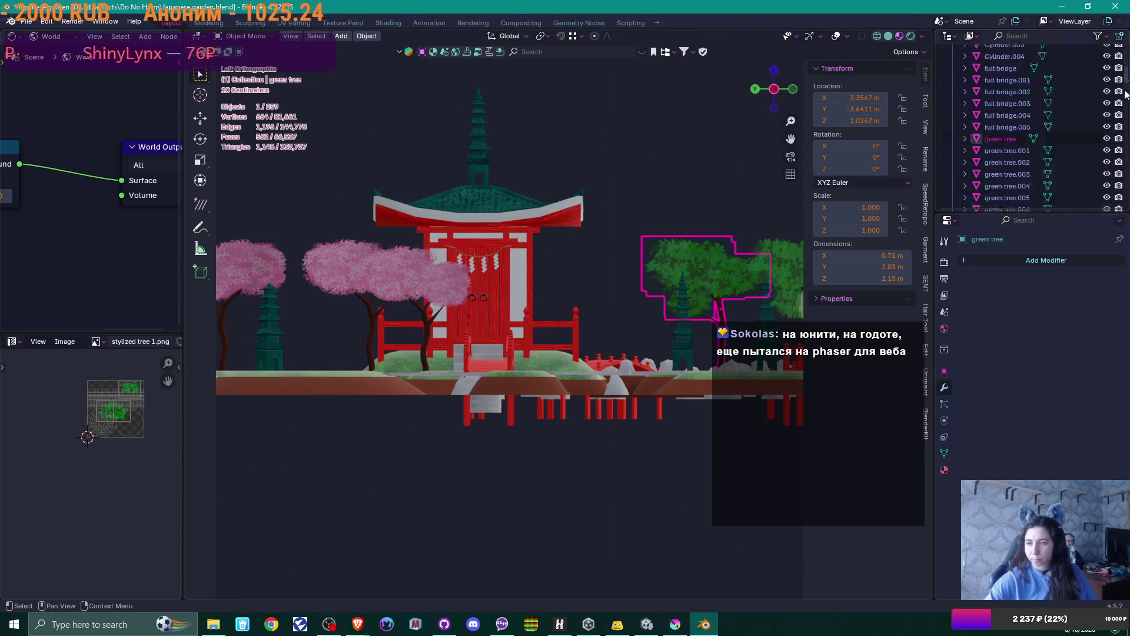
scroll(1123, 88, "up", 5)
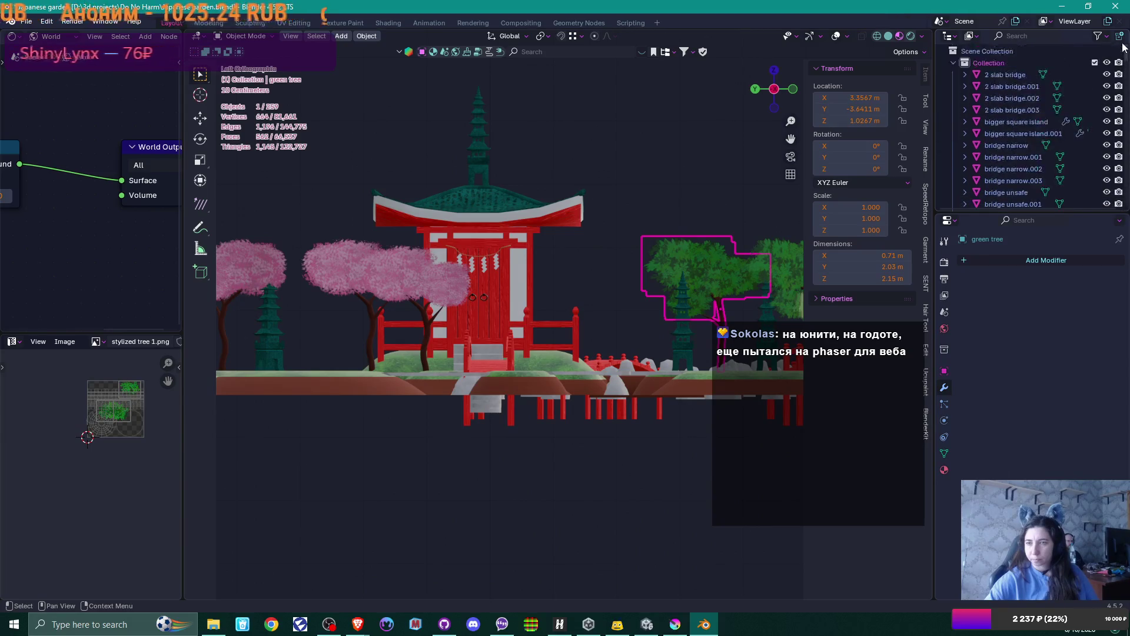
scroll(578, 198, "down", 2)
- Switch to Left Orthographic view and pan and zoom to frame the temple
middle_click_drag(578, 197, 601, 266)
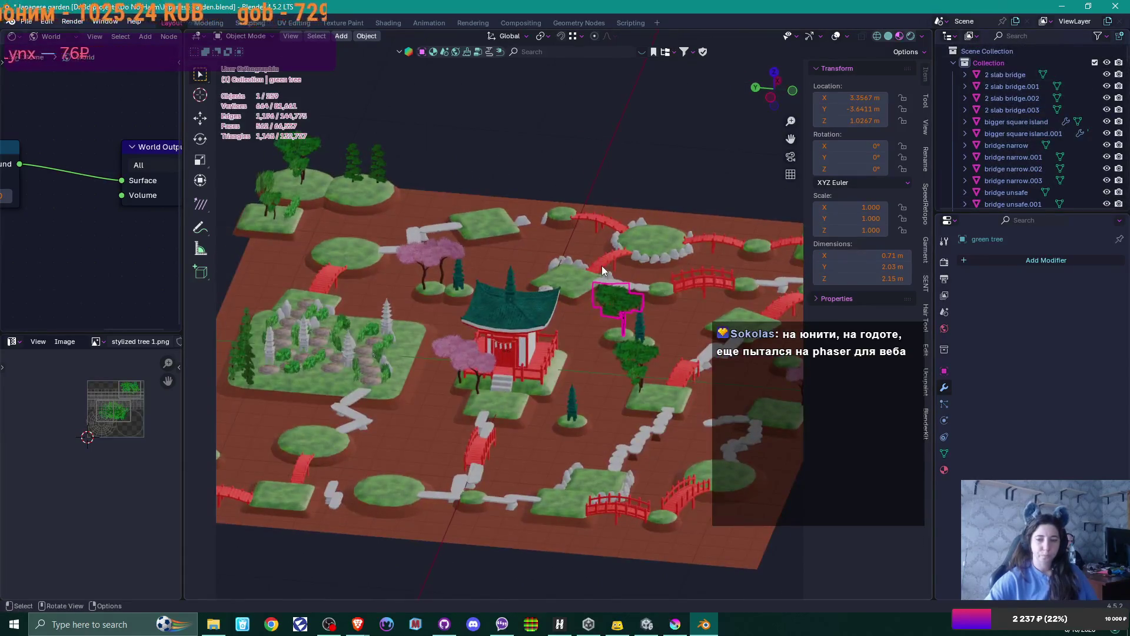
mouse_move(555, 337)
middle_mouse_down("shift")
mouse_move(538, 347)
mouse_move(581, 249)
middle_mouse_up("shift")
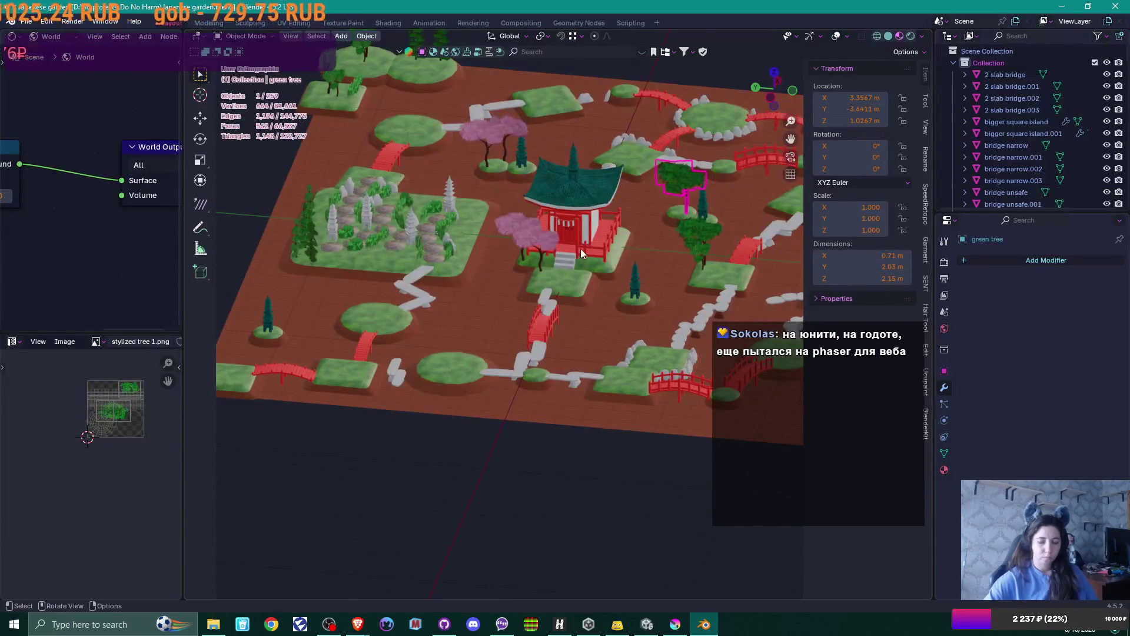
key("ctrl+KP_3")
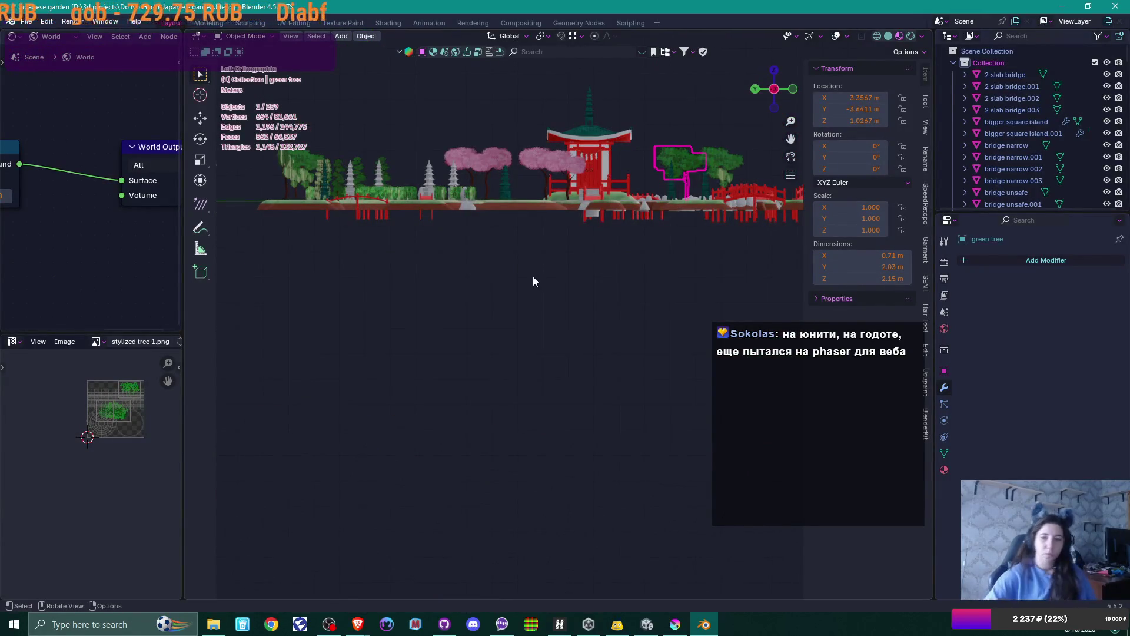
scroll(532, 277, "up", 3)
middle_click_drag(535, 294, 411, 469, "shift")
scroll(470, 381, "up", 1)
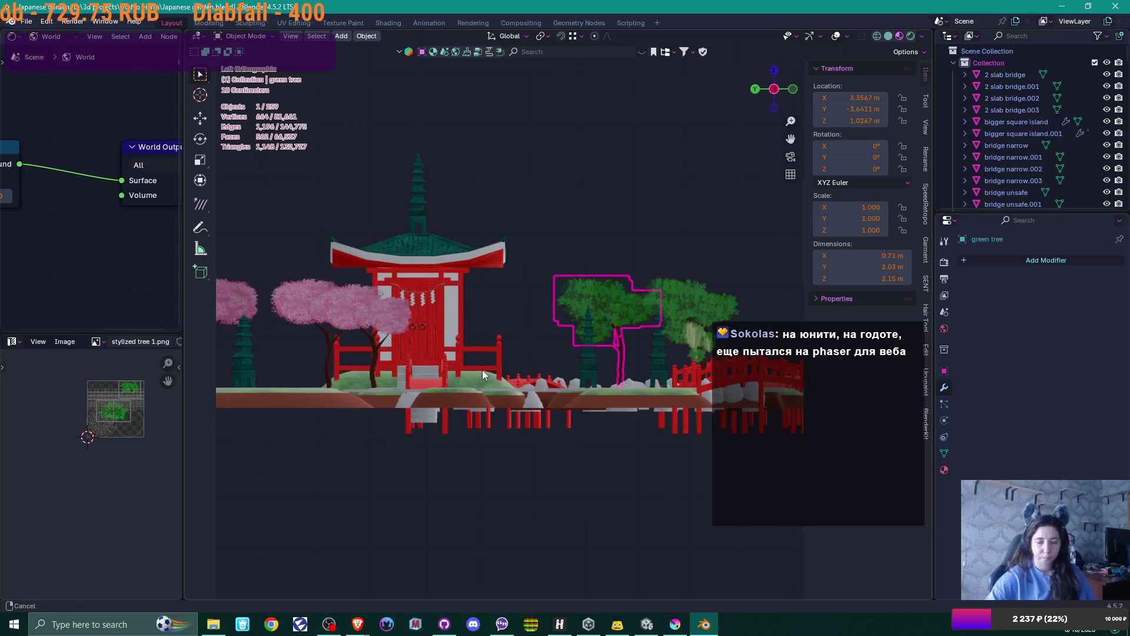
middle_click_drag(482, 369, 520, 387, "shift")
scroll(520, 387, "up", 1)
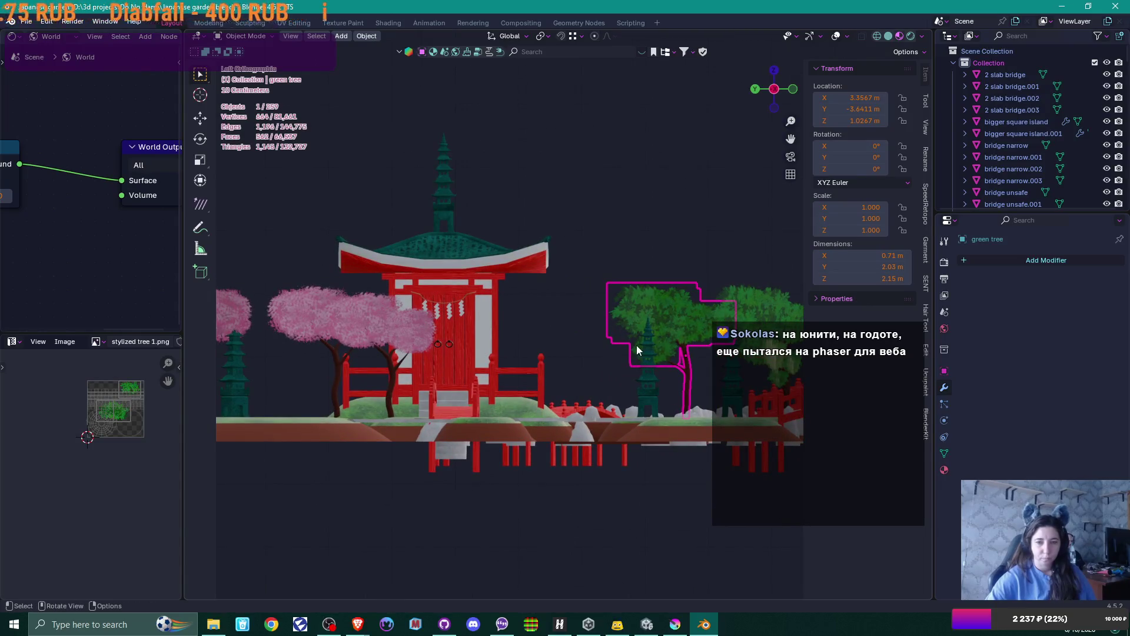
scroll(553, 333, "down", 3)
scroll(552, 334, "up", 5)
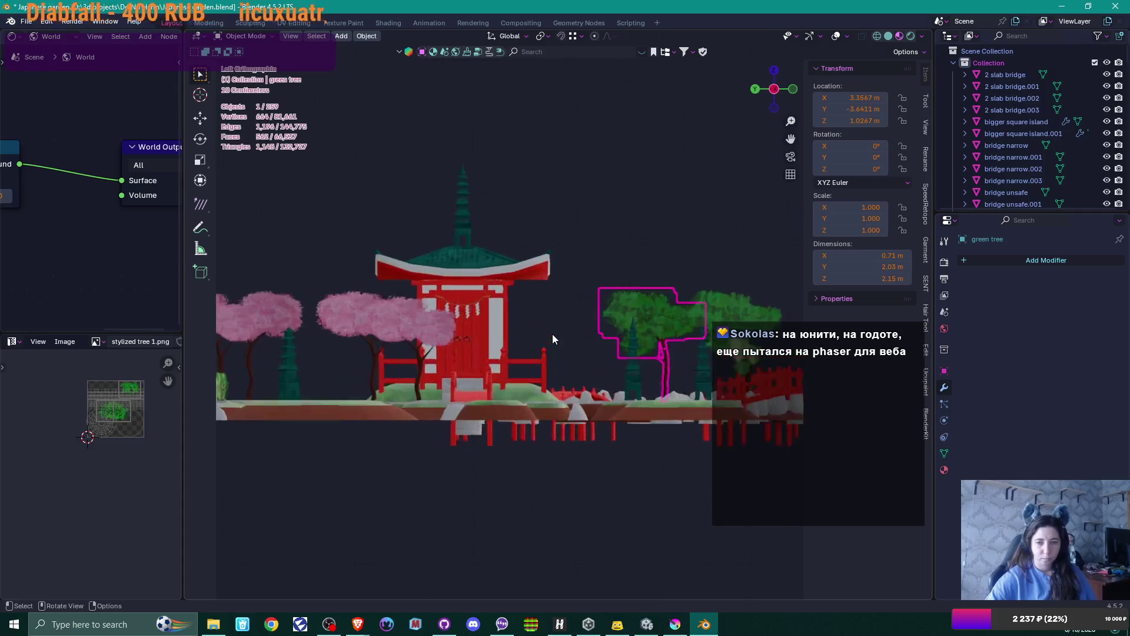
middle_click_drag(479, 333, 604, 337, "shift")
scroll(602, 336, "down", 3)
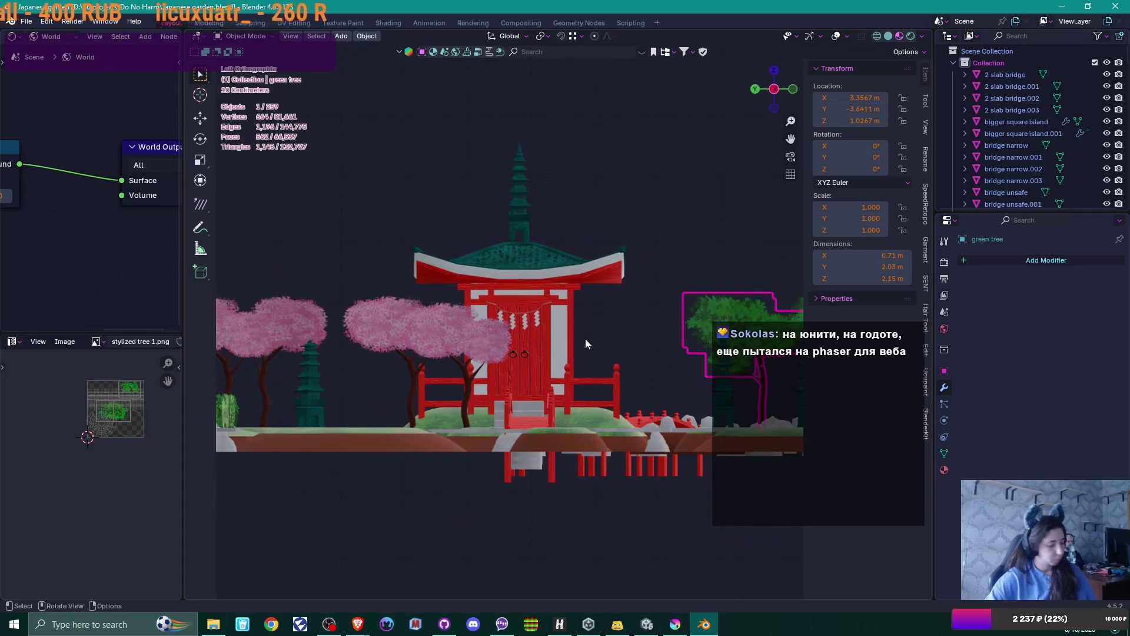
key("shift+a")
- Add a Camera at about -6.7, 17.1, -0.49 m and locate it in the Outliner
mouse_move(580, 353)
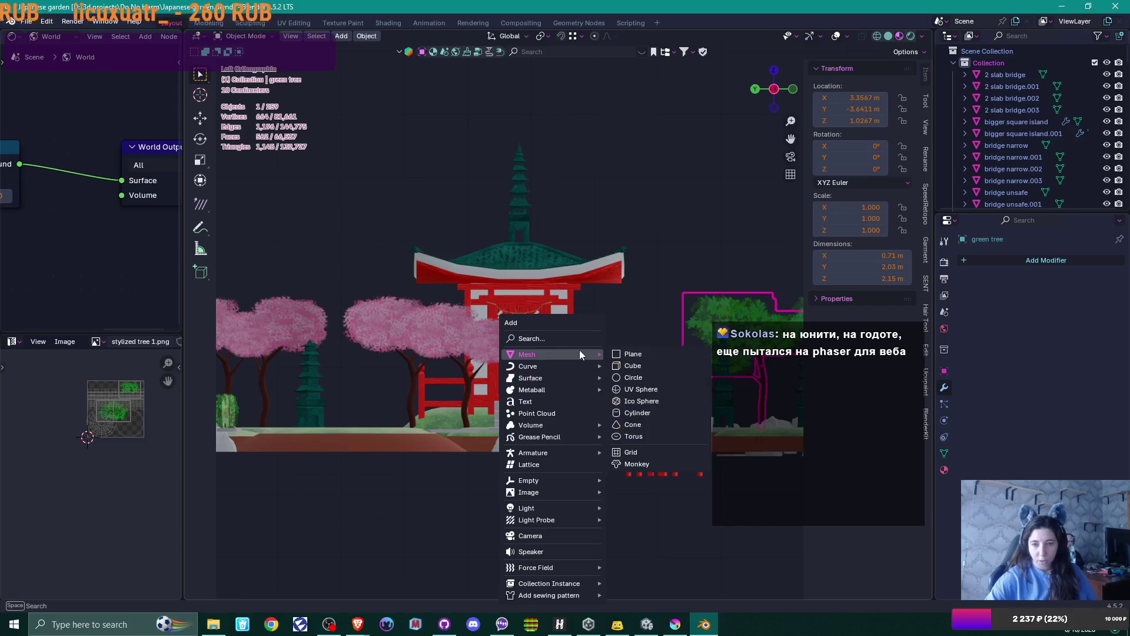
left_click(567, 534)
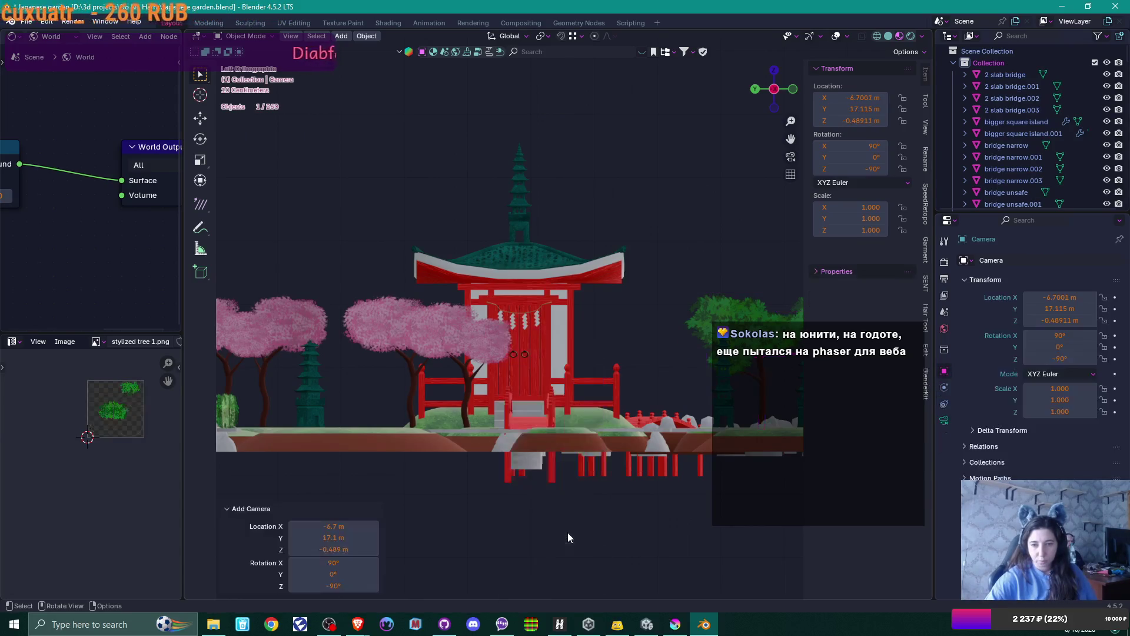
scroll(556, 419, "down", 3)
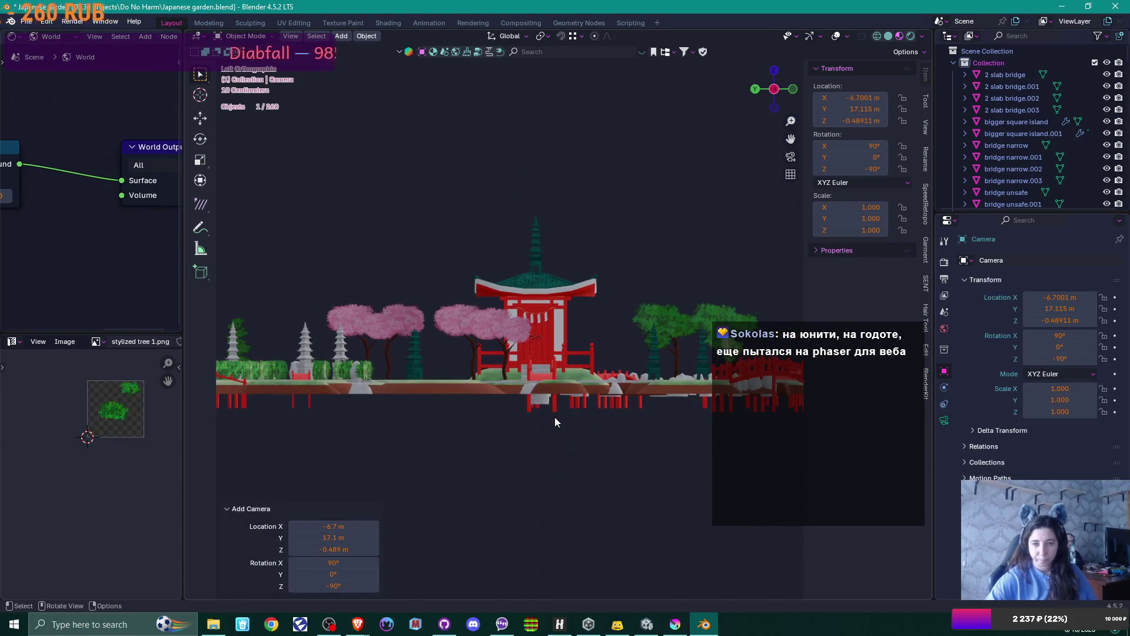
scroll(555, 416, "down", 1)
scroll(552, 415, "up", 2)
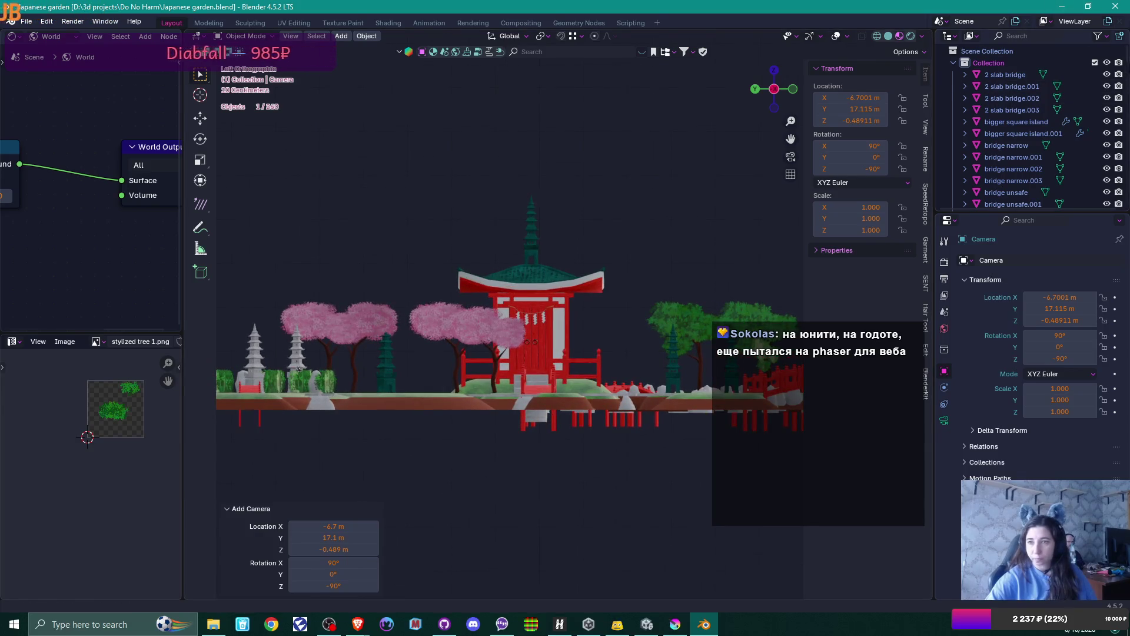
scroll(1127, 57, "down", 1)
left_click_drag(1128, 57, 1127, 199)
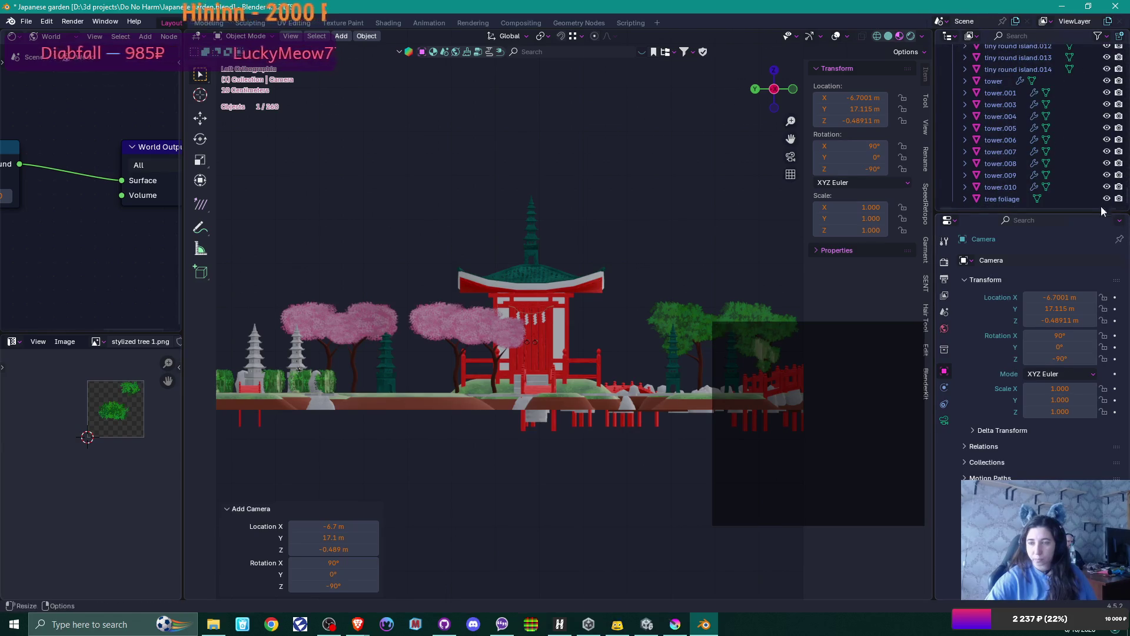
scroll(1017, 170, "up", 4)
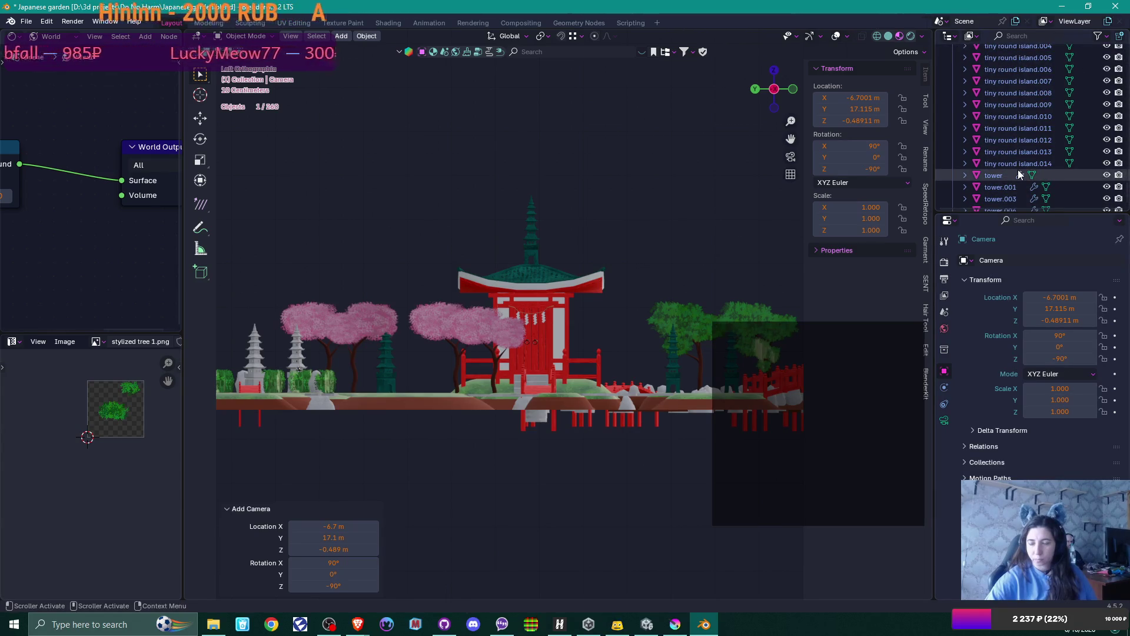
scroll(1018, 171, "up", 8)
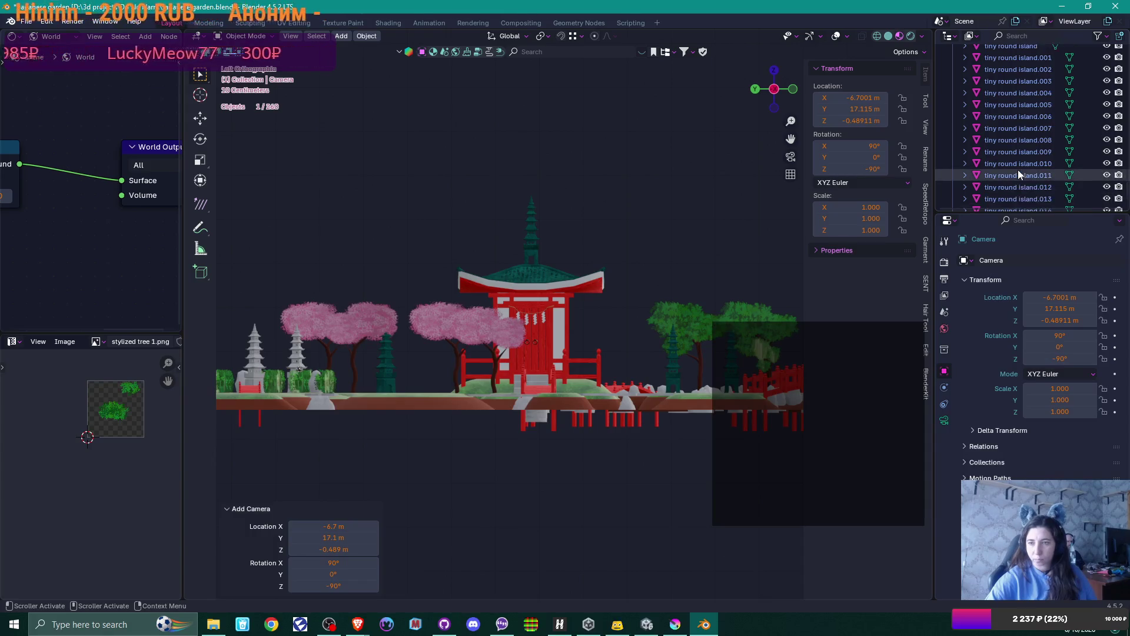
scroll(1020, 170, "up", 10)
scroll(1022, 170, "up", 10)
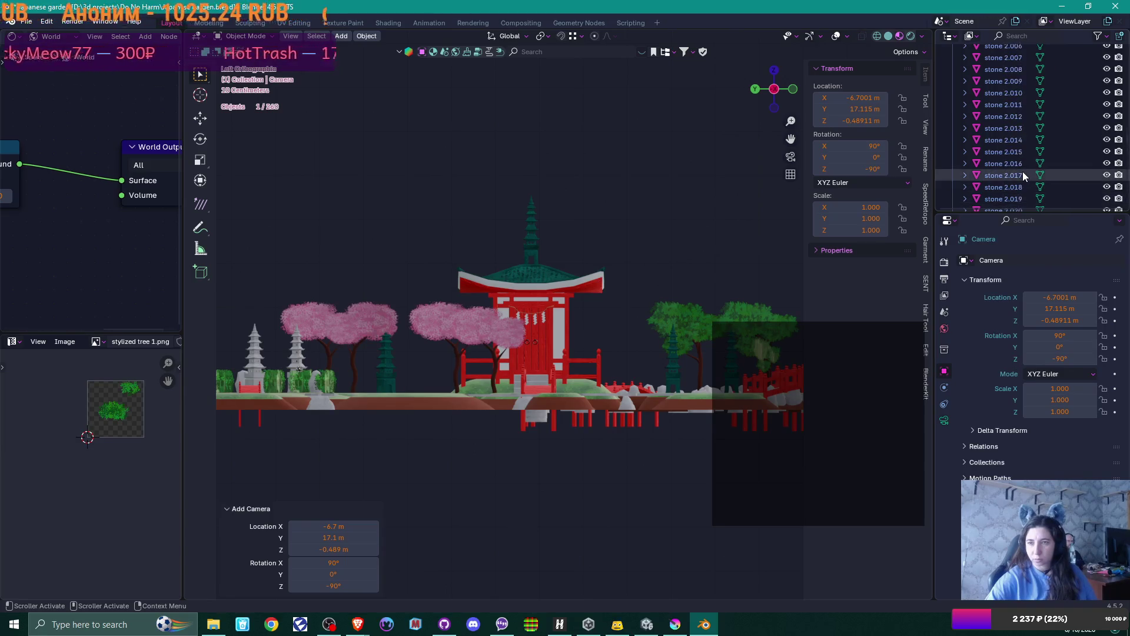
scroll(1022, 174, "up", 10)
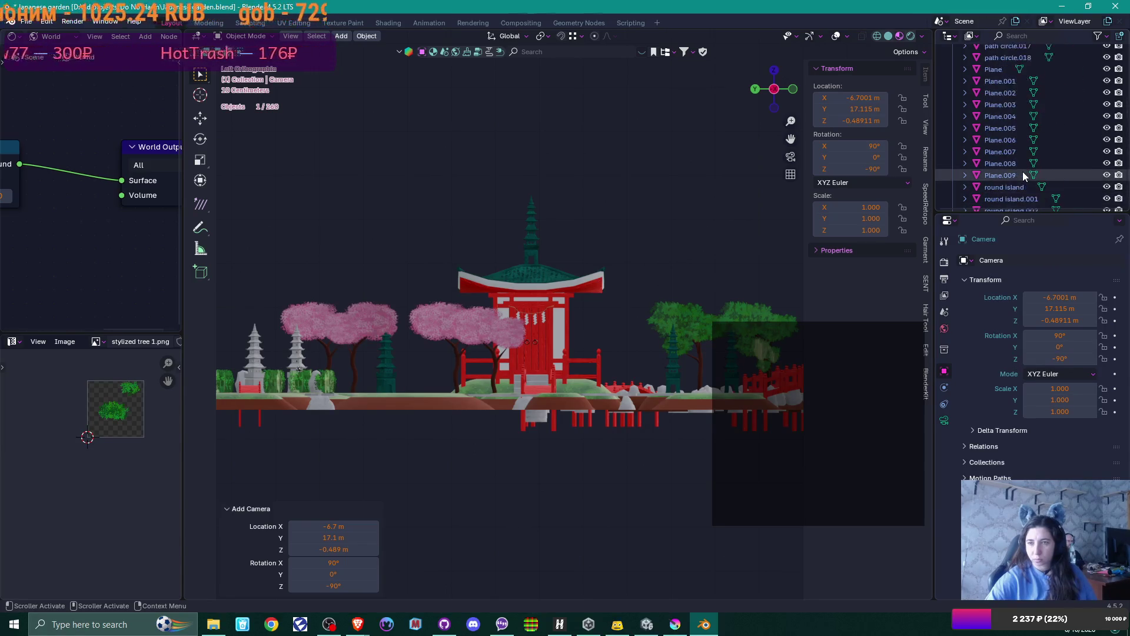
scroll(1023, 171, "up", 10)
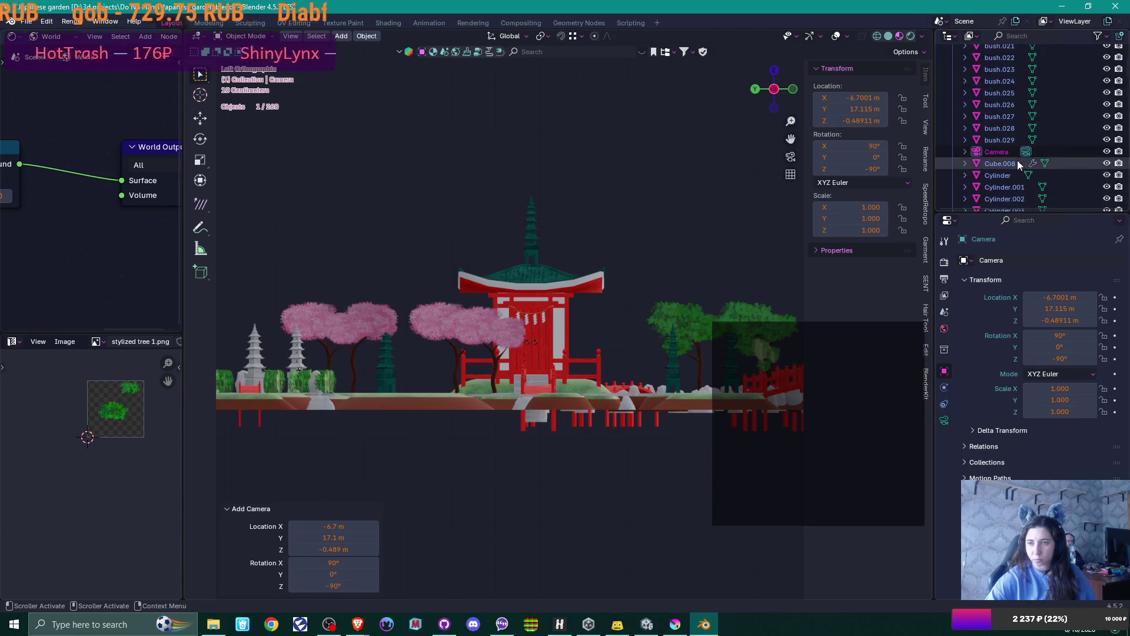
left_click(1000, 152)
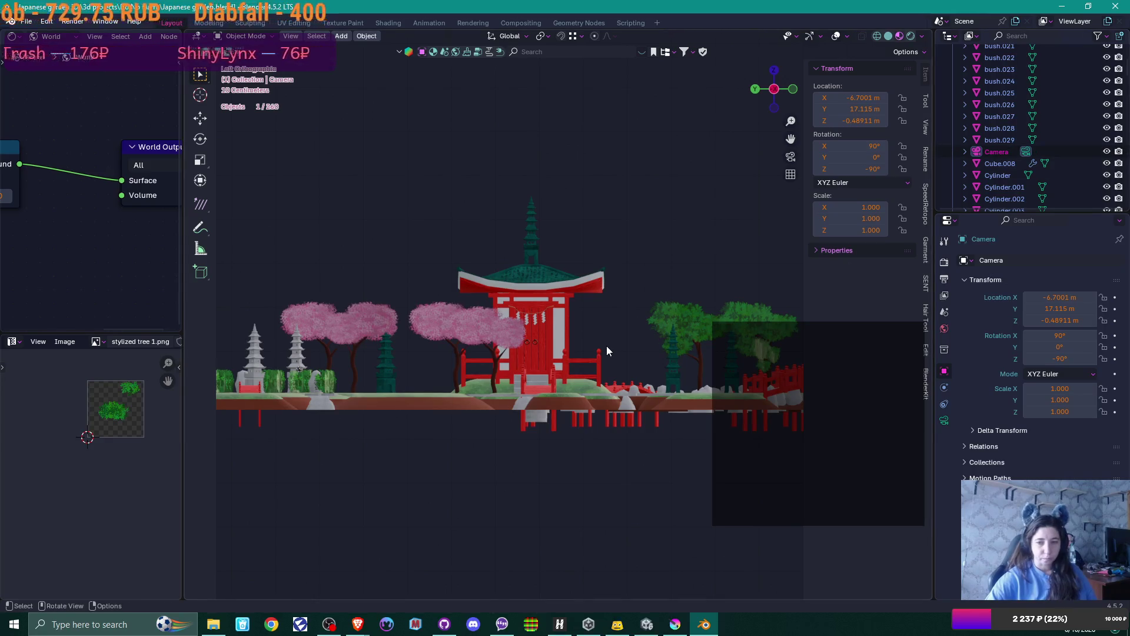
- Move the camera along Y to about 0.1 m, into the middle of the garden
scroll(606, 346, "down", 4)
middle_click_drag(606, 346, 570, 405)
scroll(565, 404, "down", 5)
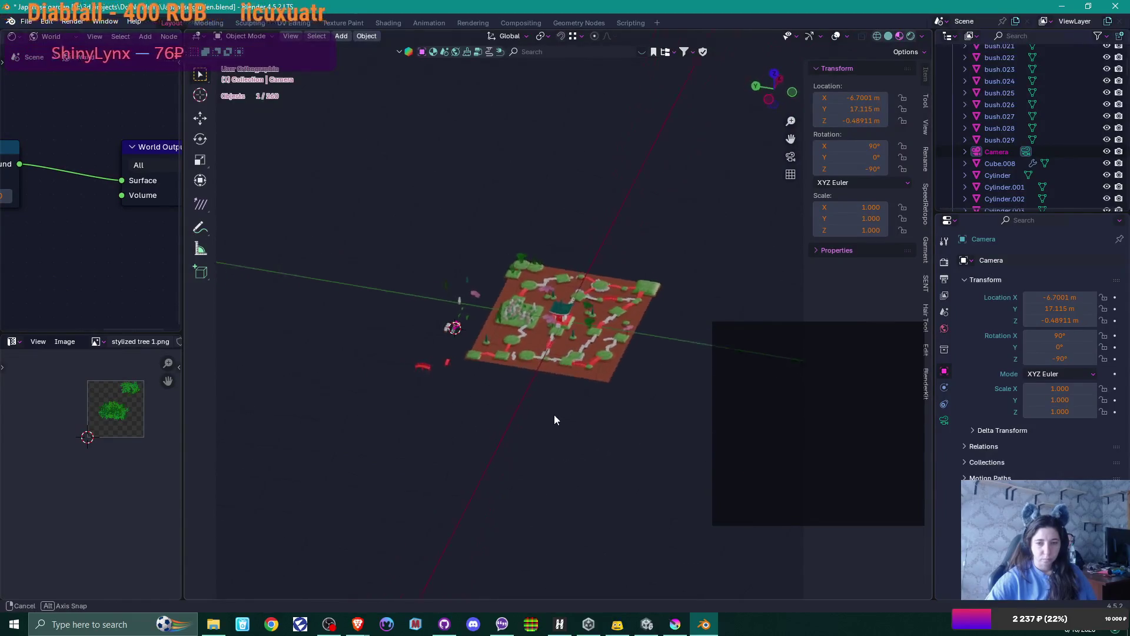
scroll(538, 417, "up", 6)
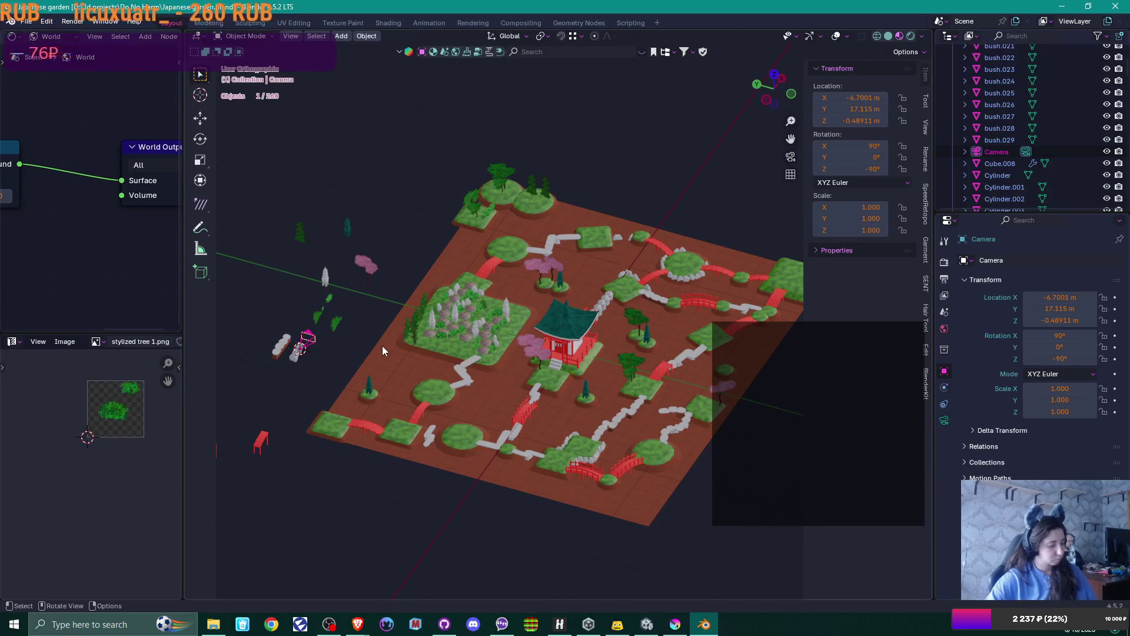
key("g")
key("x")
key("y")
left_click(610, 414)
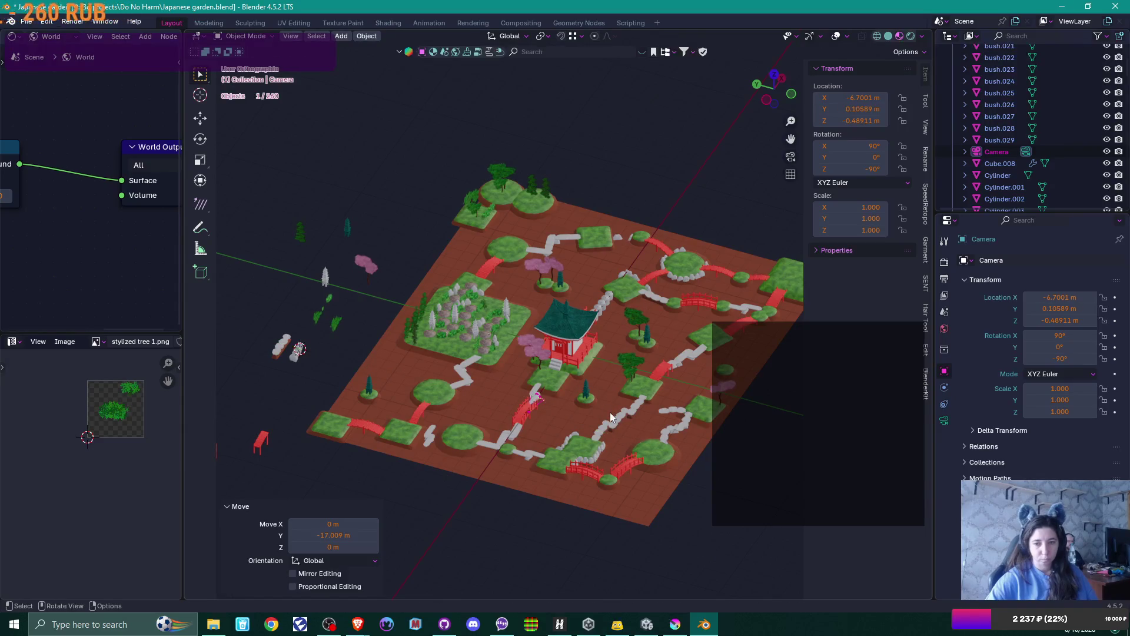
- Raise the camera along Z to about 1.52 m and look through it
mouse_move(590, 442)
middle_mouse_down()
mouse_move(497, 405)
mouse_move(549, 492)
mouse_move(524, 418)
mouse_move(546, 466)
middle_mouse_up()
key("g")
key("z")
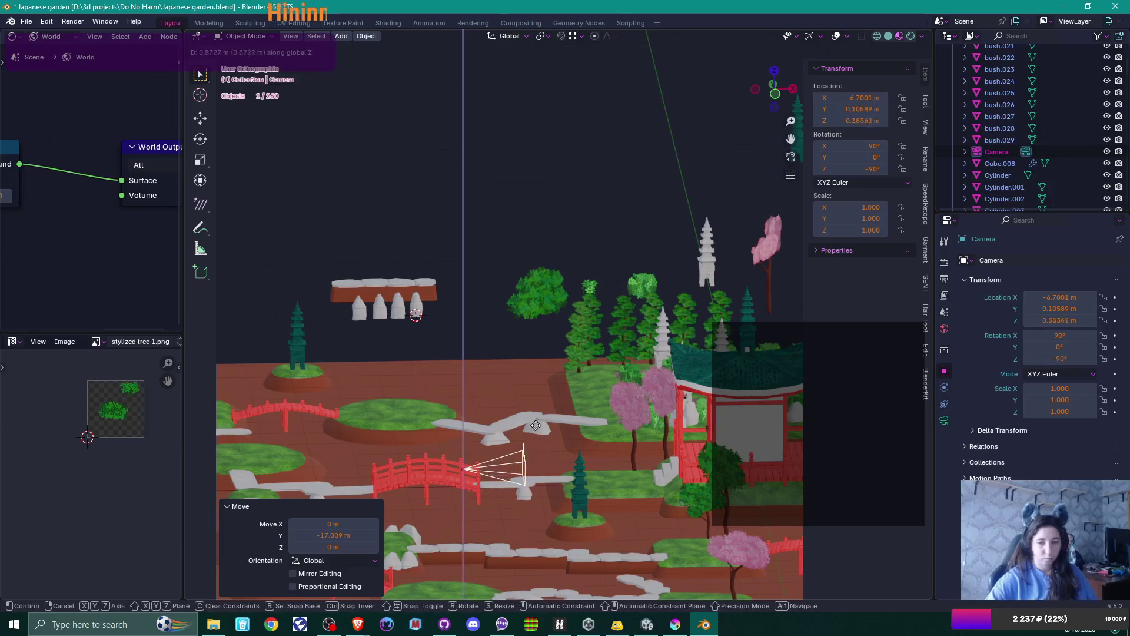
left_click(542, 385)
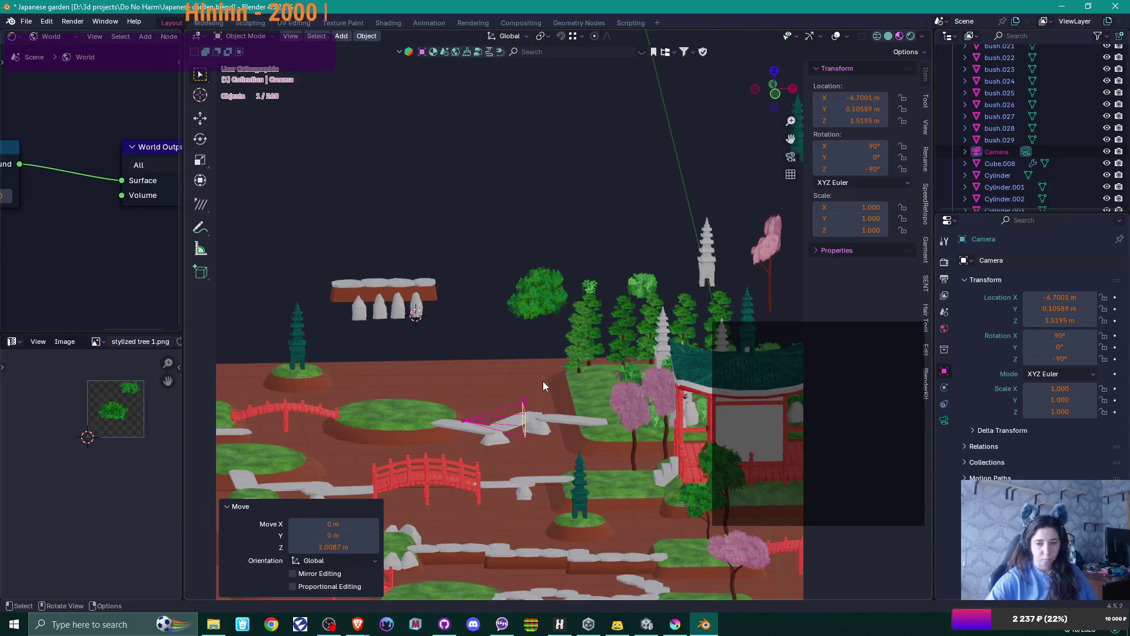
key("KP_0")
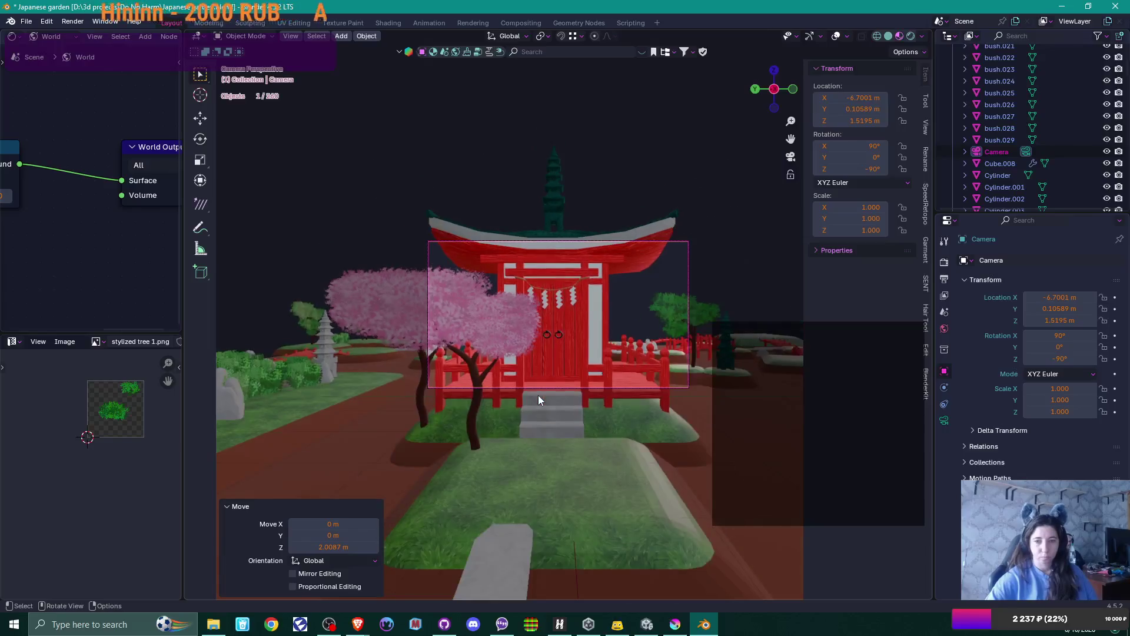
- Centre the camera on the temple along Y, pull it back to X -14.623 m, and raise it
key("g")
key("y")
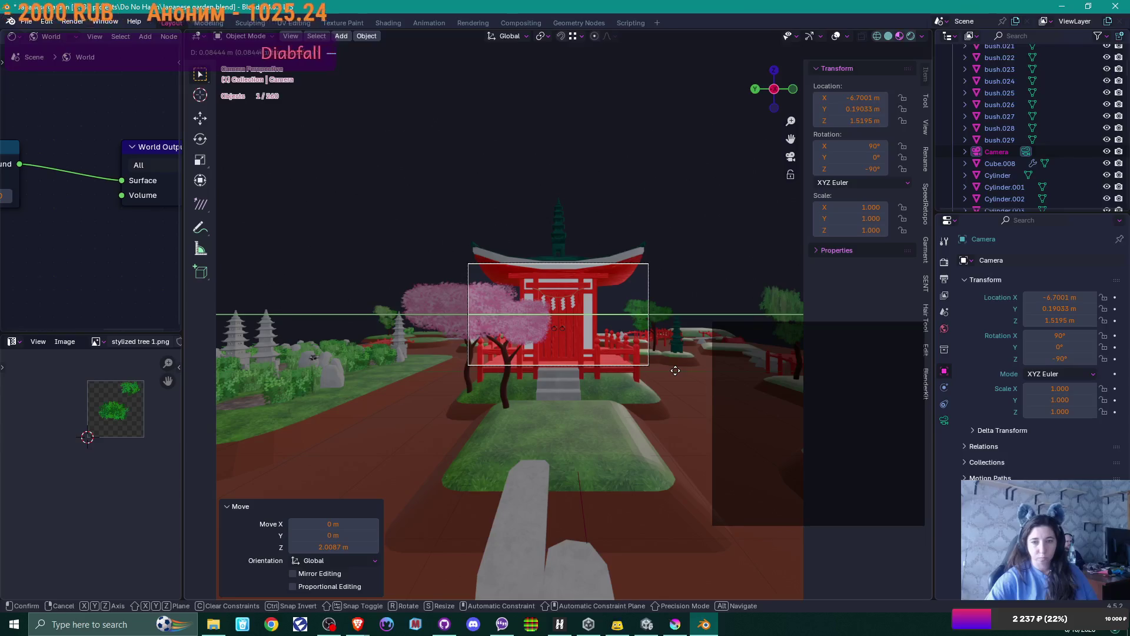
left_click(676, 370)
key("g")
key("x")
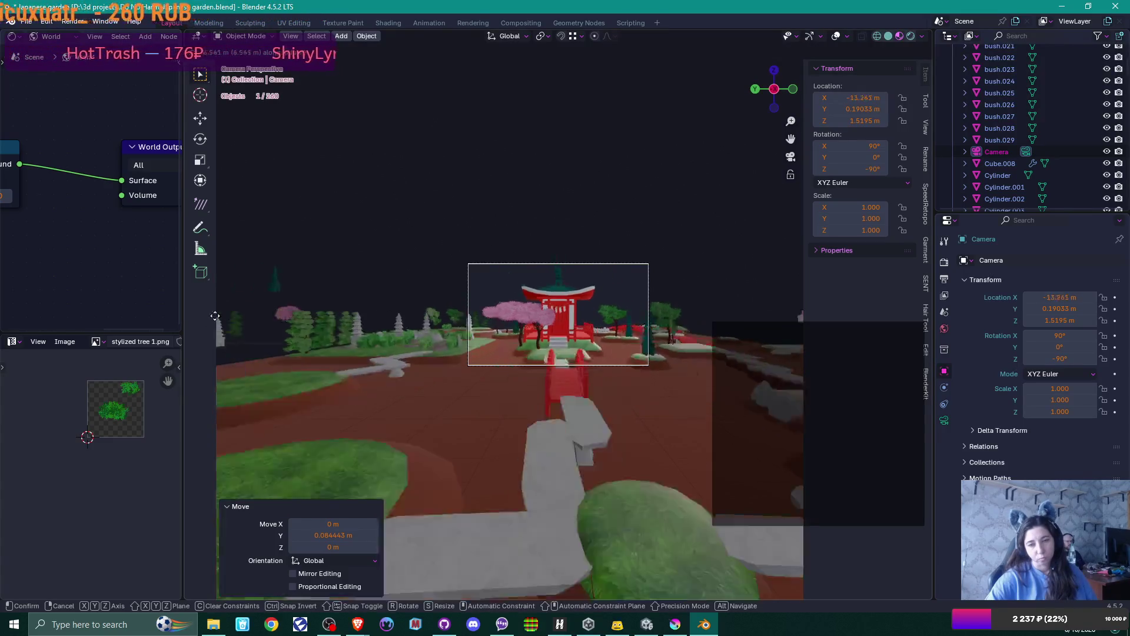
left_click(216, 314)
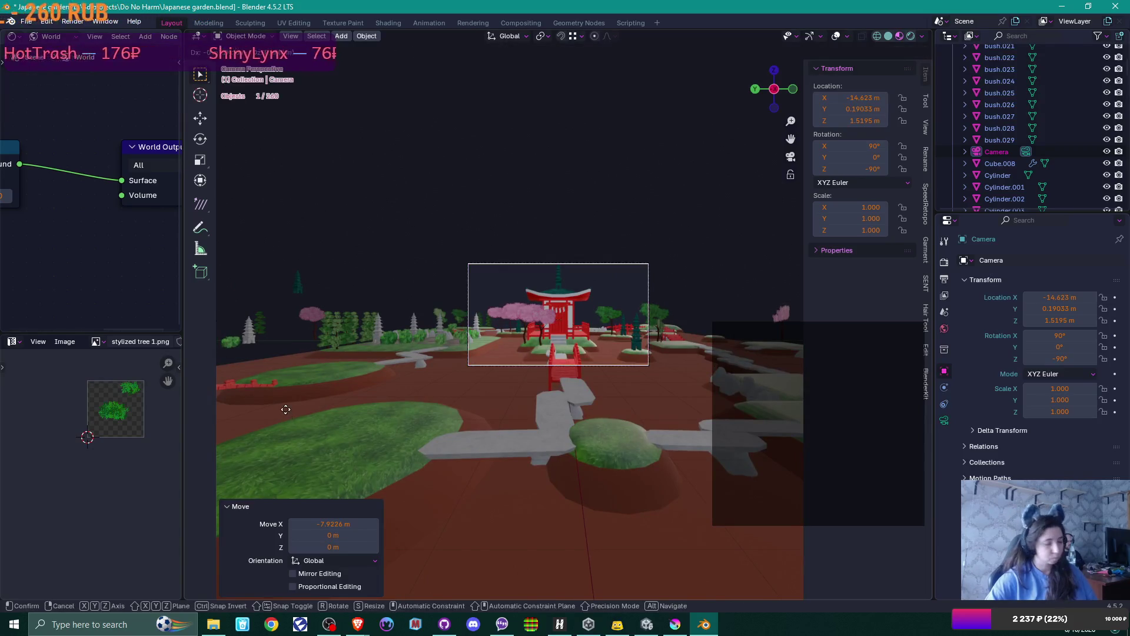
key("g")
key("z")
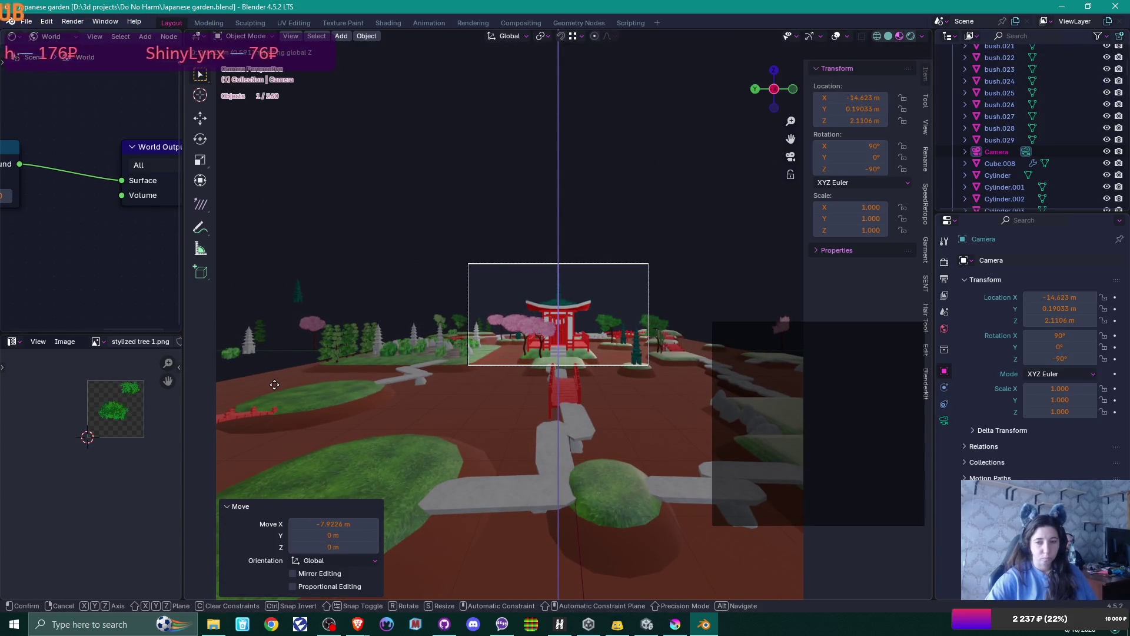
left_click(274, 384)
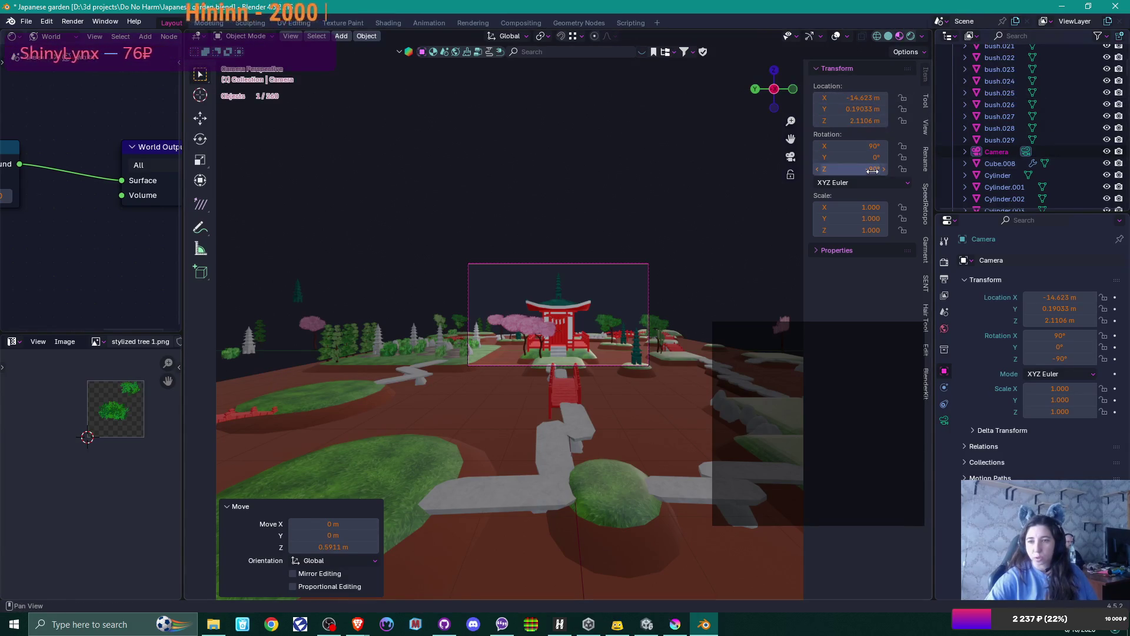
- Tilt the camera to 96° X rotation and settle its height at about 0.86 m
mouse_move(871, 170)
left_mouse_down()
mouse_move(871, 146)
mouse_move(897, 146)
mouse_move(880, 146)
left_mouse_up()
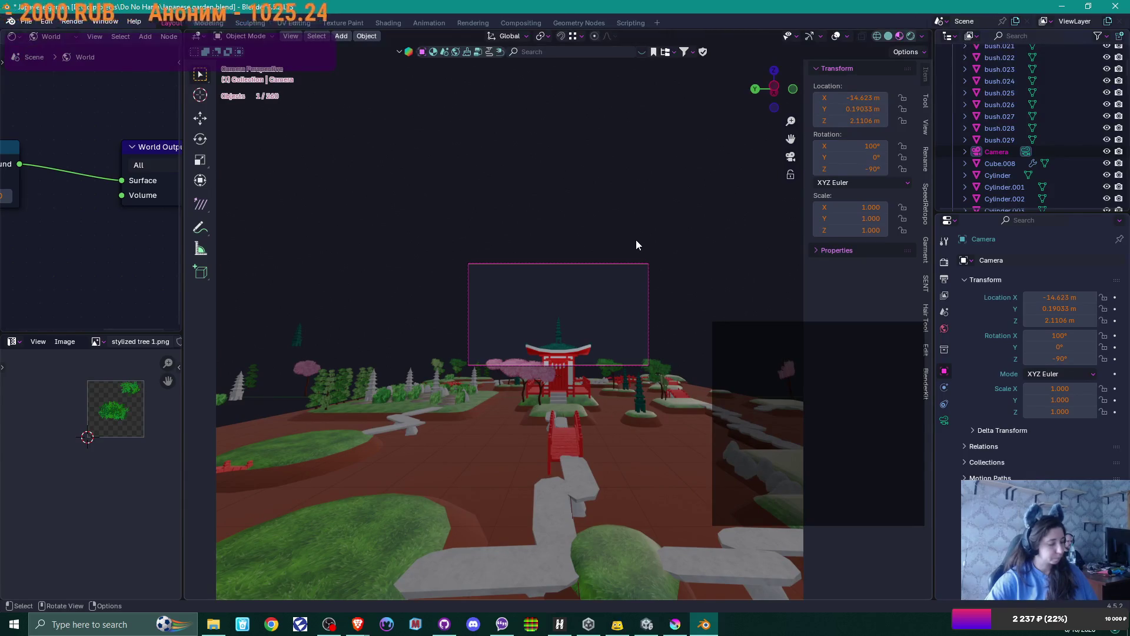
key("g")
key("z")
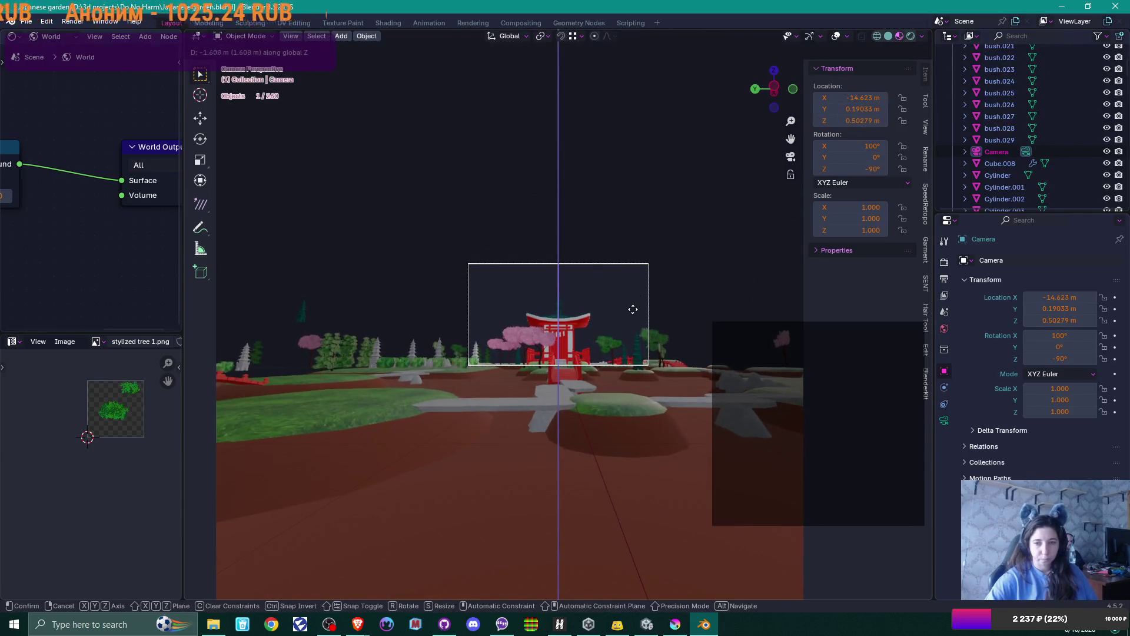
left_click(634, 309)
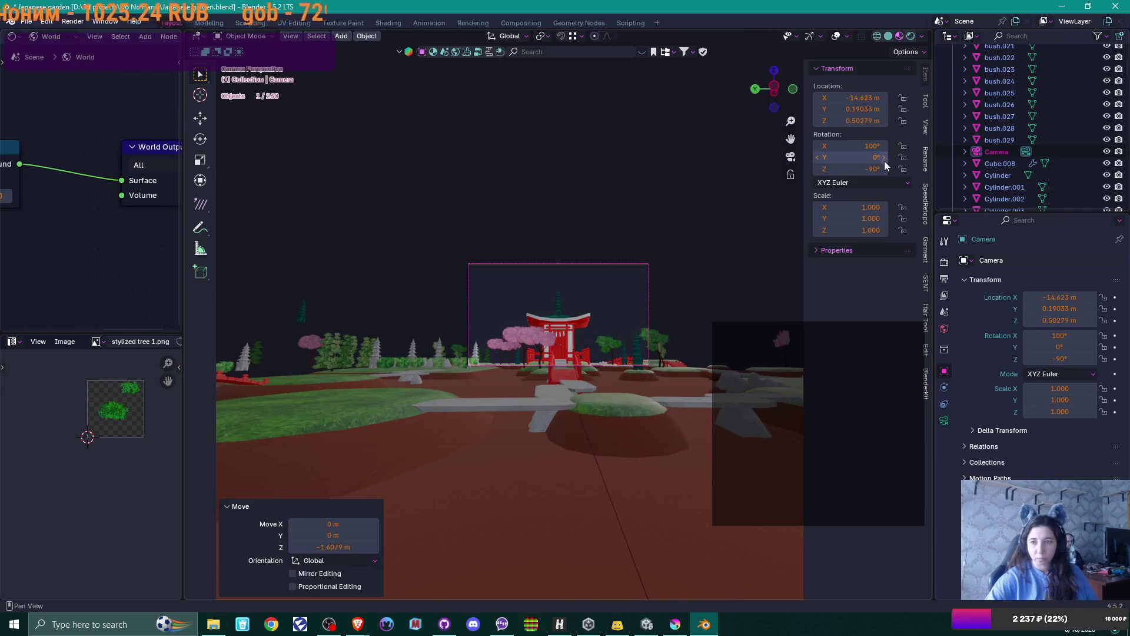
left_click_drag(876, 146, 860, 146)
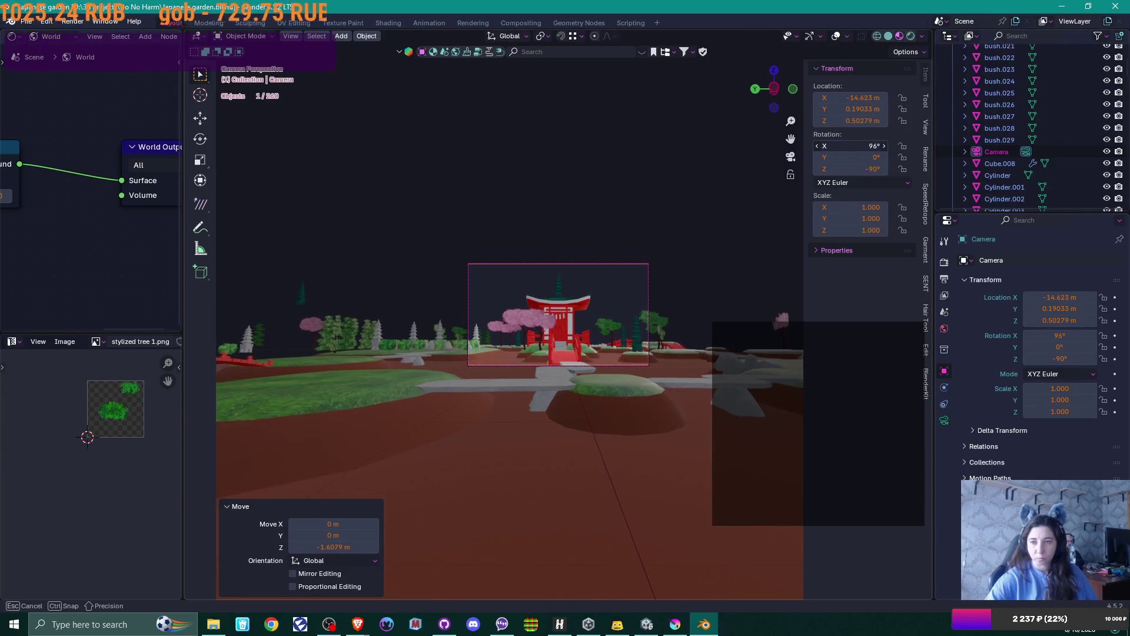
scroll(650, 265, "up", 2)
key("g")
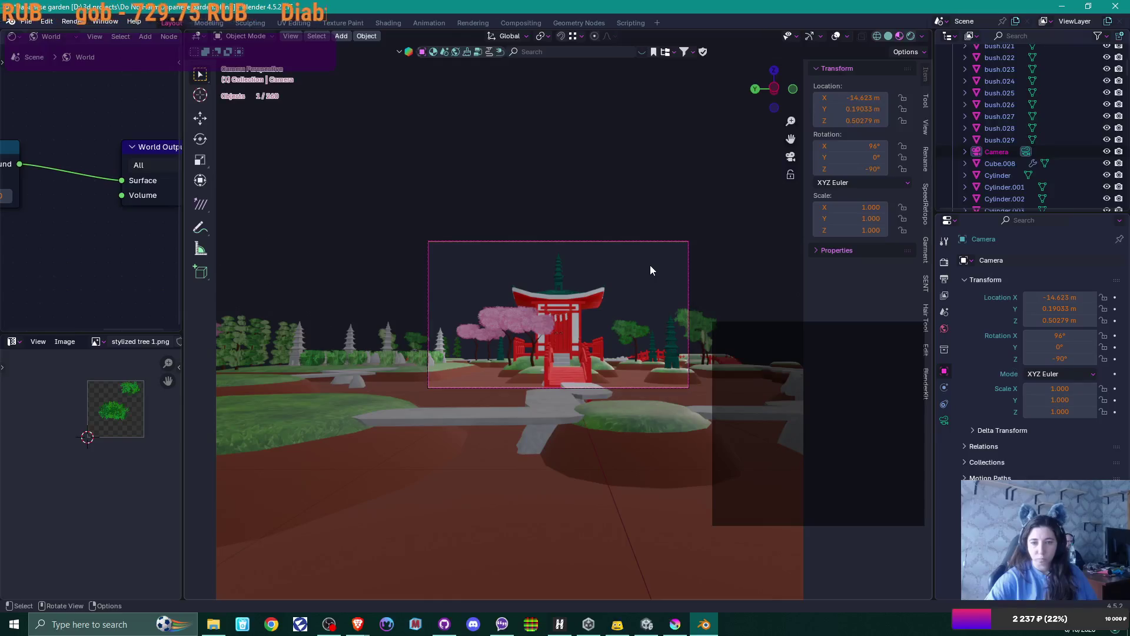
key("z")
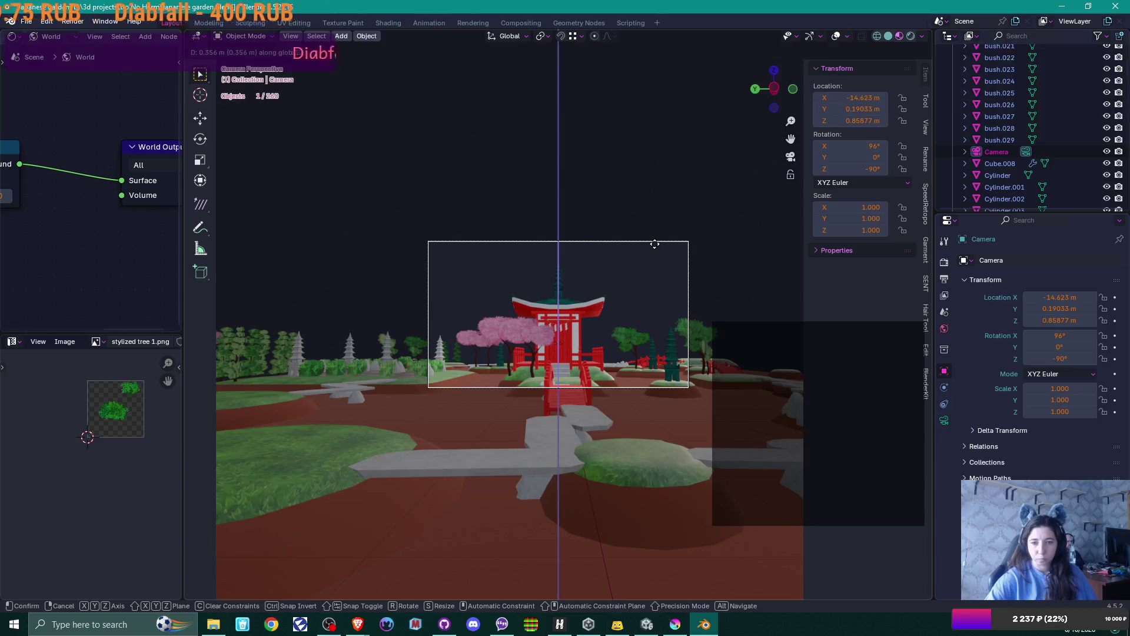
left_click(654, 244)
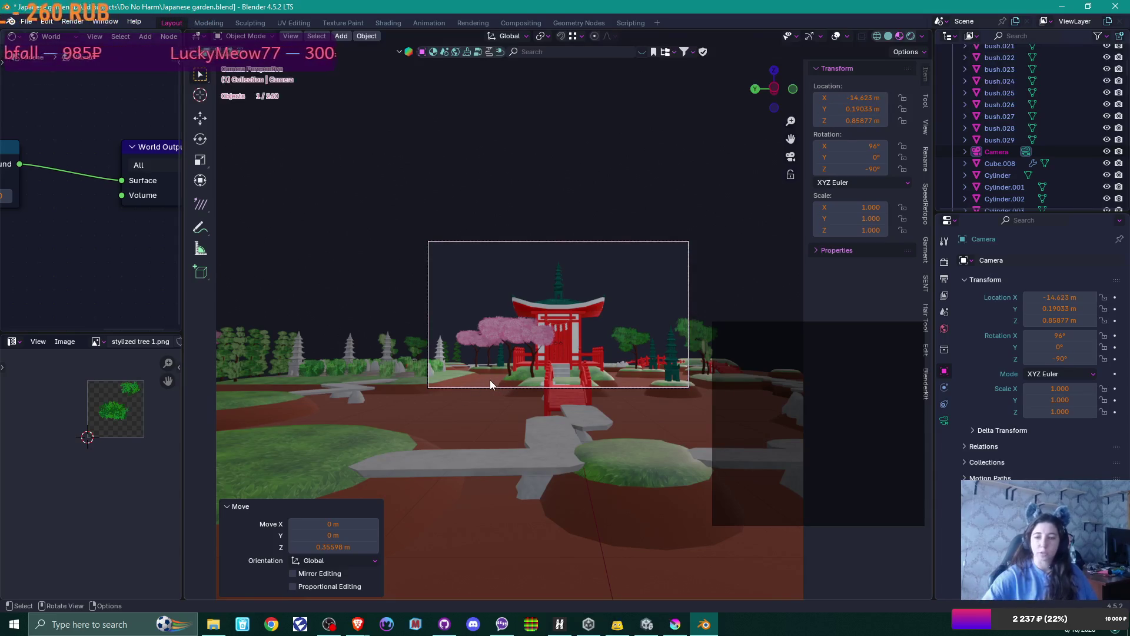
scroll(490, 380, "down", 4)
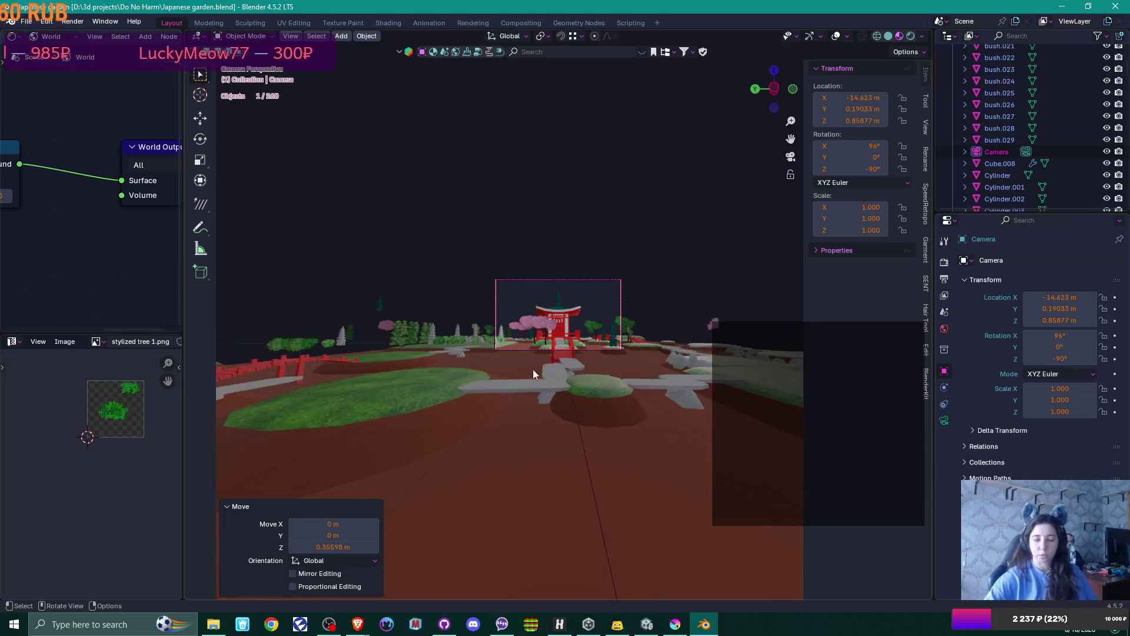
mouse_move(532, 369)
middle_mouse_down()
mouse_move(545, 390)
mouse_move(425, 354)
mouse_move(509, 300)
middle_mouse_up()
scroll(508, 299, "down", 3)
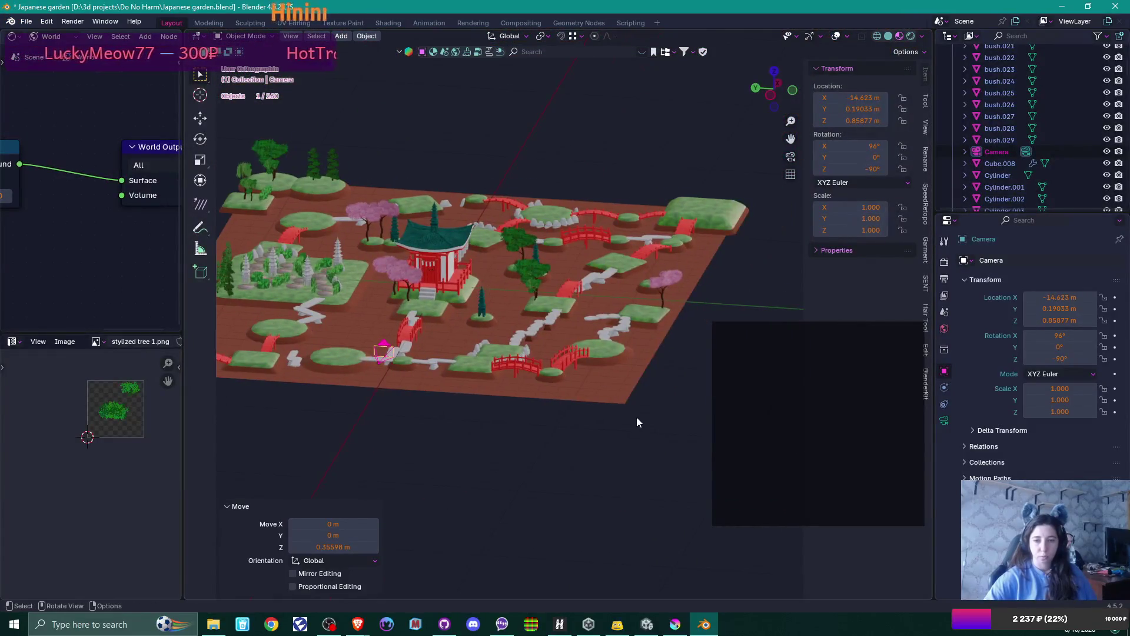
- Duplicate the garden's ground plane and raise the copy vertically to form a water surface
left_click(634, 403)
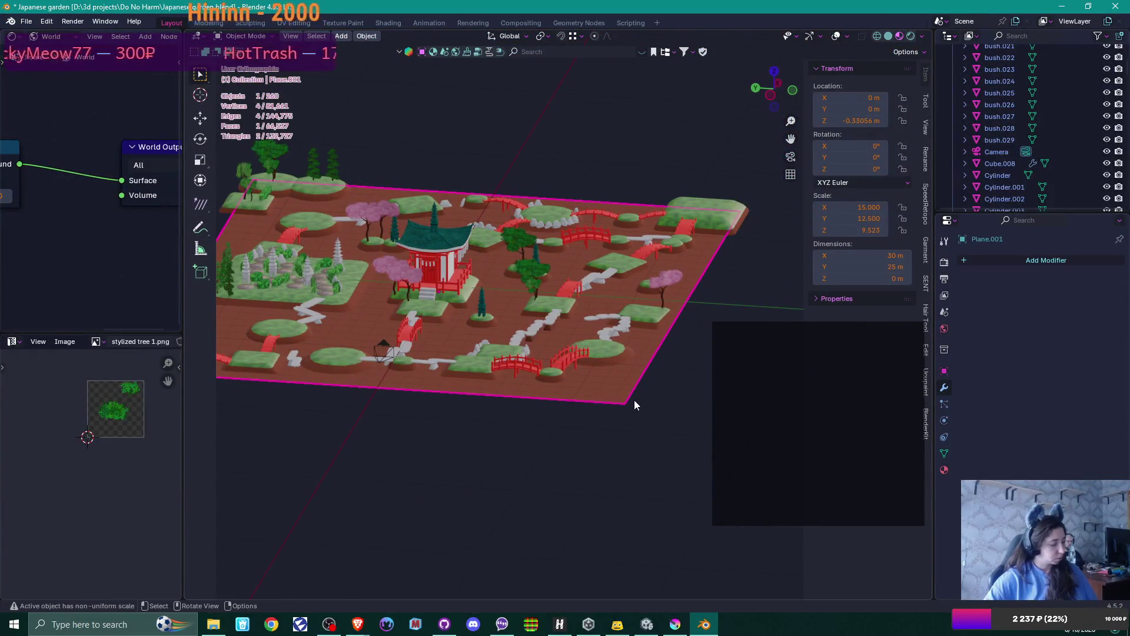
key("shift+d")
key("z")
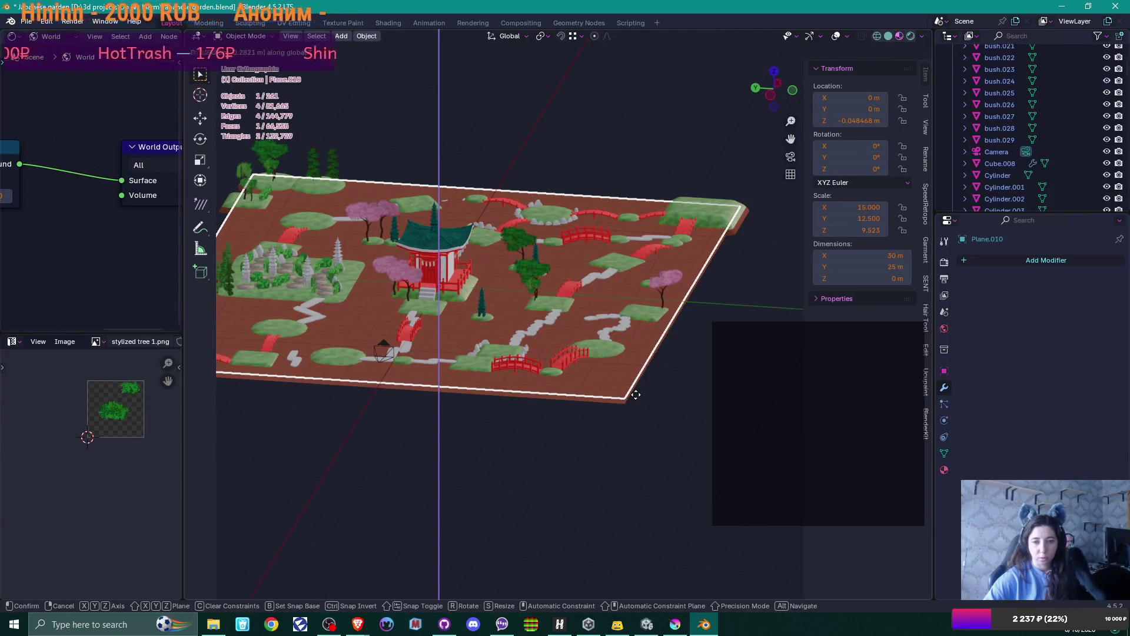
left_click(636, 394)
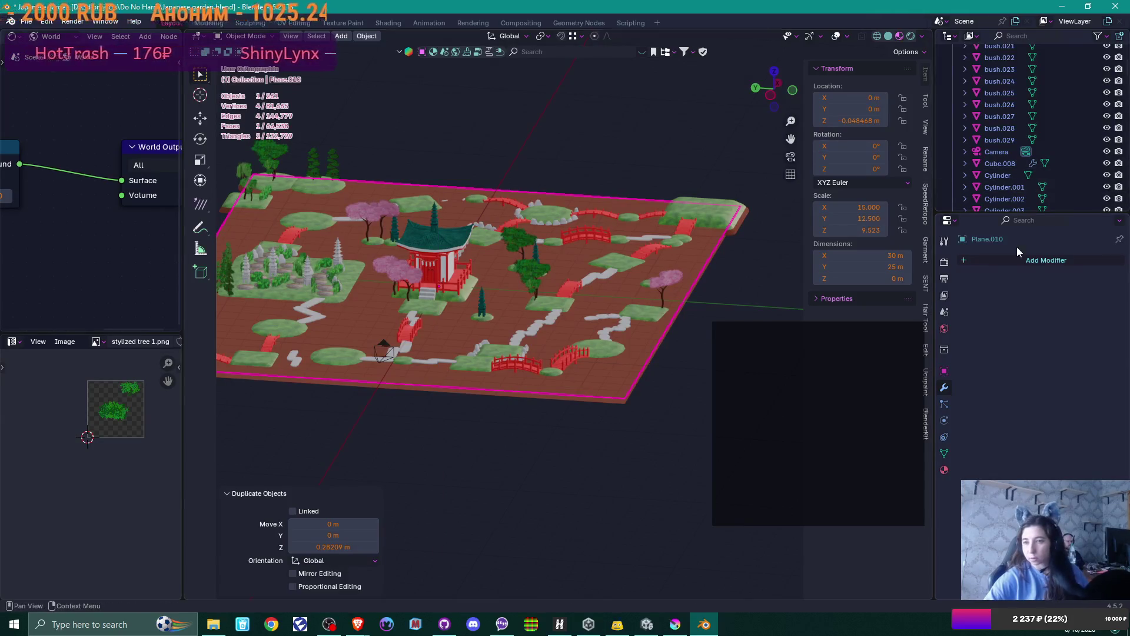
- Replace the copy's mud material with a new material named 'water'
left_click(943, 471)
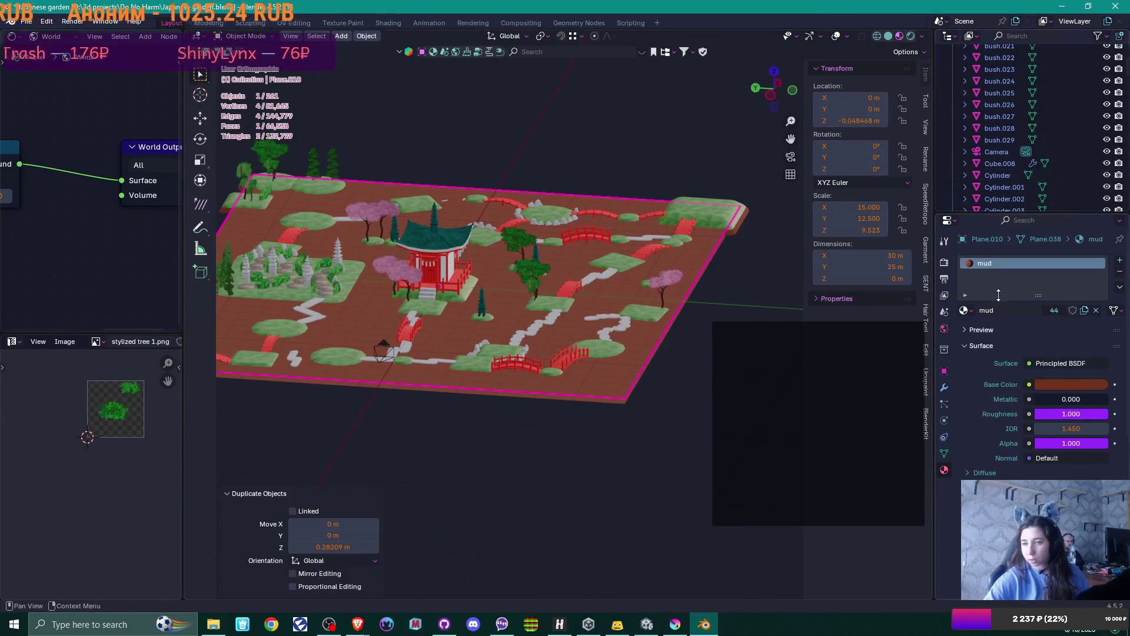
left_click(969, 312)
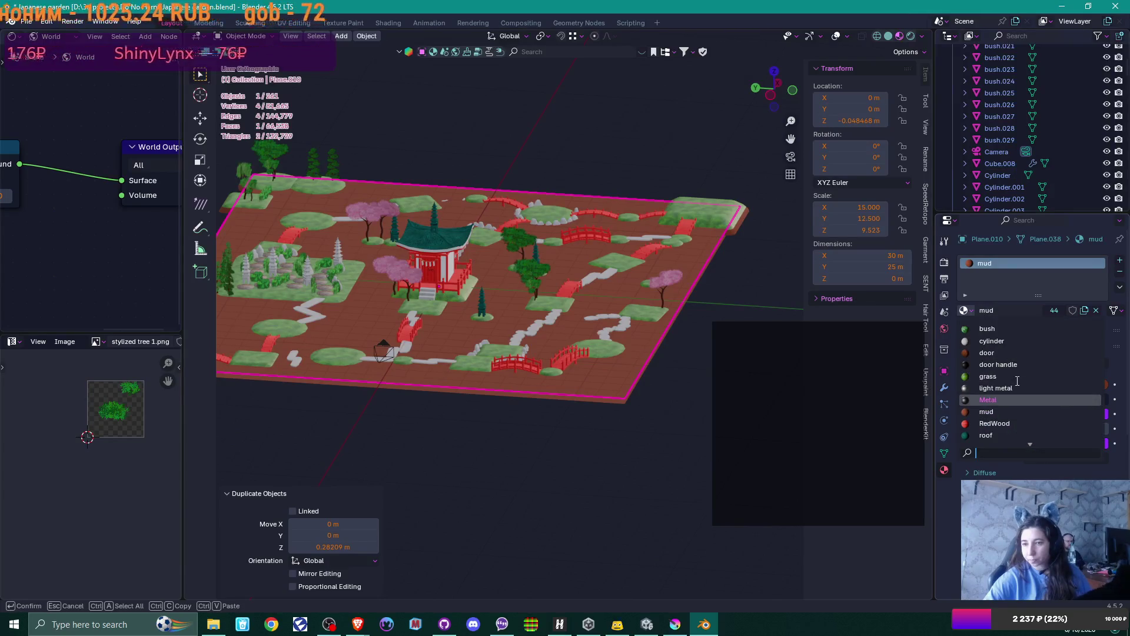
scroll(1017, 380, "down", 1)
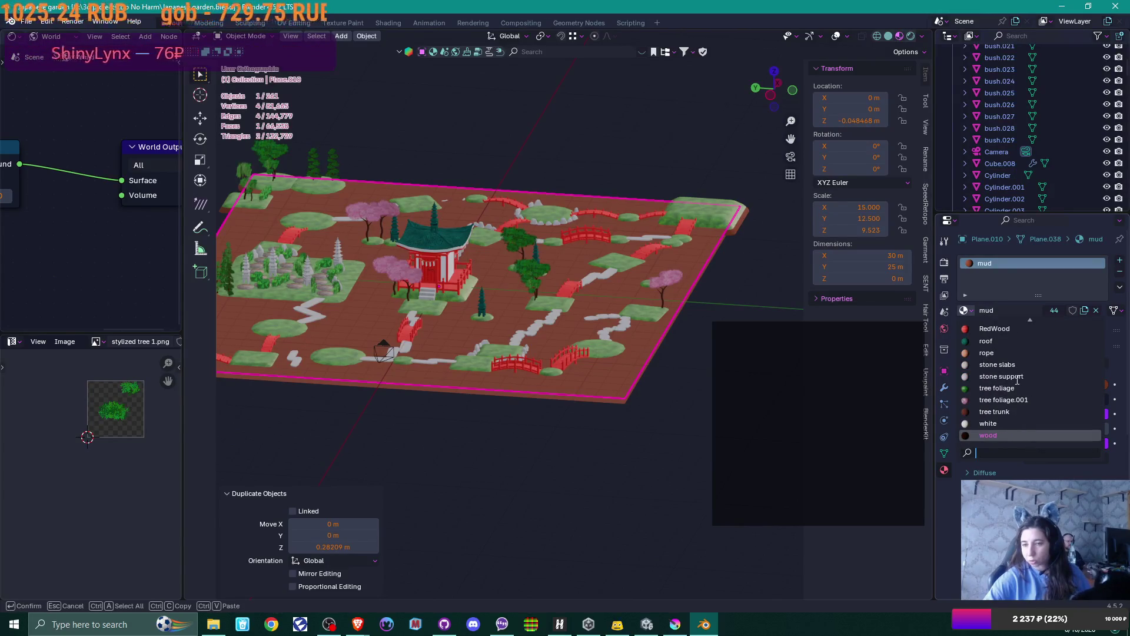
scroll(1018, 380, "up", 8)
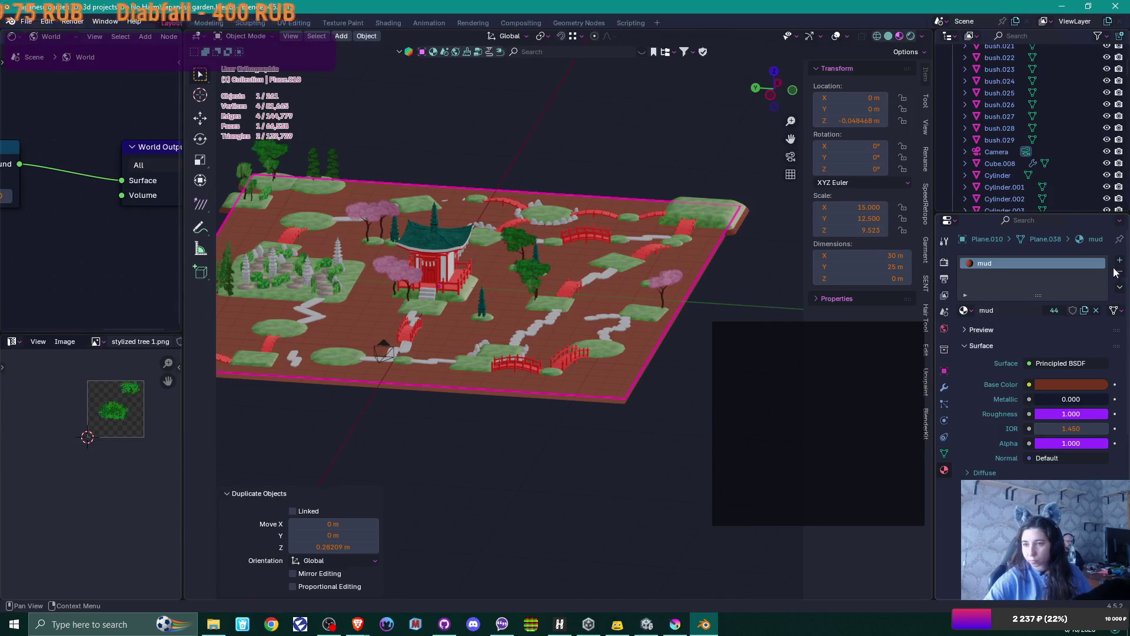
left_click(965, 311)
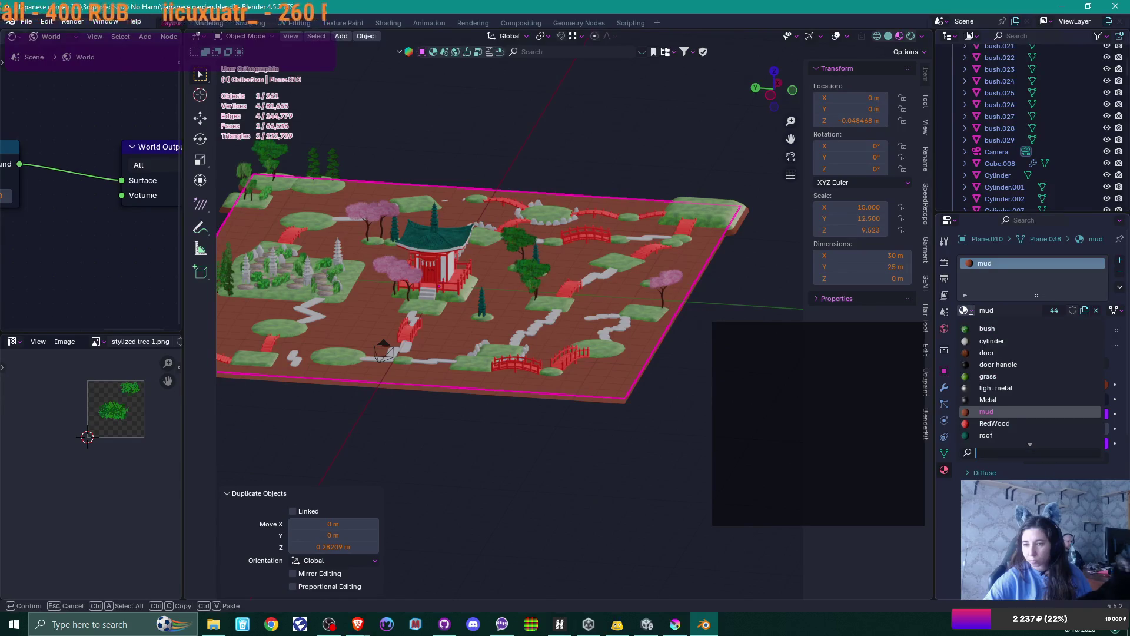
left_click(1120, 273)
left_click(1120, 261)
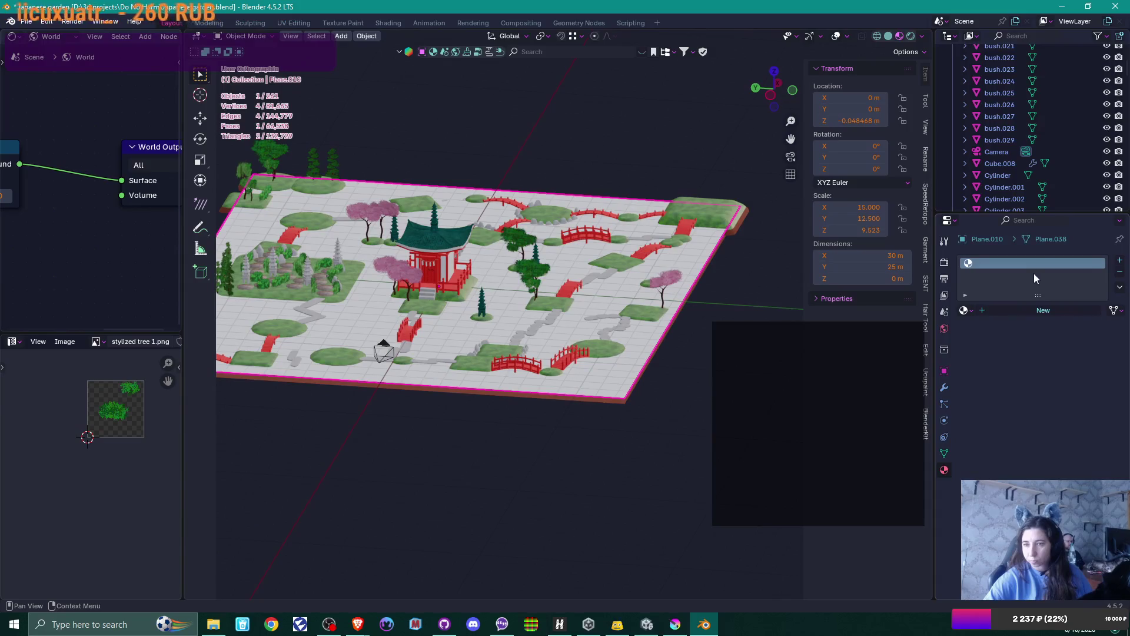
left_click(1015, 309)
left_click(1014, 311)
type("water")
key("Return")
- Set the water material's base colour to blue and view the garden through the camera
left_click(1072, 384)
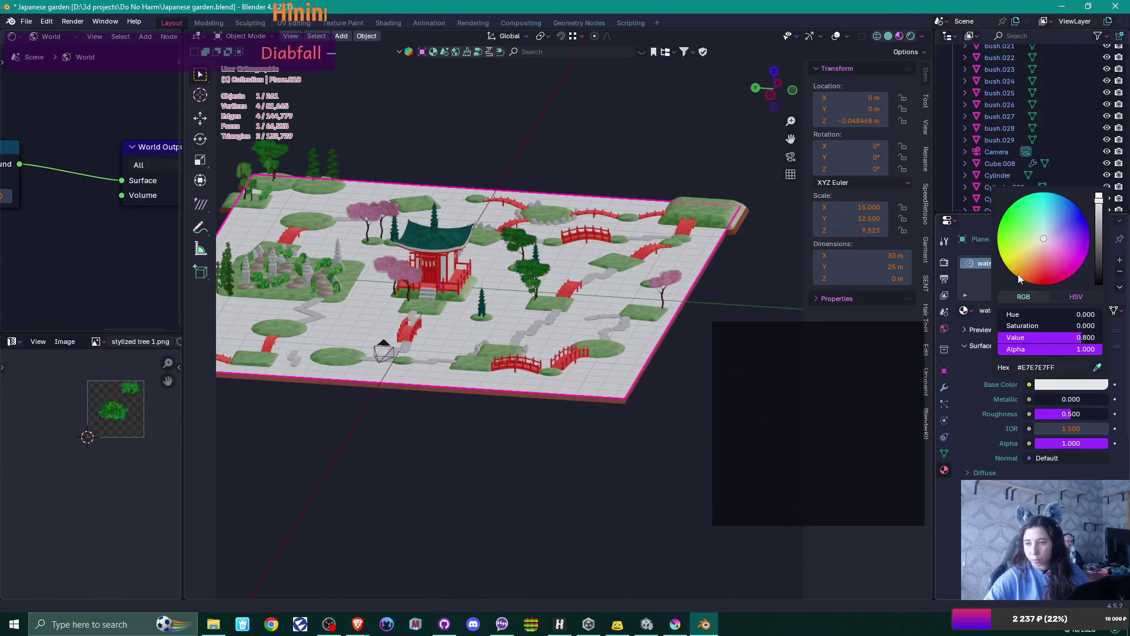
mouse_move(1054, 217)
left_mouse_down()
mouse_move(1068, 203)
mouse_move(1071, 213)
left_mouse_up()
middle_click_drag(472, 313, 469, 319)
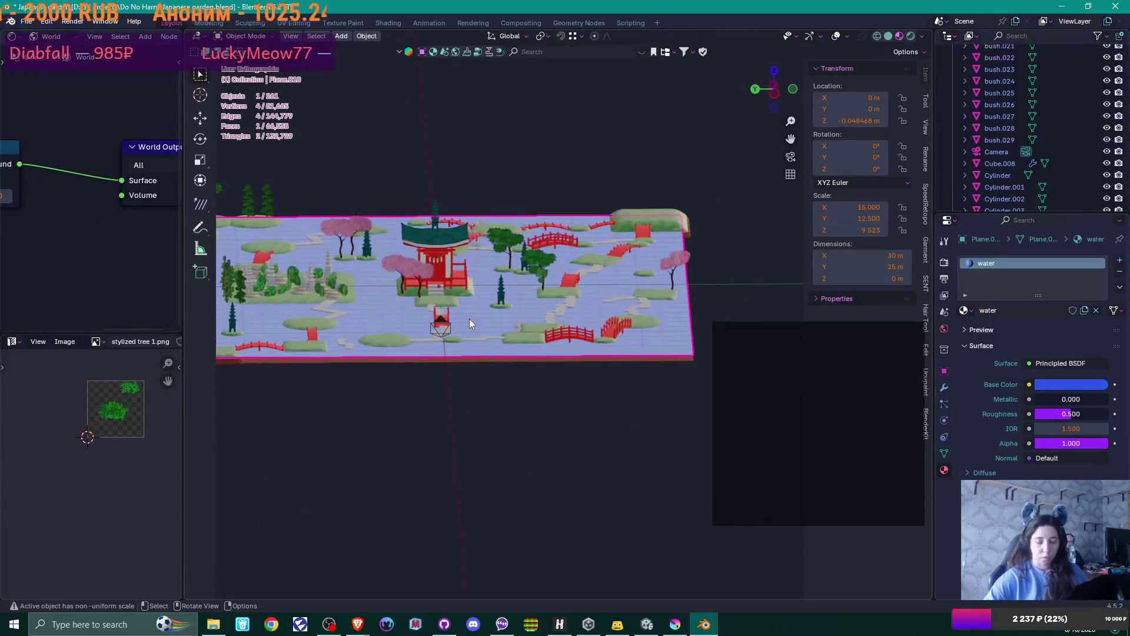
key("KP_0")
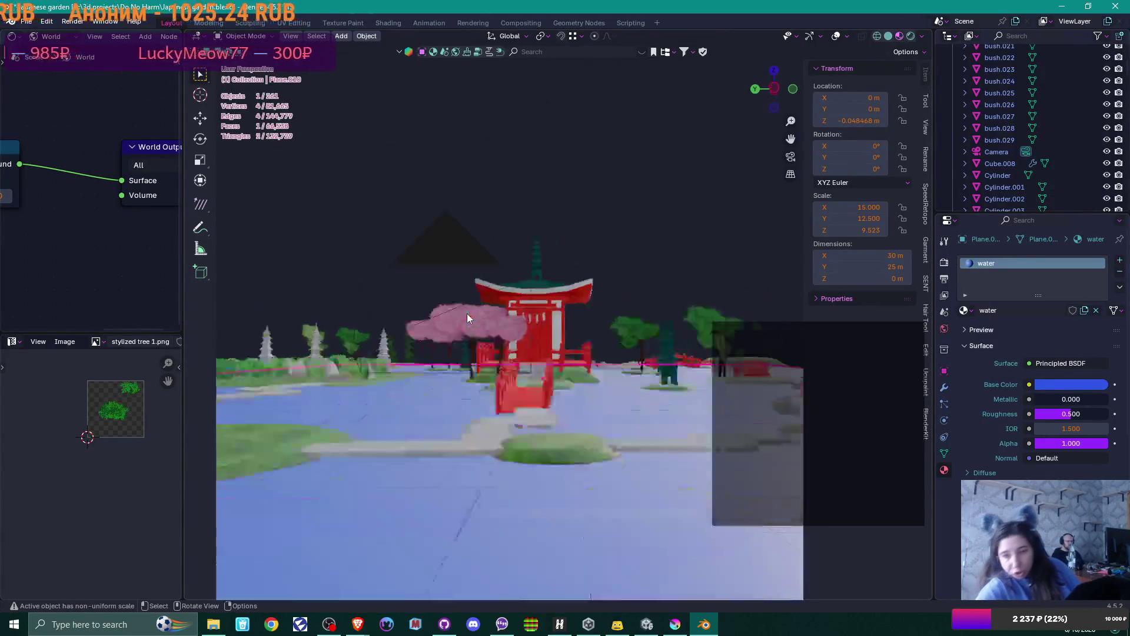
- Delete the green tree standing near the temple
scroll(589, 273, "up", 5)
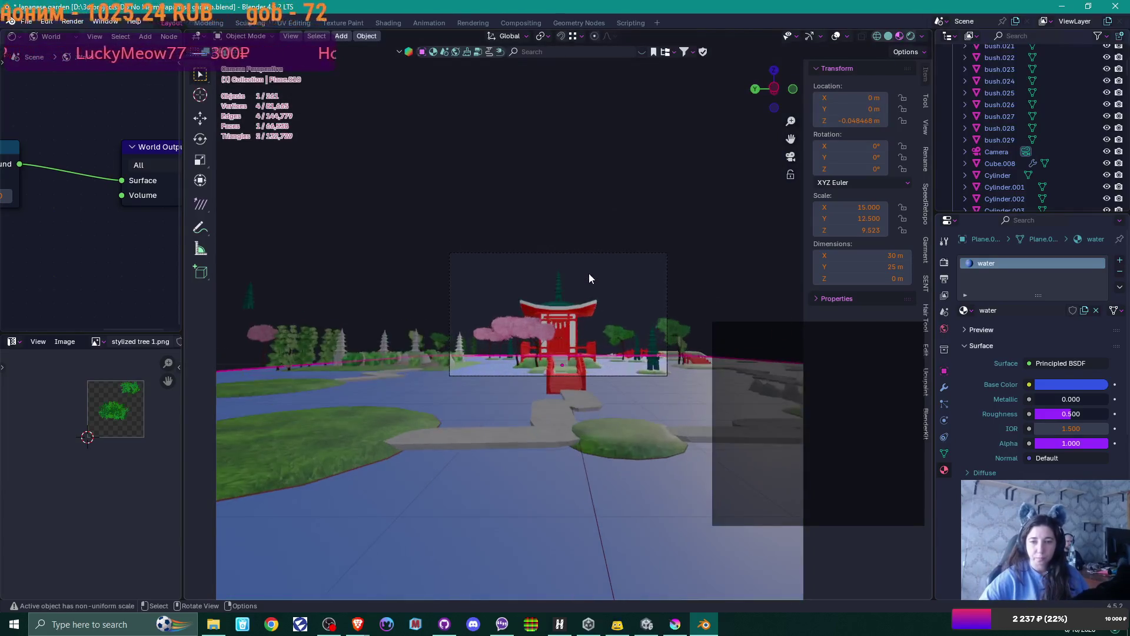
scroll(585, 273, "up", 2)
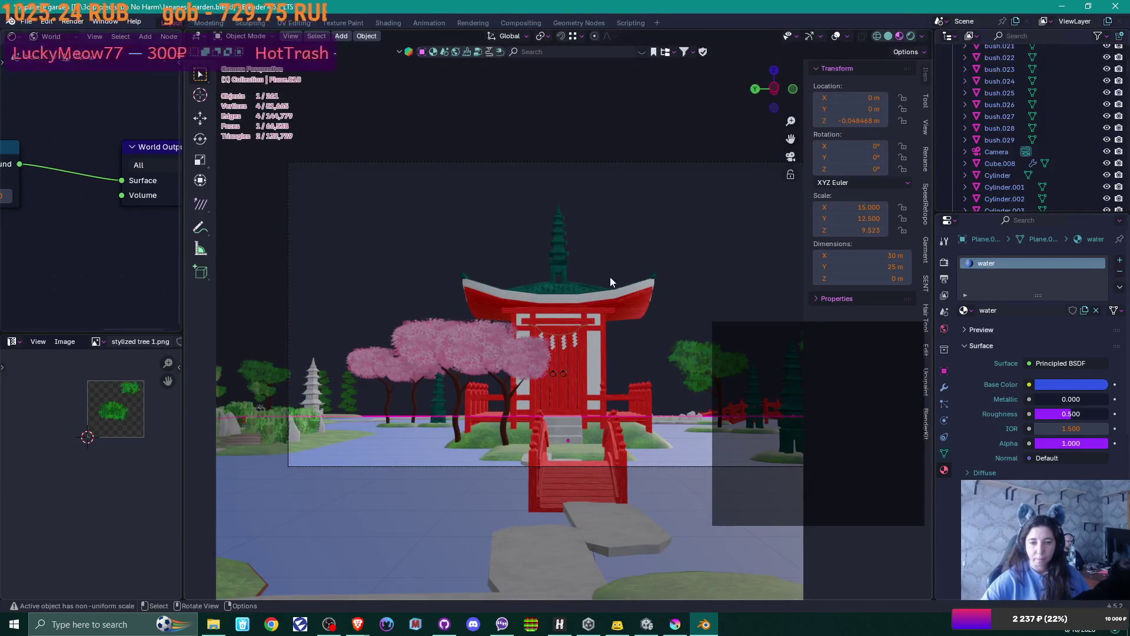
left_click(444, 340)
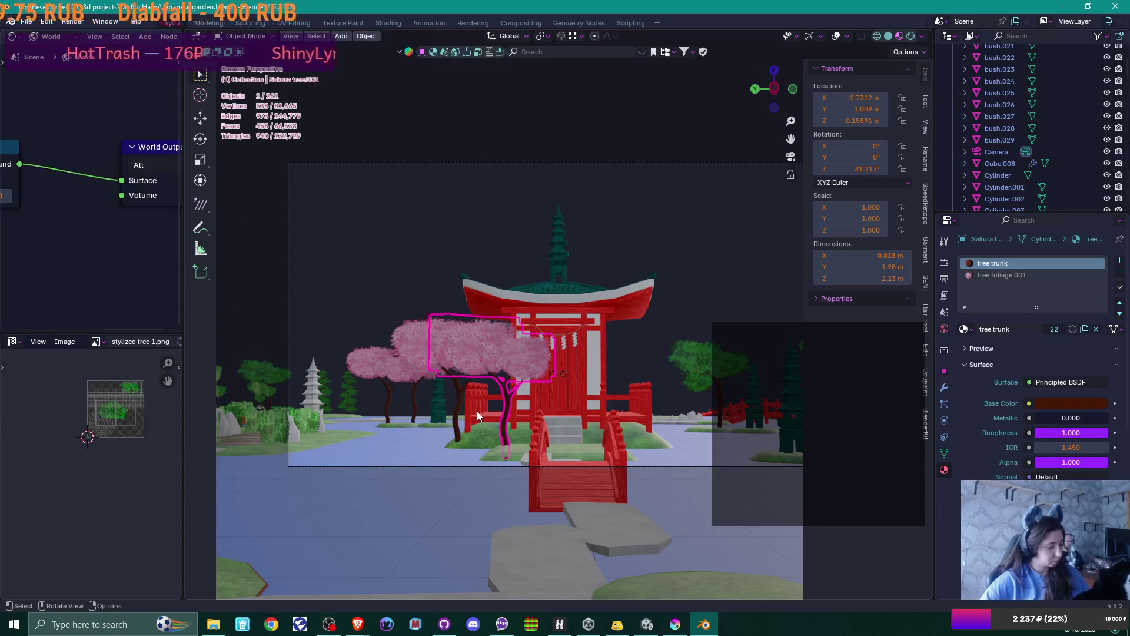
mouse_move(478, 416)
middle_mouse_down()
mouse_move(669, 391)
mouse_move(645, 420)
mouse_move(657, 400)
mouse_move(458, 427)
mouse_move(450, 441)
mouse_move(493, 438)
mouse_move(493, 420)
middle_mouse_up()
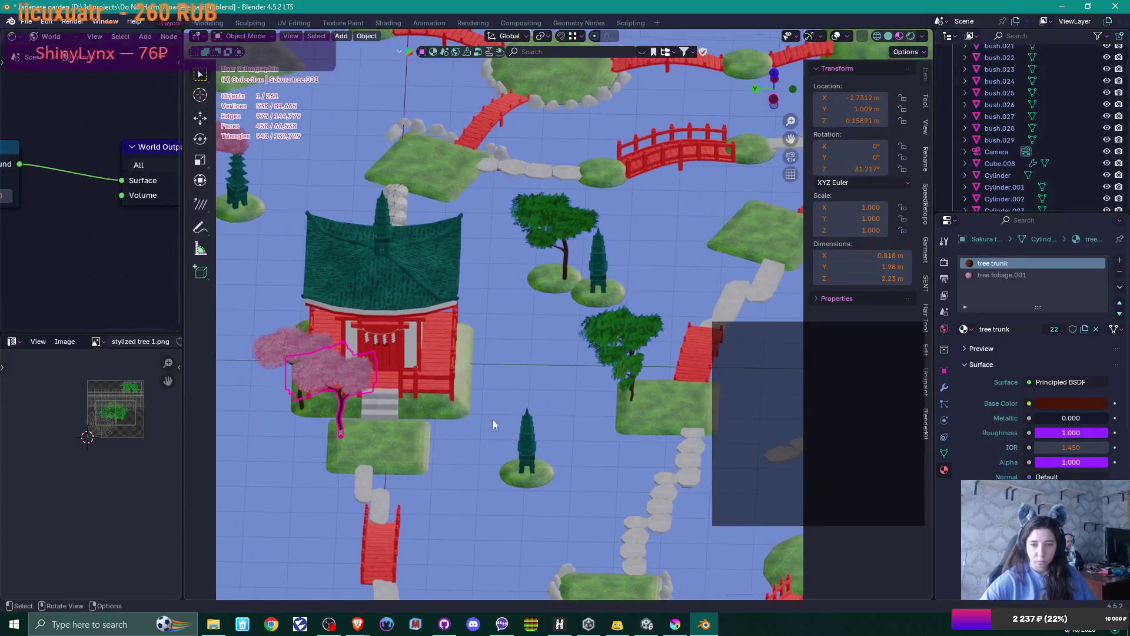
left_click(561, 281)
mouse_move(580, 323)
middle_mouse_down()
mouse_move(545, 341)
mouse_move(603, 358)
mouse_move(495, 343)
mouse_move(579, 349)
mouse_move(568, 375)
mouse_move(501, 433)
mouse_move(507, 424)
middle_mouse_up()
key("KP_0")
left_click(596, 398)
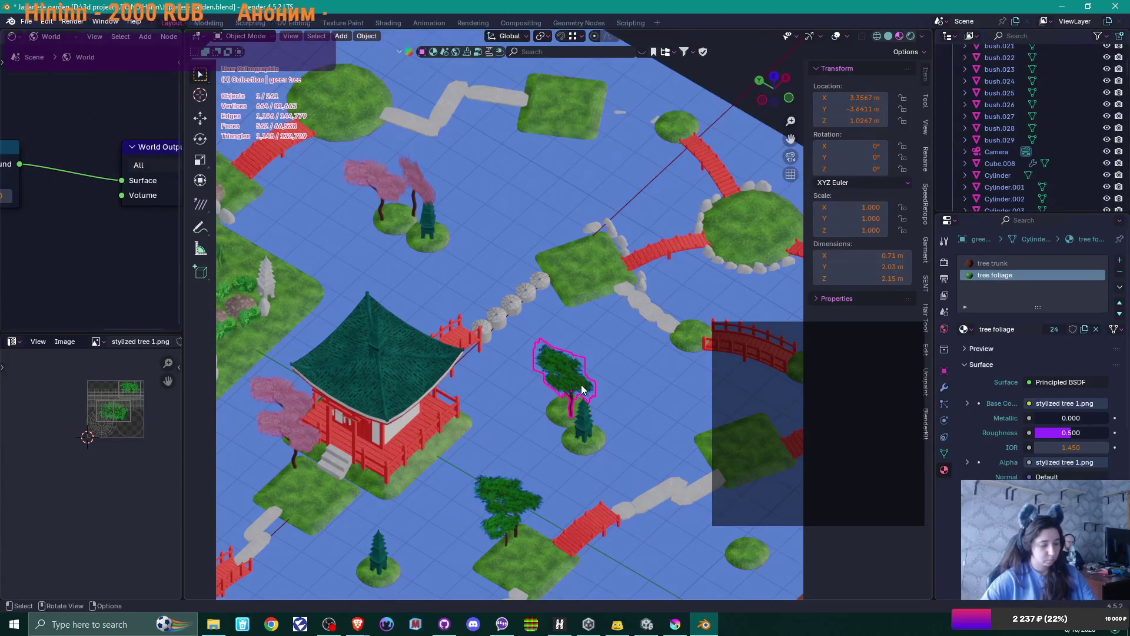
key("Delete")
- In top view, place two copies of the sakura tree on the small islands
left_click(301, 425)
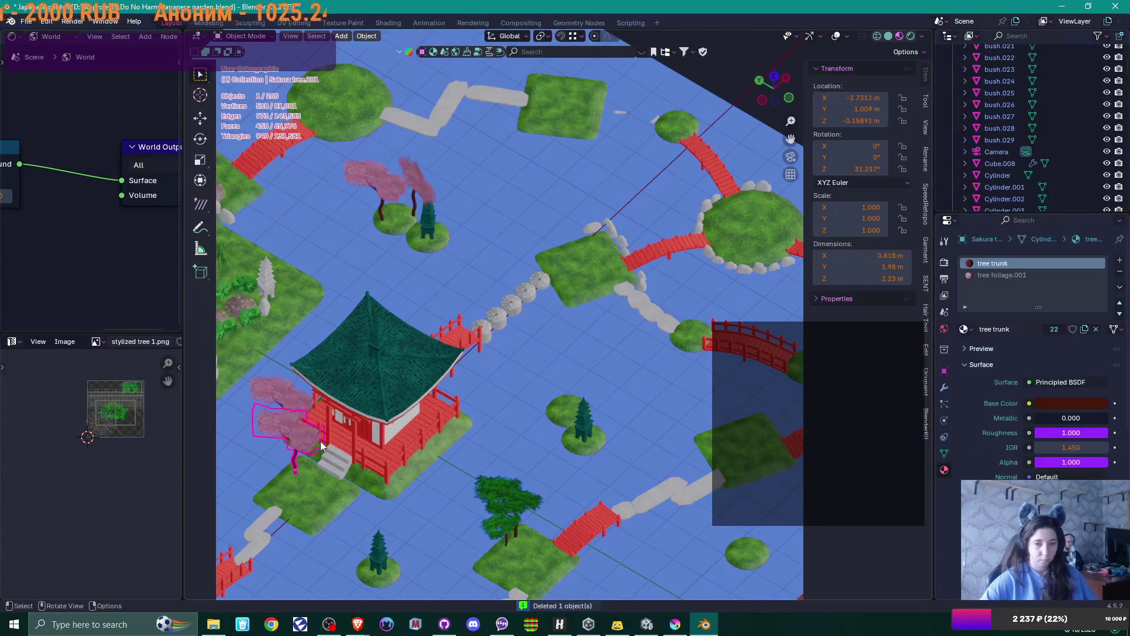
key("KP_7")
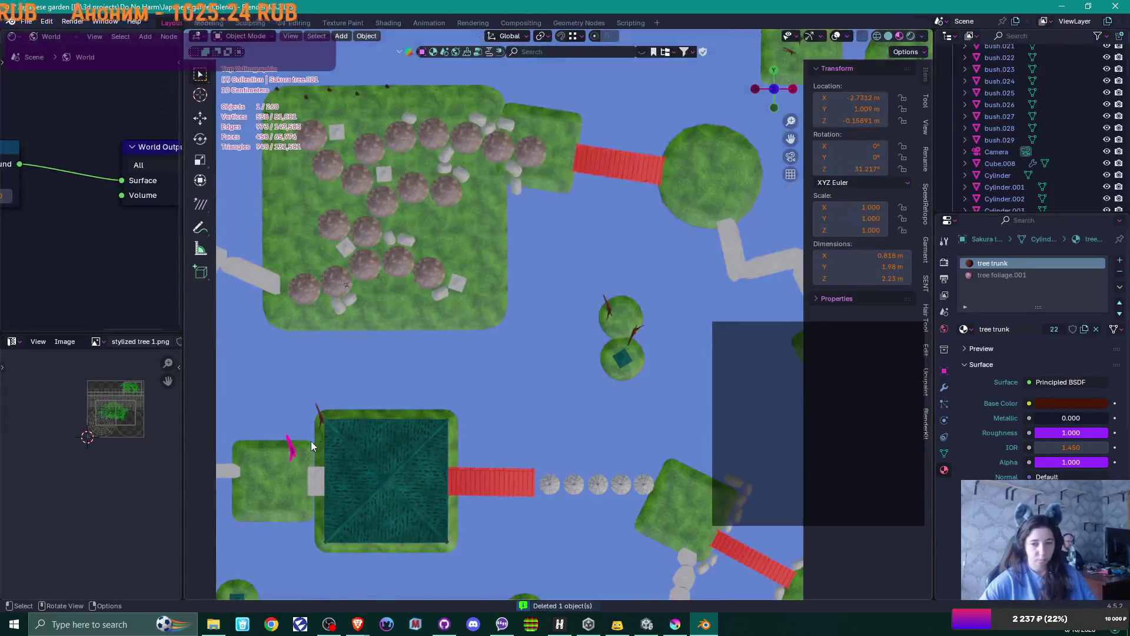
scroll(401, 457, "down", 2)
key("shift+d")
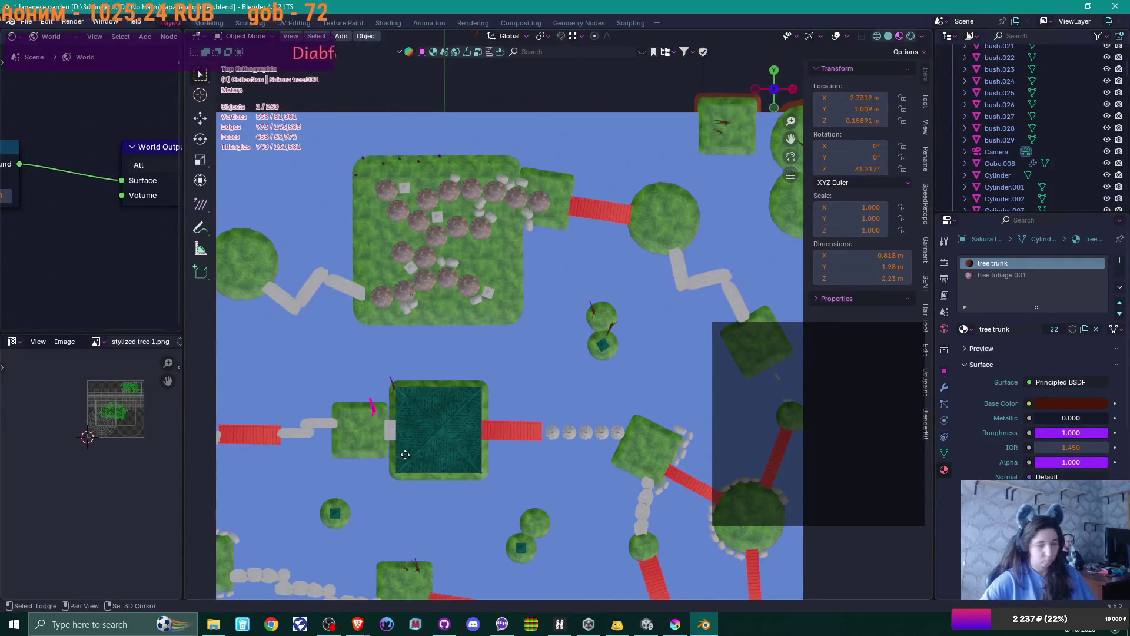
left_click(562, 561)
key("shift+d")
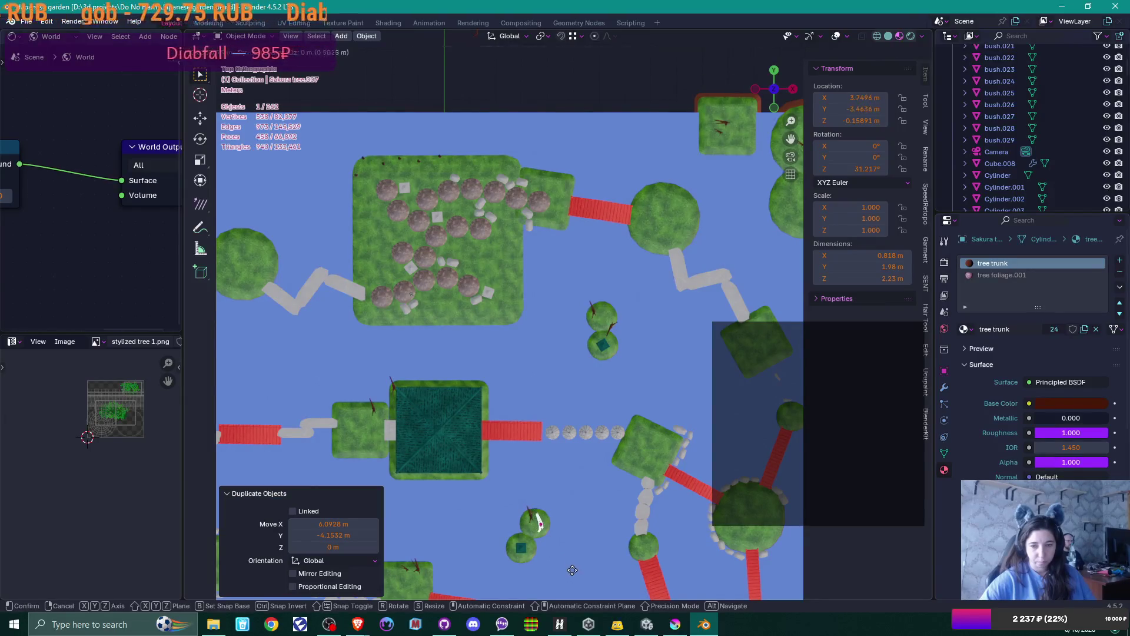
left_click(573, 574)
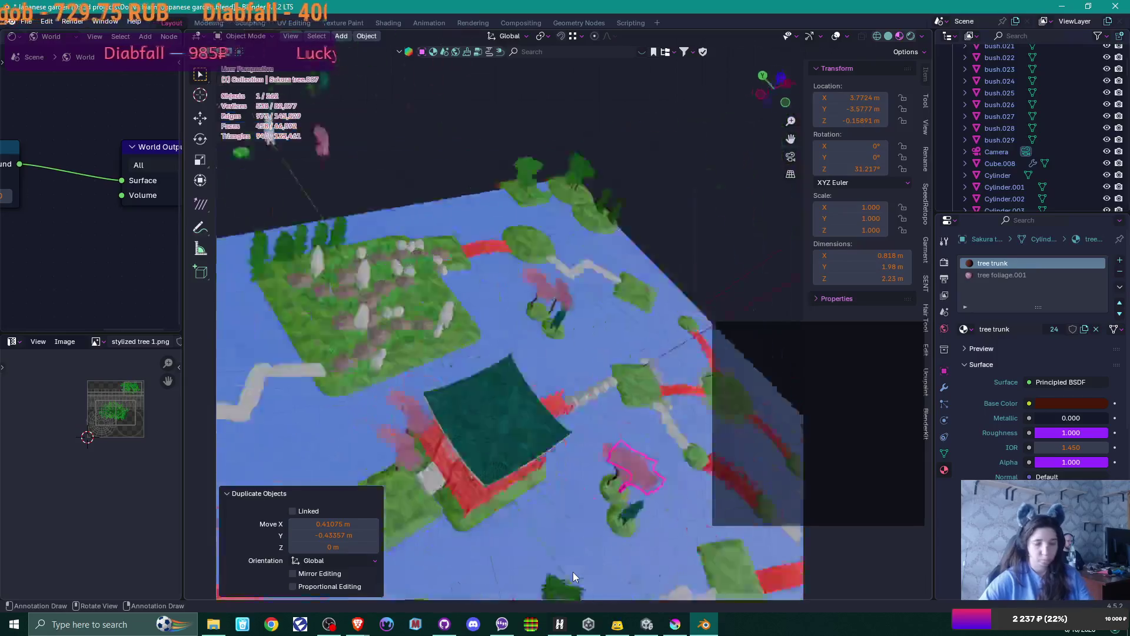
key("KP_0")
scroll(546, 470, "up", 1)
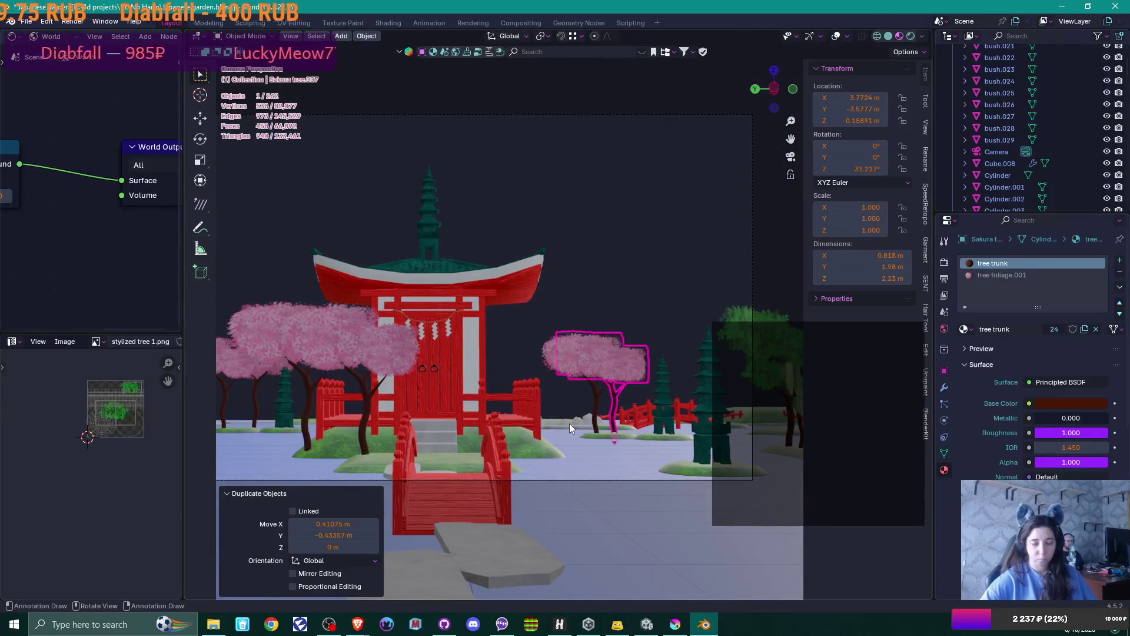
- Adjust both new sakura trees vertically so they sit on their islands
key("g")
key("z")
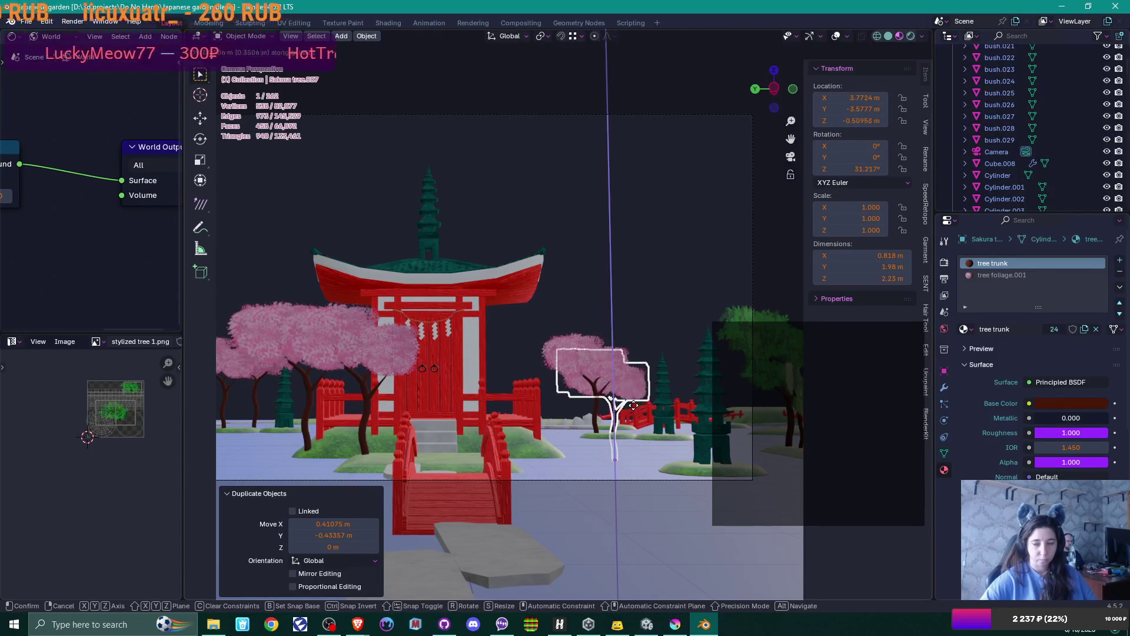
left_click(565, 344)
left_click(555, 351)
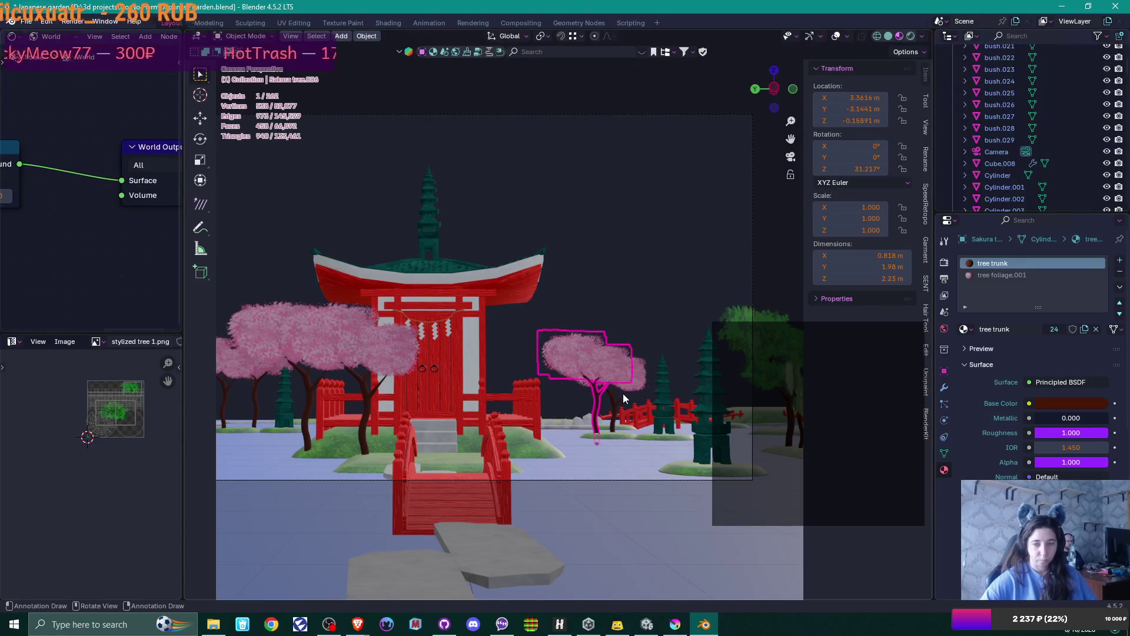
key("g")
key("z")
left_click(620, 385)
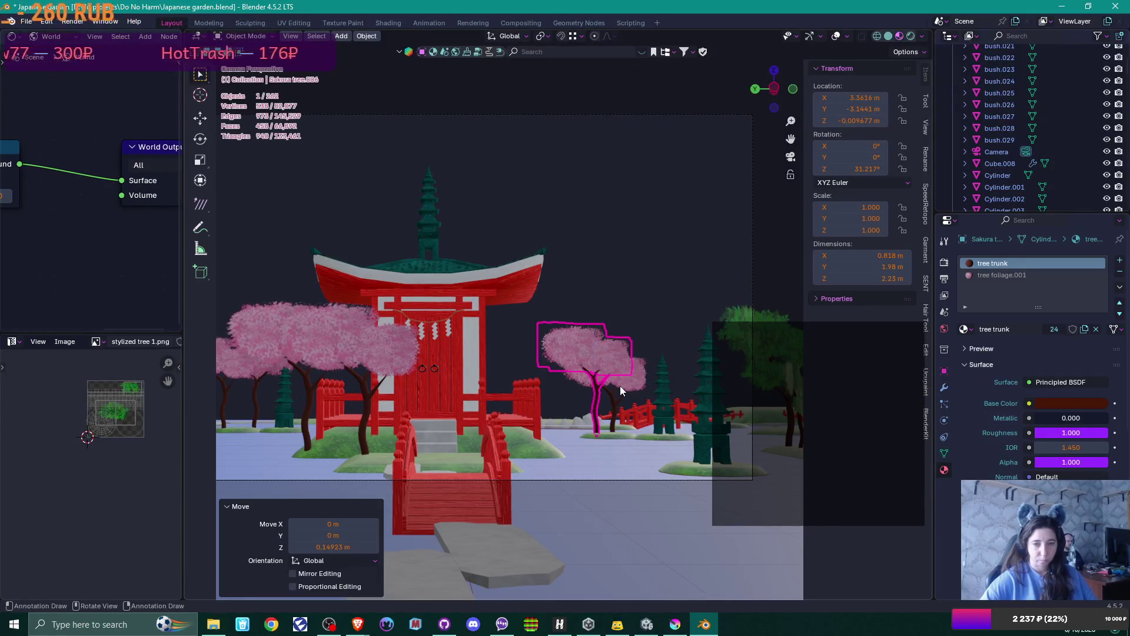
- Delete the small pagoda at the left edge of the garden
scroll(620, 386, "down", 2)
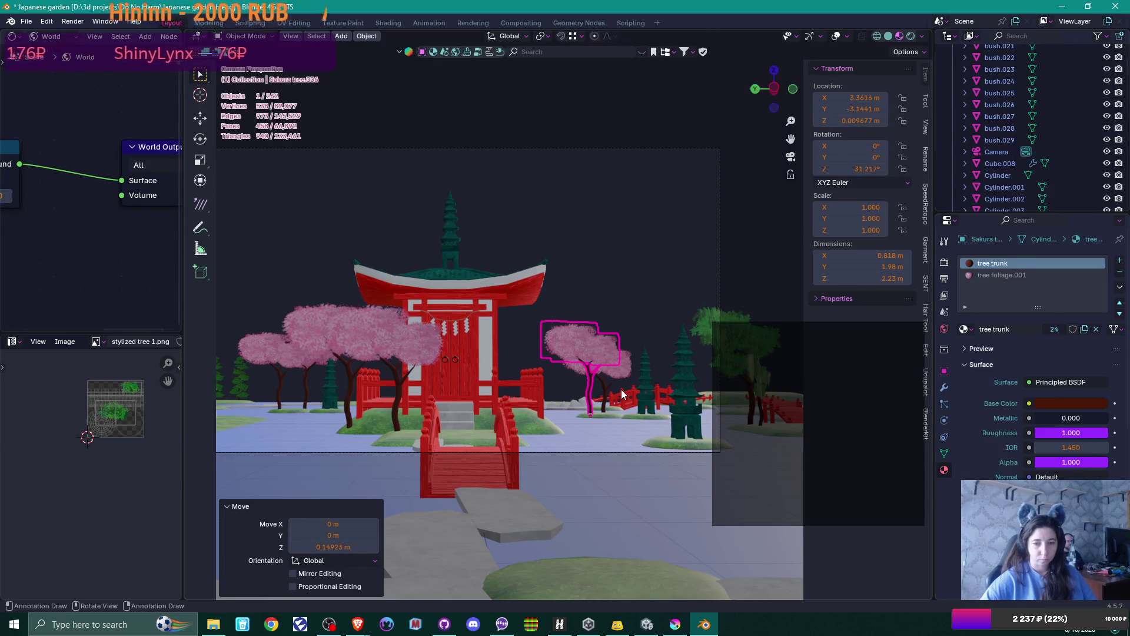
scroll(622, 393, "down", 1)
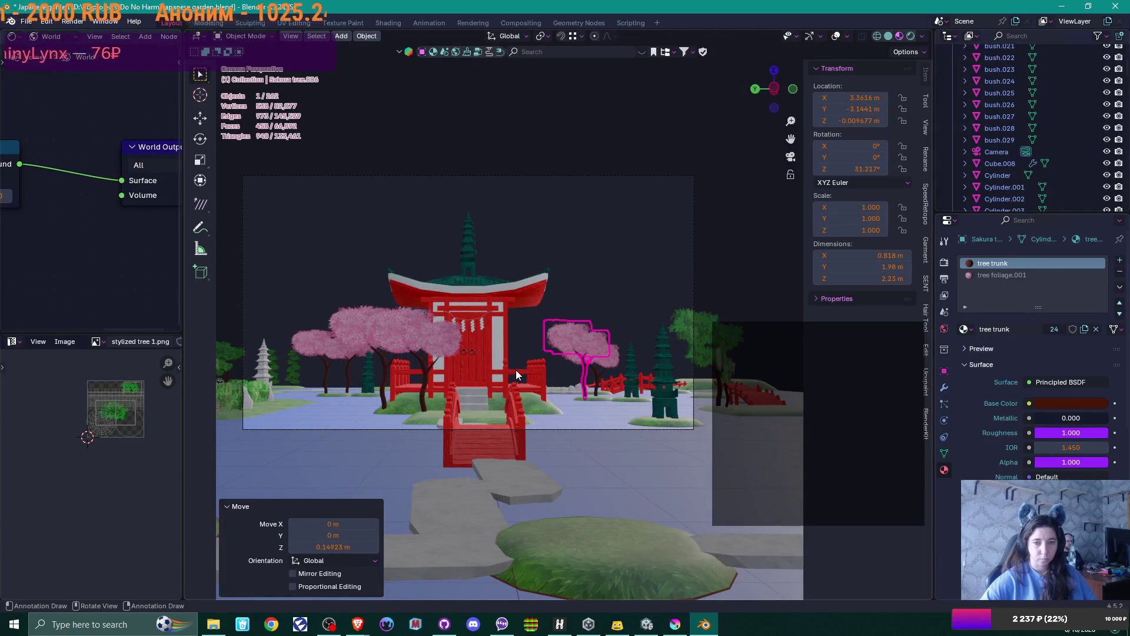
mouse_move(552, 400)
middle_mouse_down("shift")
mouse_move(538, 391)
mouse_move(555, 381)
middle_mouse_up("shift")
left_click(266, 355)
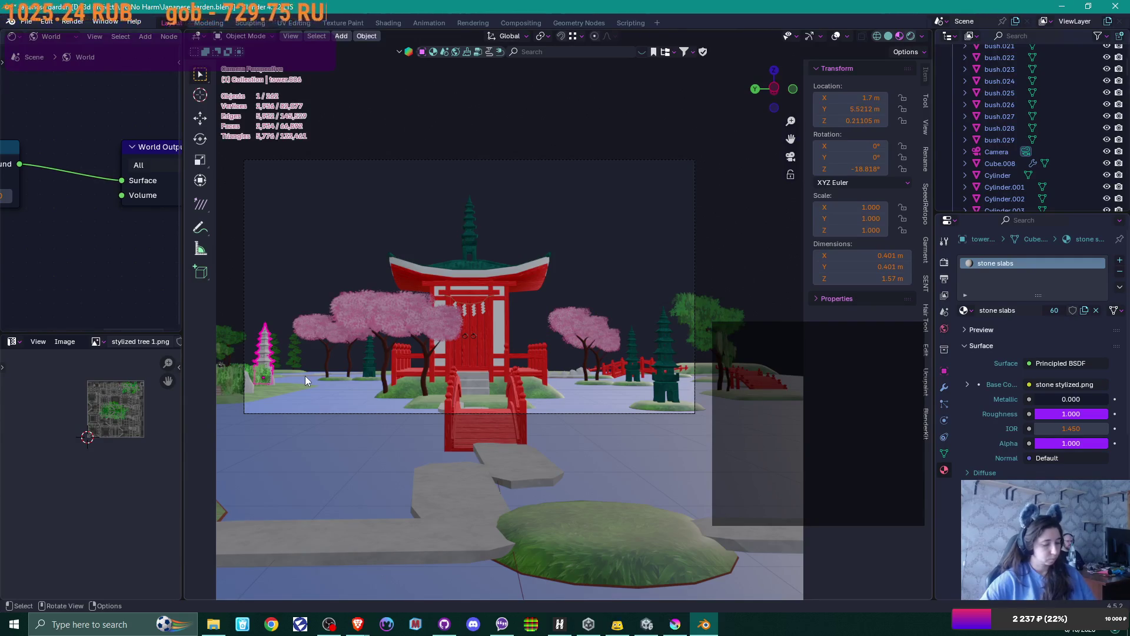
key("Delete")
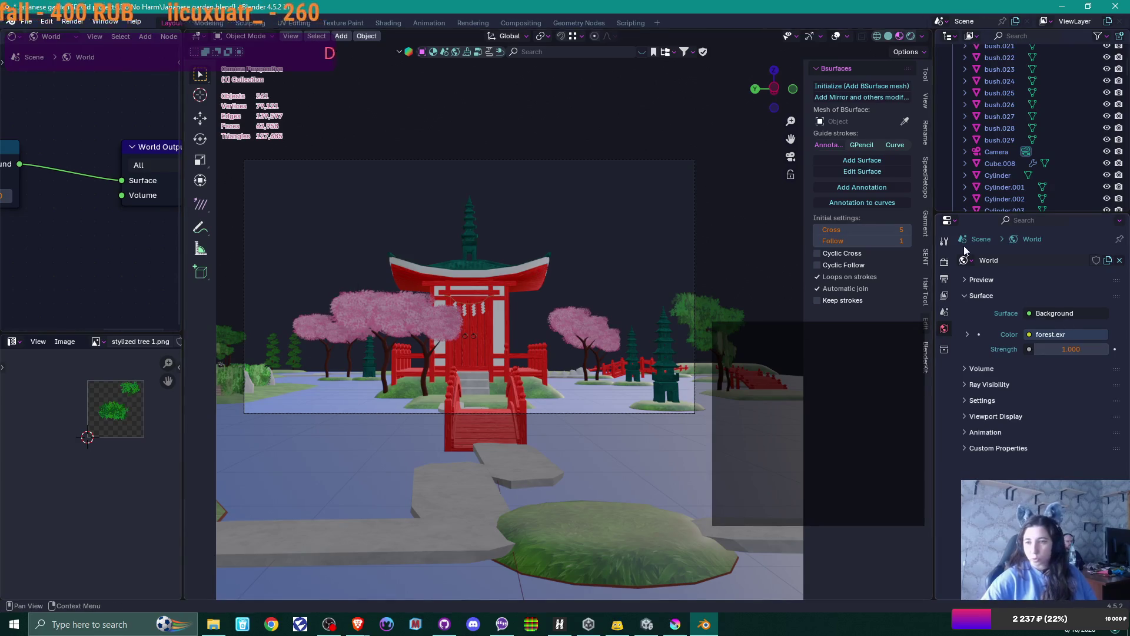
- Review the sampling settings in Render Properties and render the camera view with F12
left_click(945, 261)
scroll(1036, 353, "down", 3)
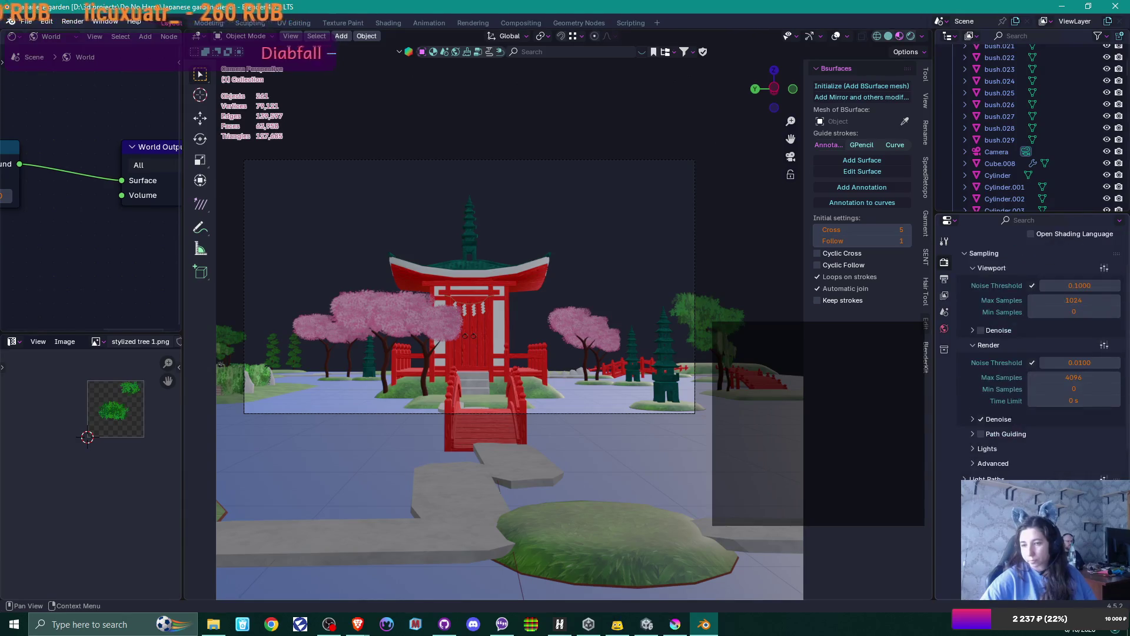
scroll(960, 520, "down", 2)
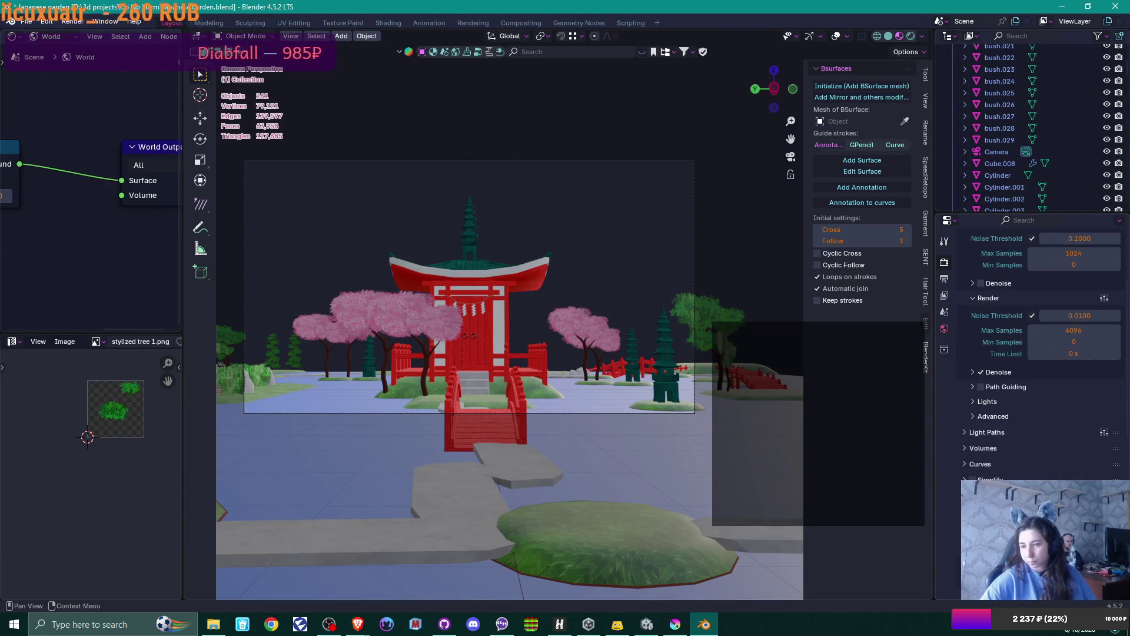
scroll(1036, 353, "down", 2)
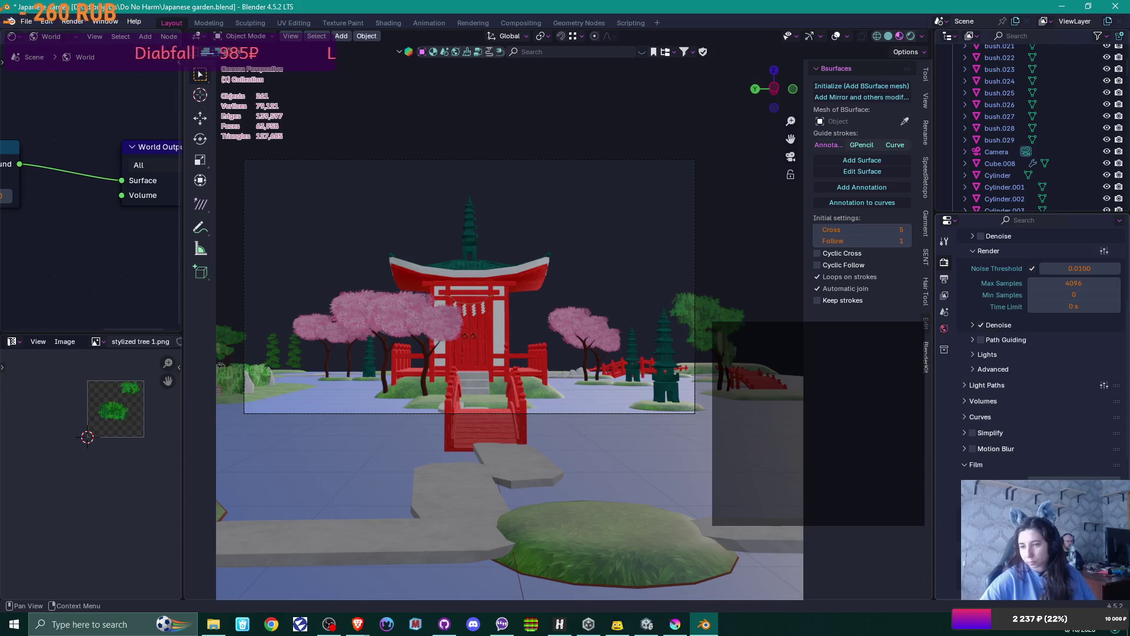
key("F12")
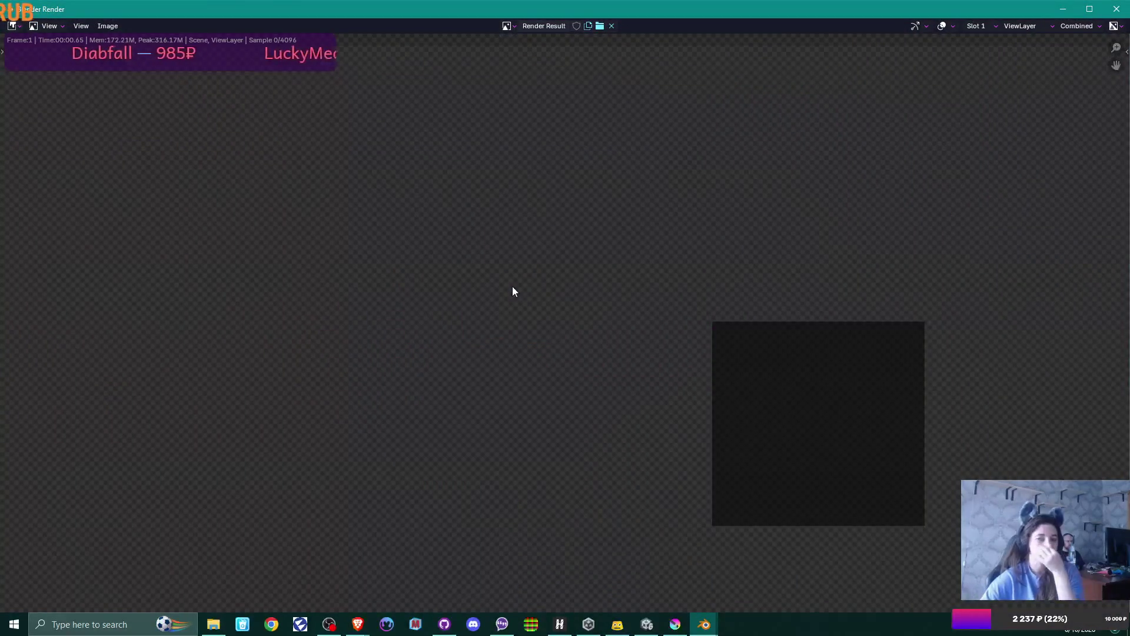
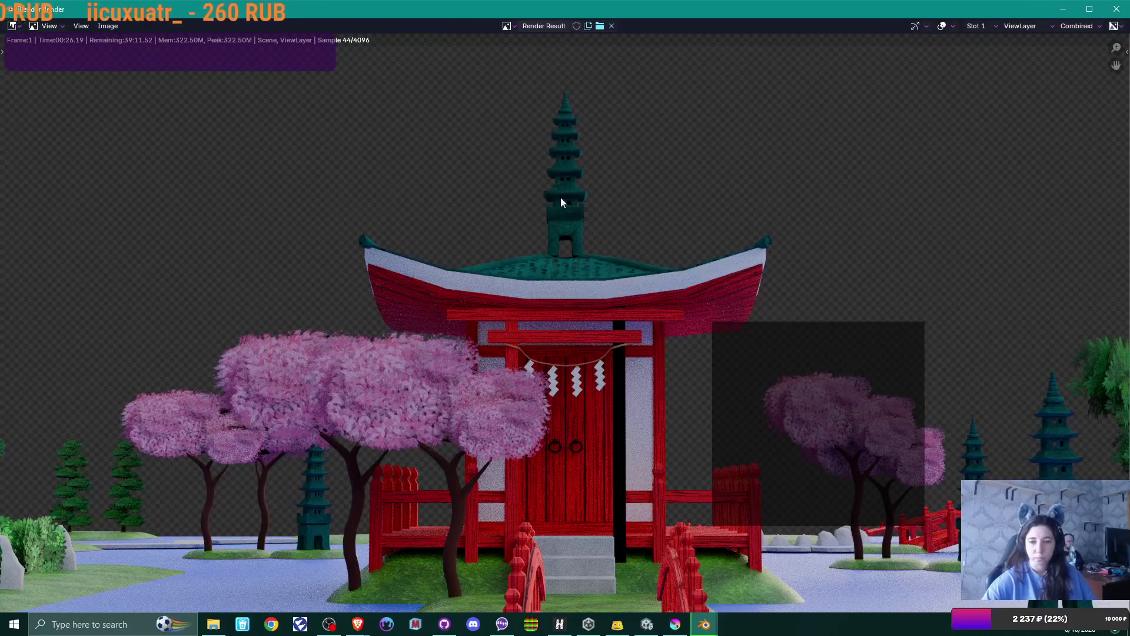
- Close the render window, select the temple and orbit in for a closer look
left_click(1115, 10)
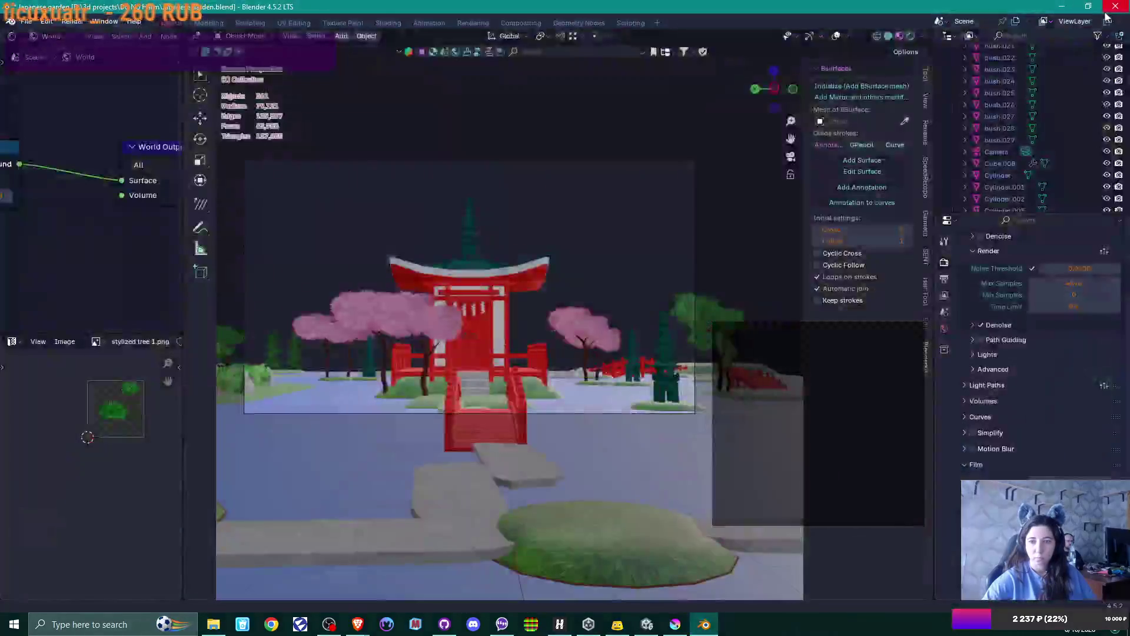
left_click(489, 316)
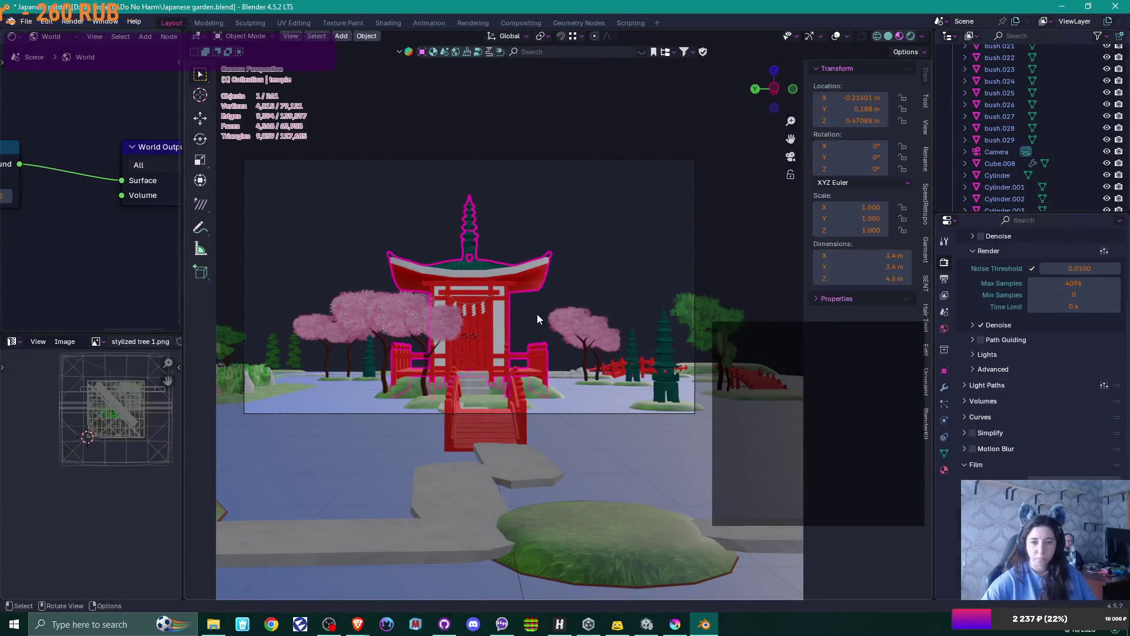
middle_click_drag(537, 313, 515, 333)
scroll(532, 340, "up", 5)
scroll(537, 352, "up", 3)
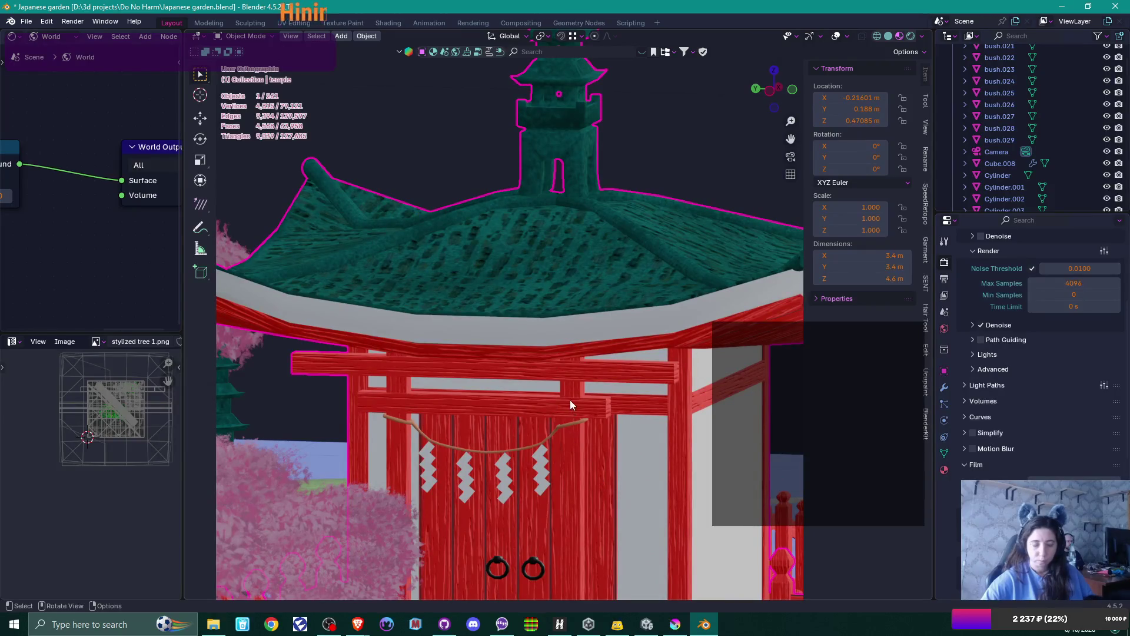
- Turn on the Face Orientation overlay to check the temple's normals
left_click(848, 37)
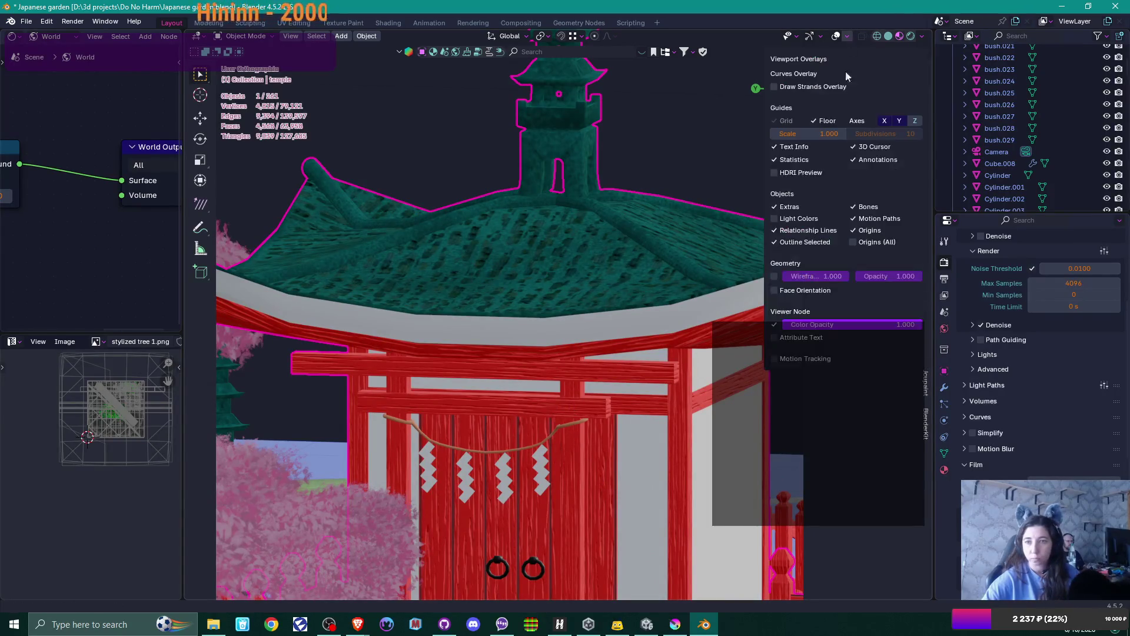
left_click(775, 291)
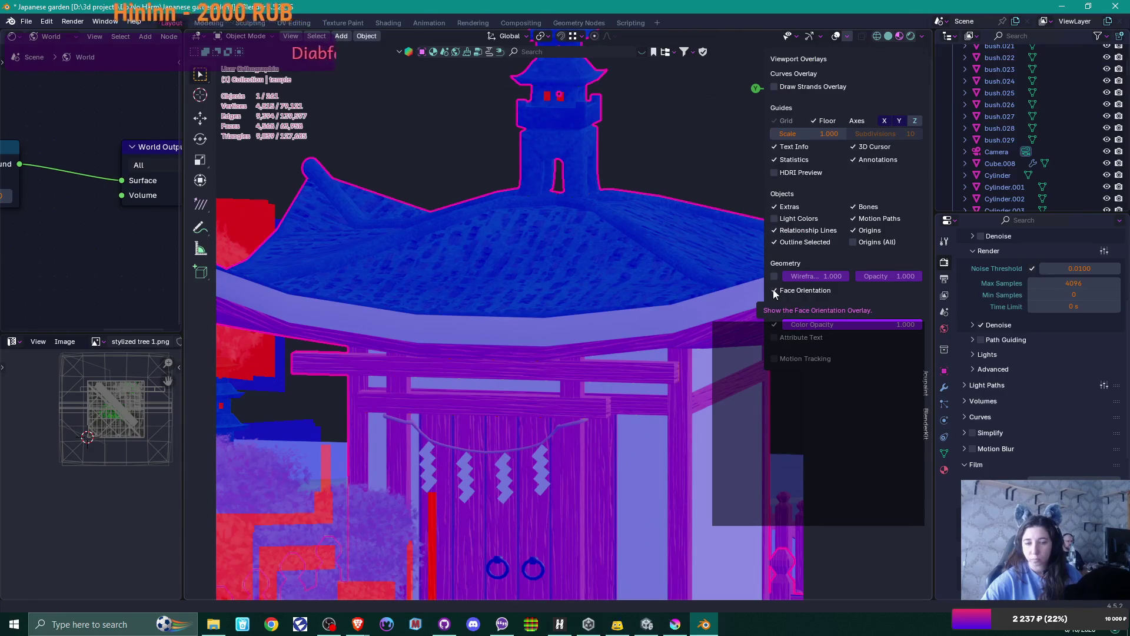
scroll(655, 299, "down", 3)
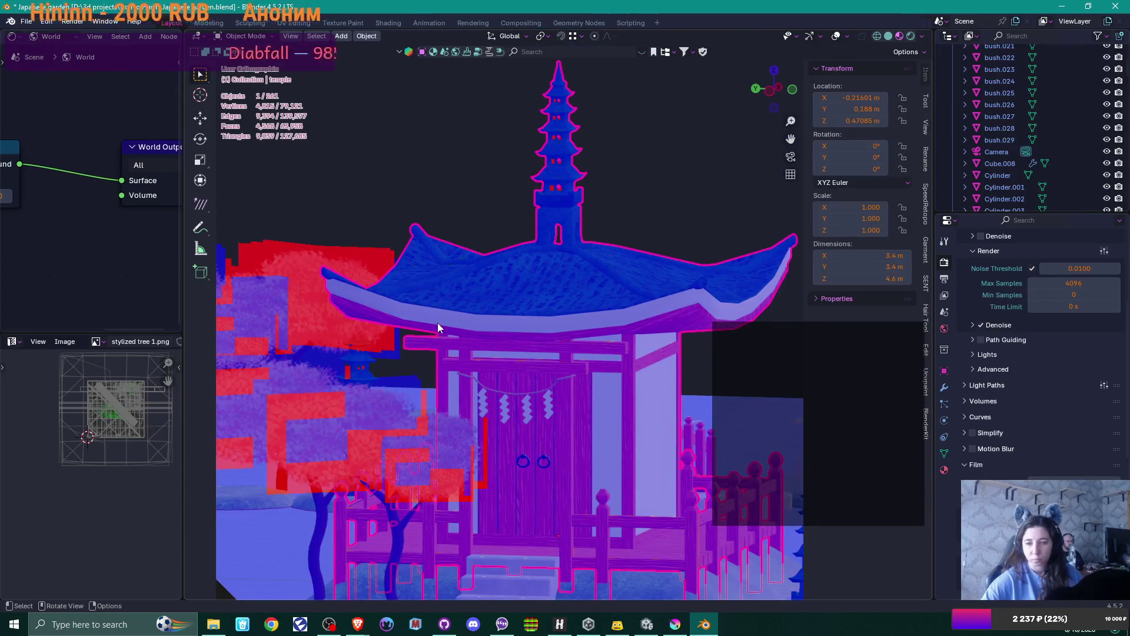
scroll(436, 323, "up", 2)
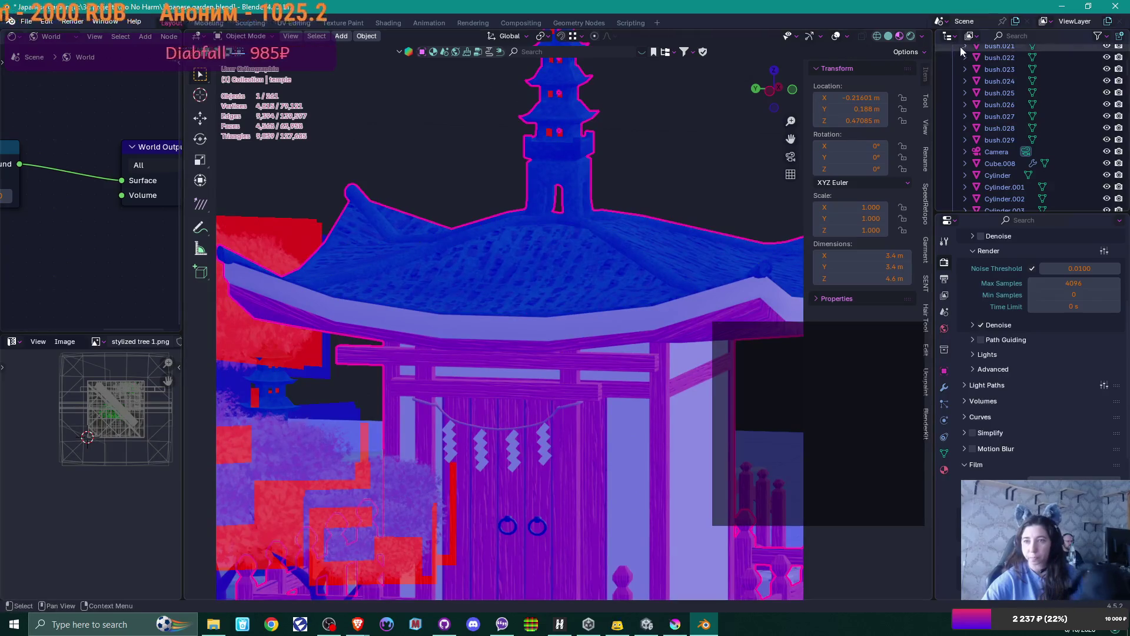
- Turn Face Orientation off again and orbit back to a front view of the temple
left_click(847, 37)
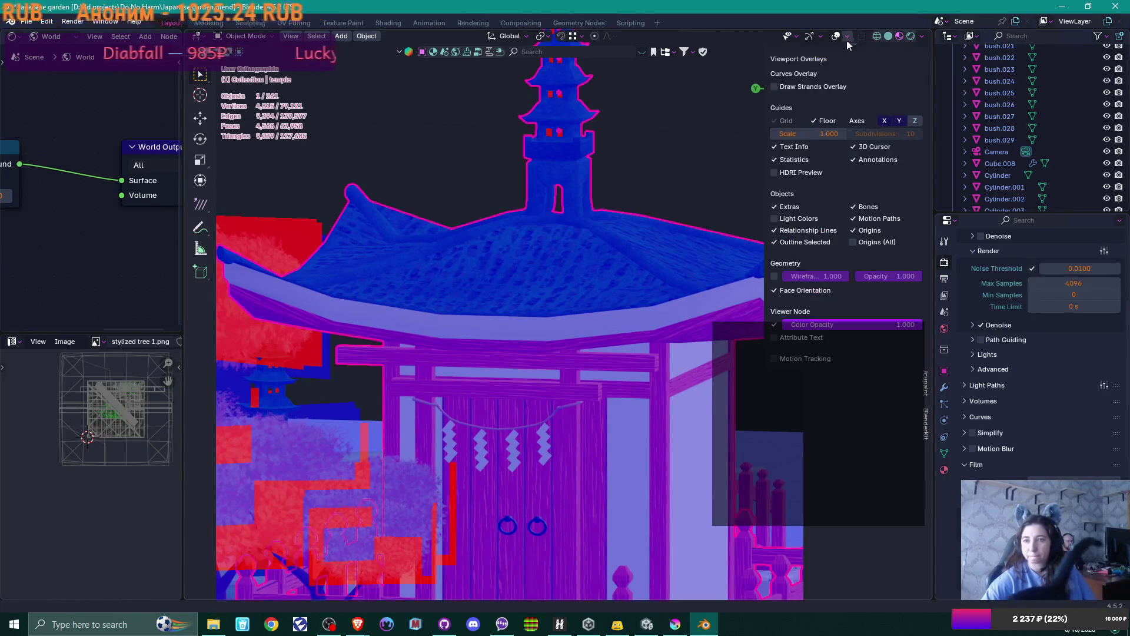
left_click(775, 291)
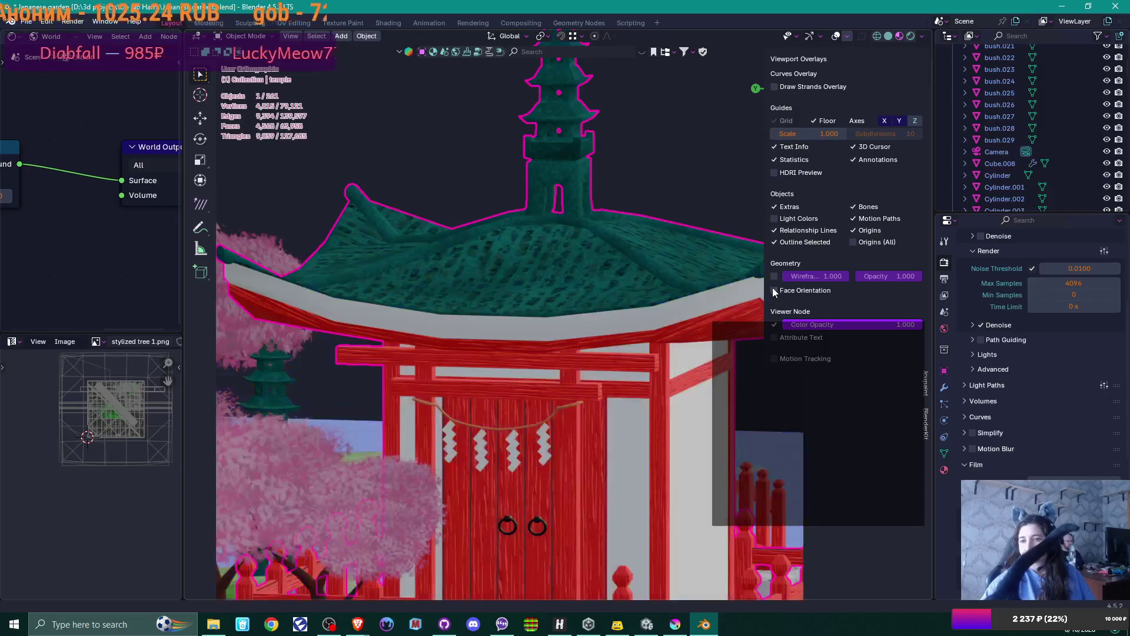
scroll(631, 285, "down", 3)
middle_click_drag(613, 289, 580, 306)
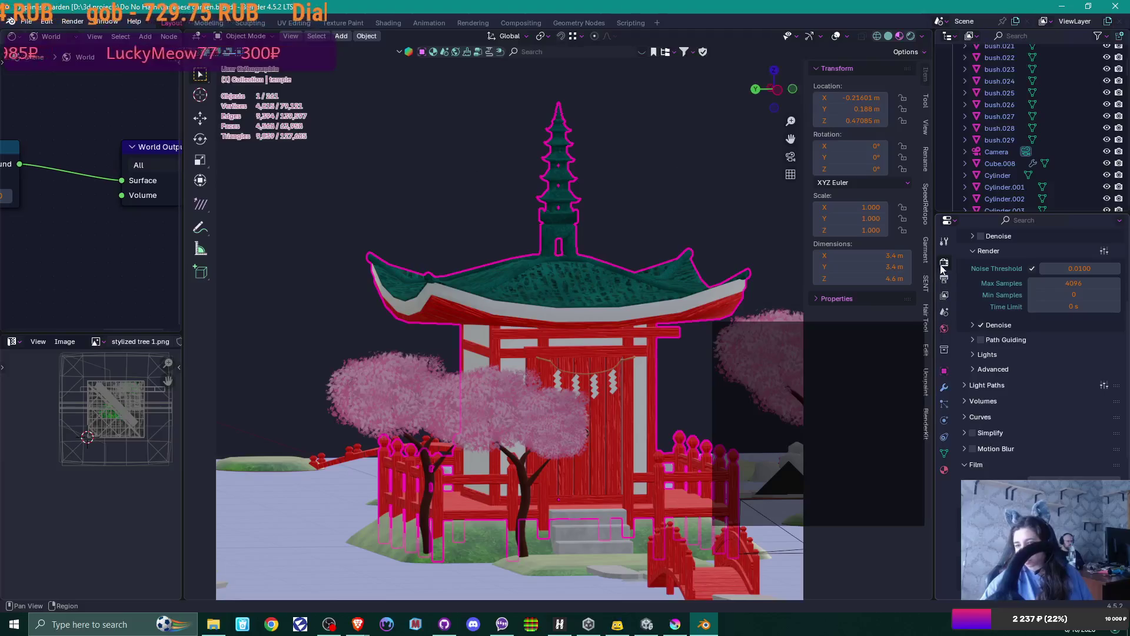
- Check the output resolution of 1920 by 1080 in the Output properties
left_click(944, 295)
left_click(945, 278)
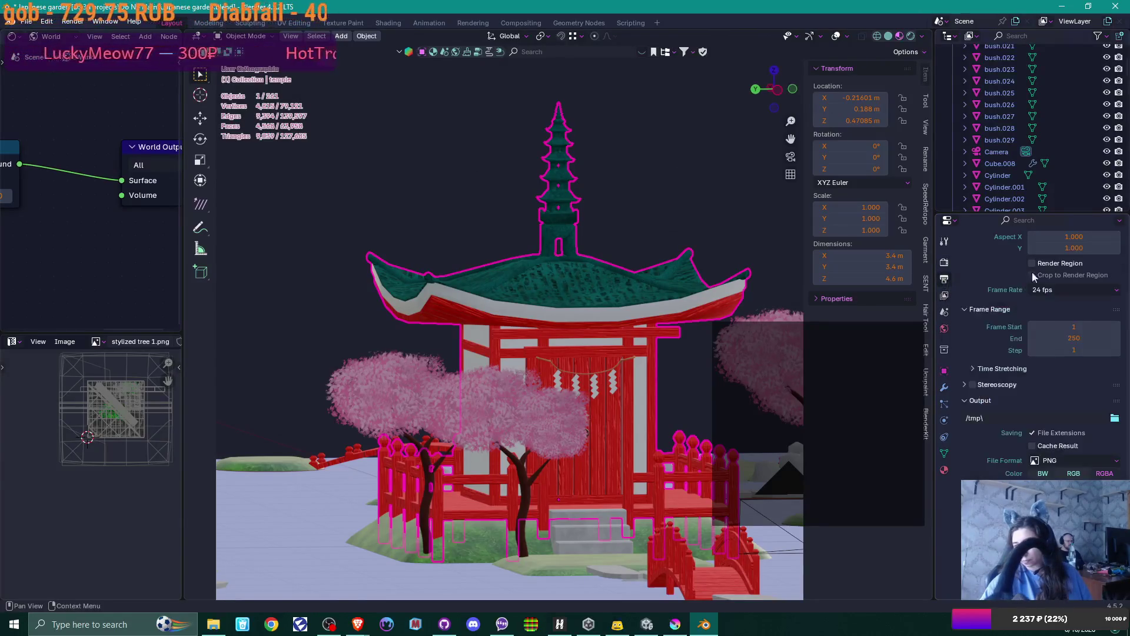
scroll(1033, 276, "up", 3)
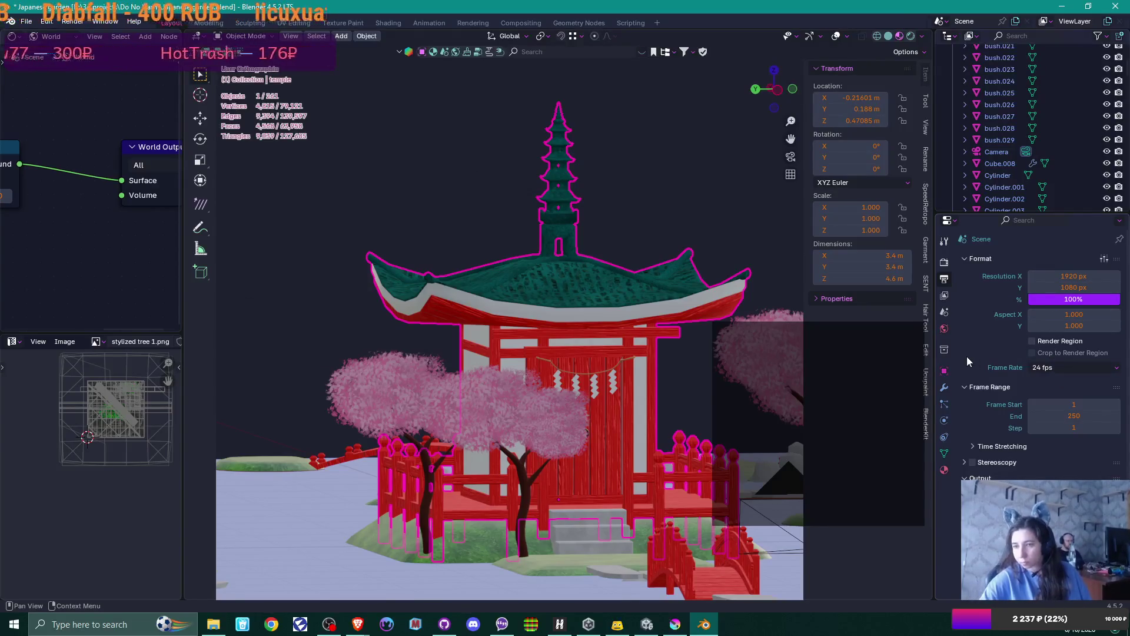
- Switch the render engine from Cycles to EEVEE and render the frame with F12
left_click(944, 261)
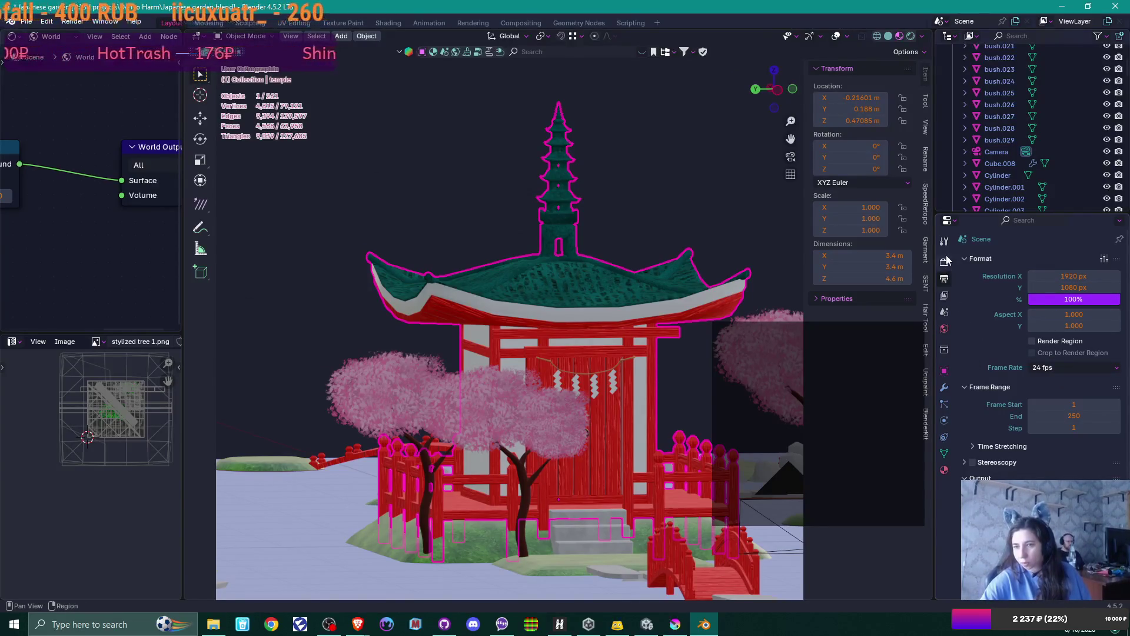
left_click(1034, 259)
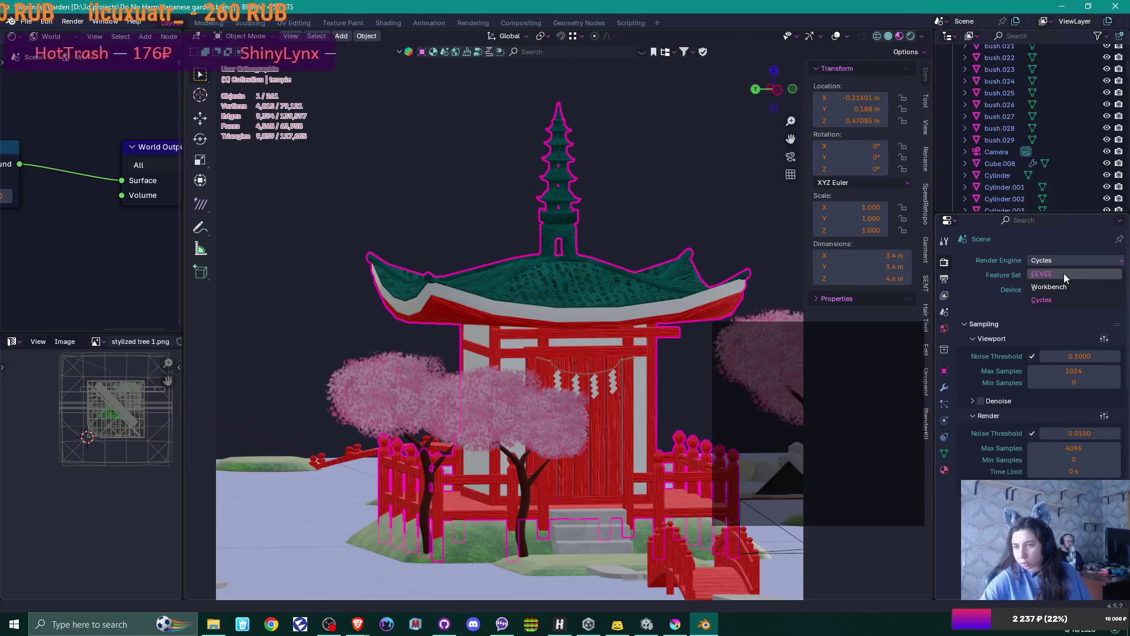
left_click(1064, 273)
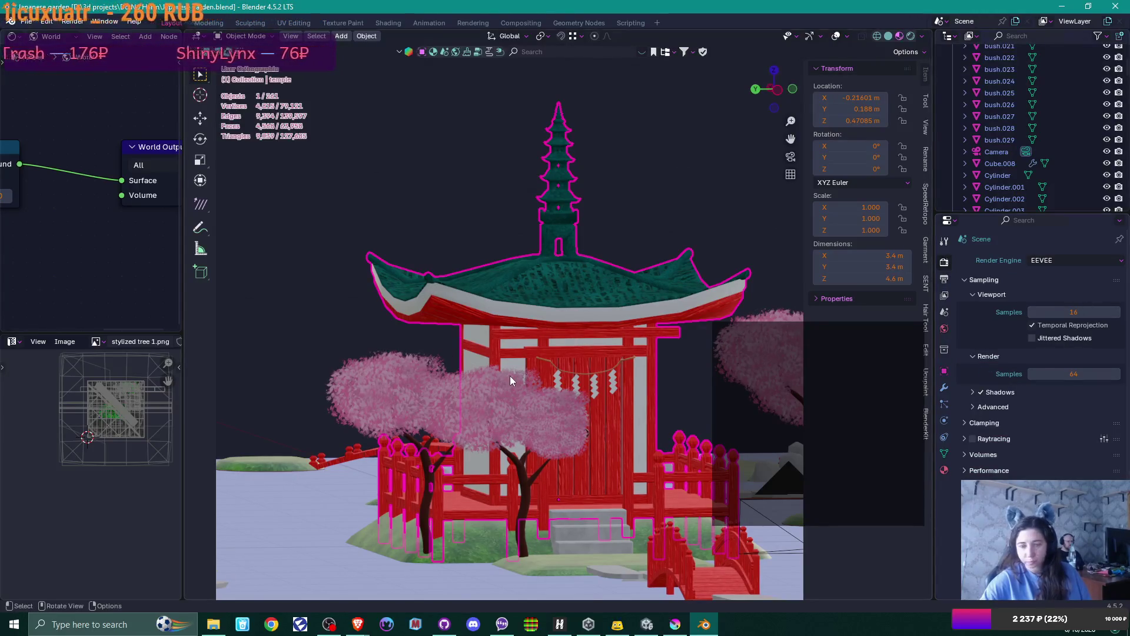
key("F12")
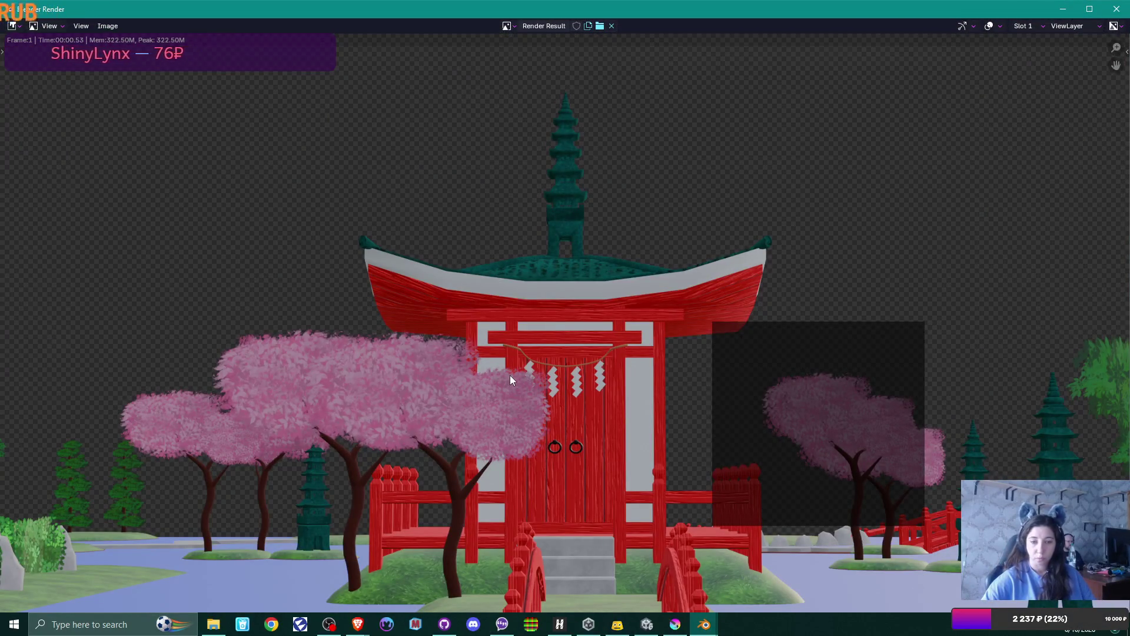
scroll(572, 374, "down", 1)
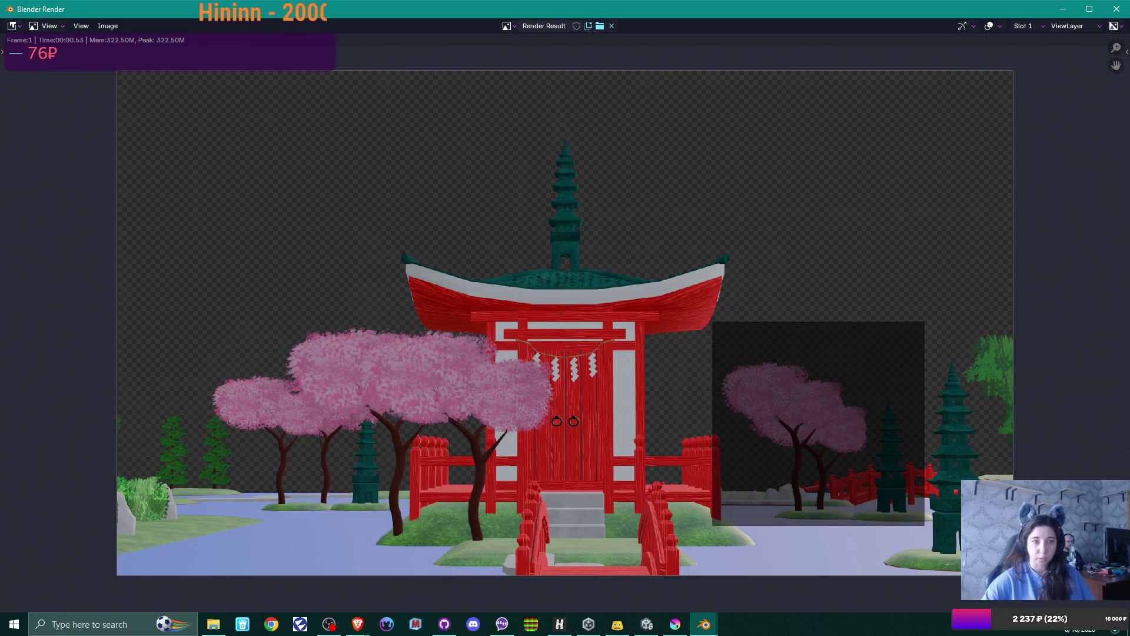
left_click(112, 27)
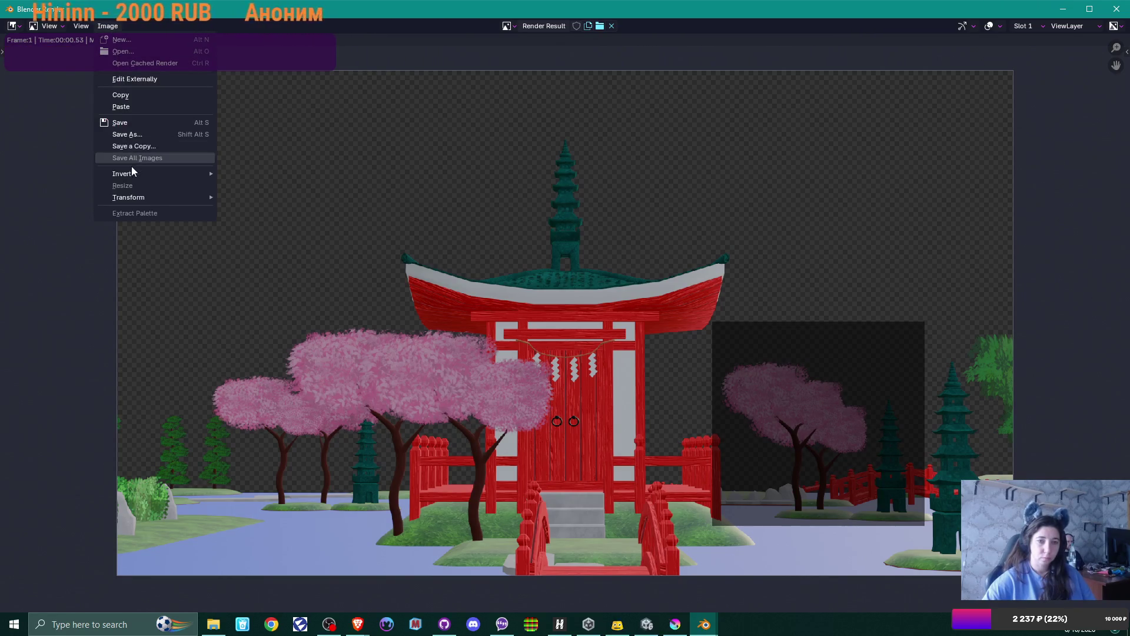
- Start Save As Image and browse to D:\3d projects\Staircase
left_click(151, 135)
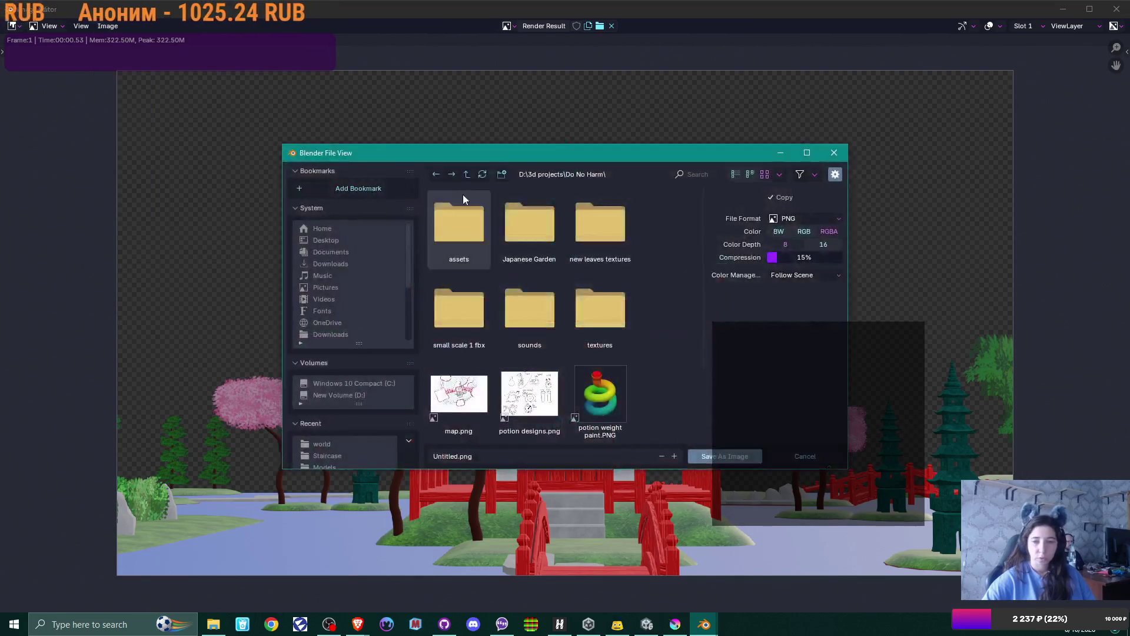
left_click(473, 172)
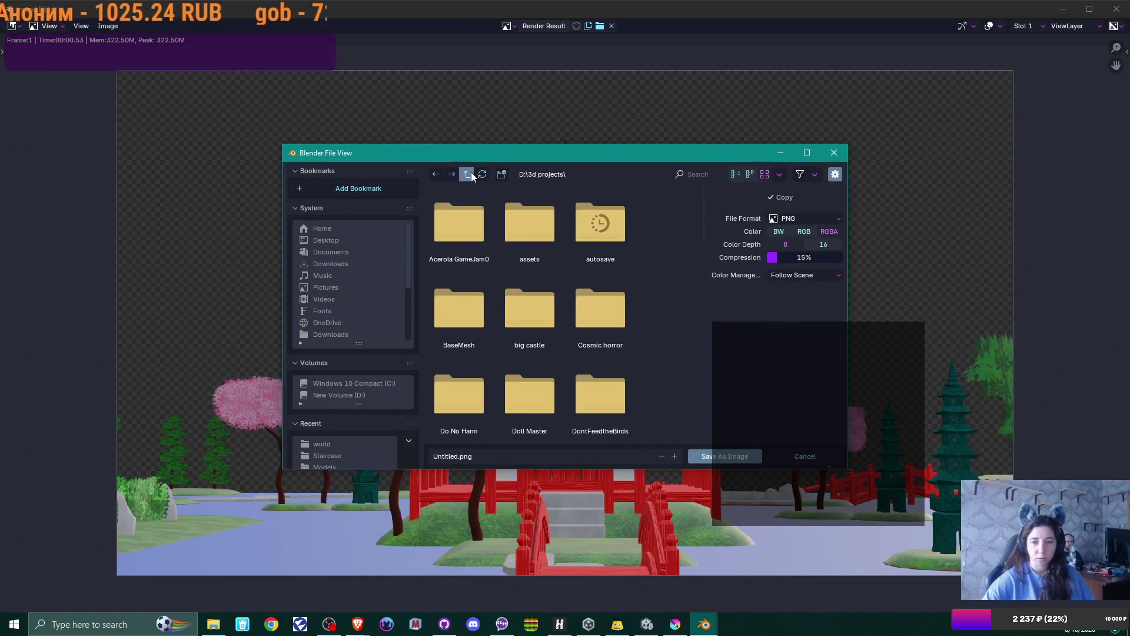
left_click(471, 172)
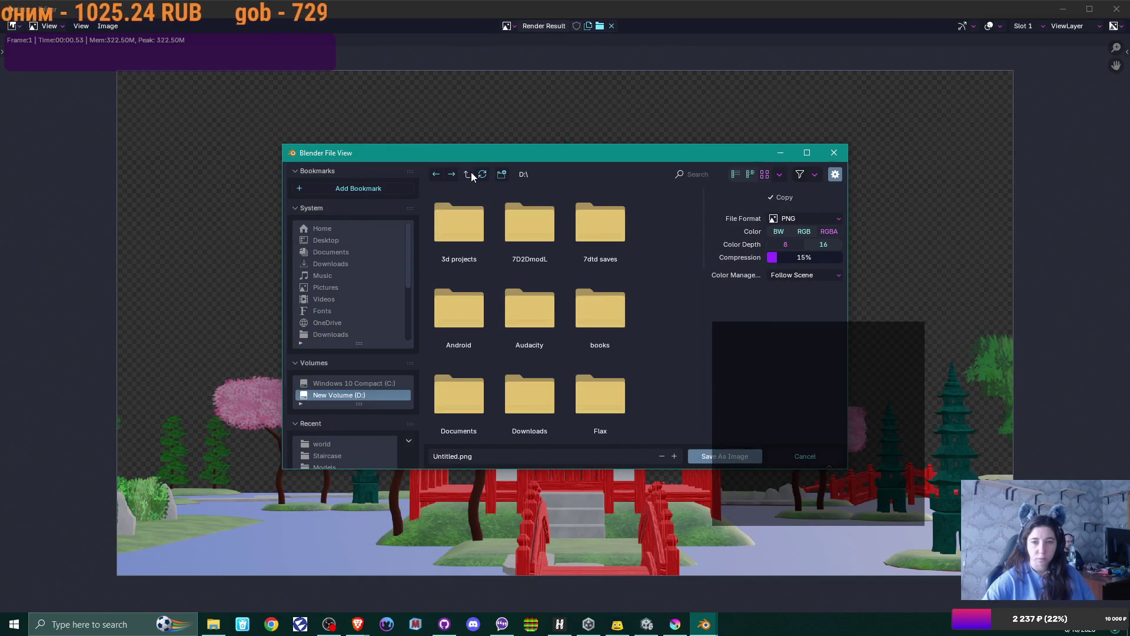
double_click(470, 231)
scroll(514, 297, "down", 3)
scroll(514, 298, "down", 5)
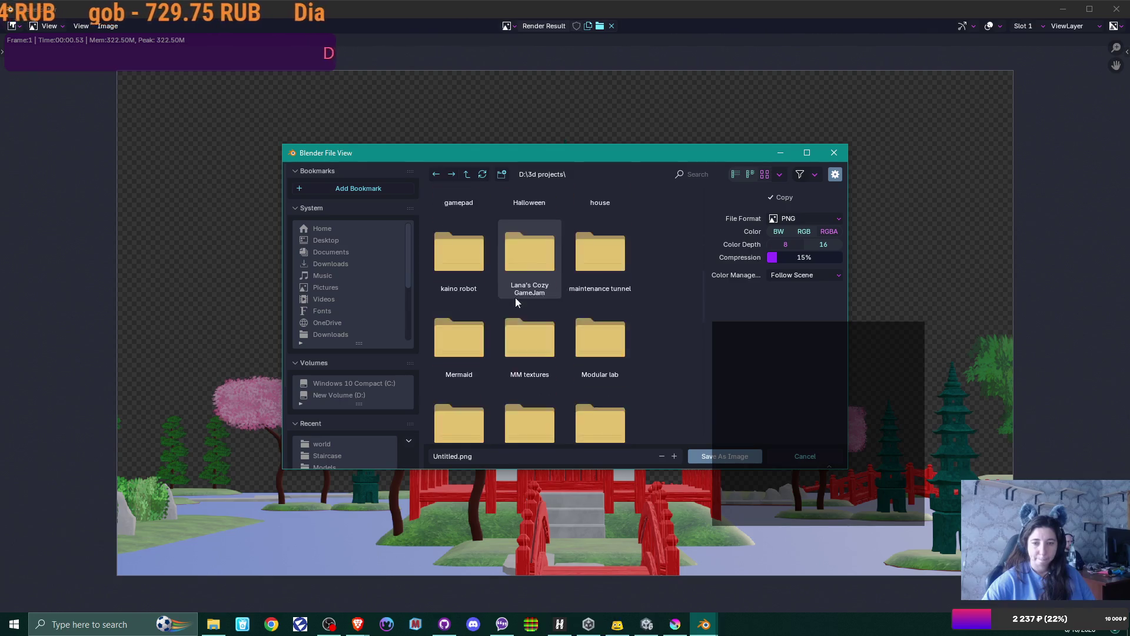
scroll(516, 301, "down", 8)
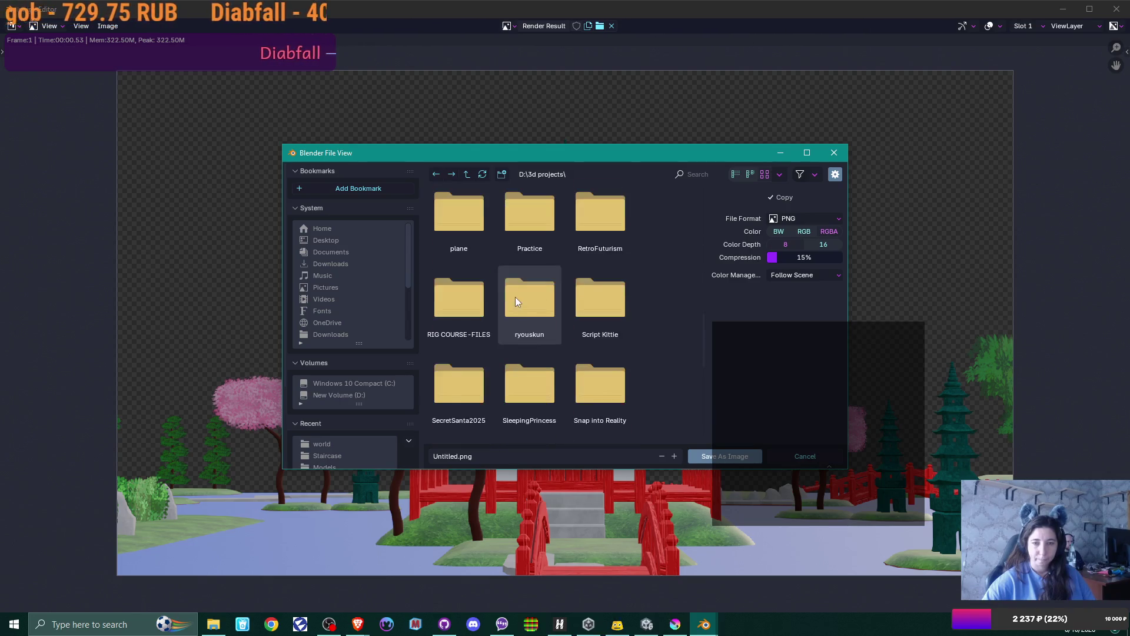
scroll(514, 296, "down", 4)
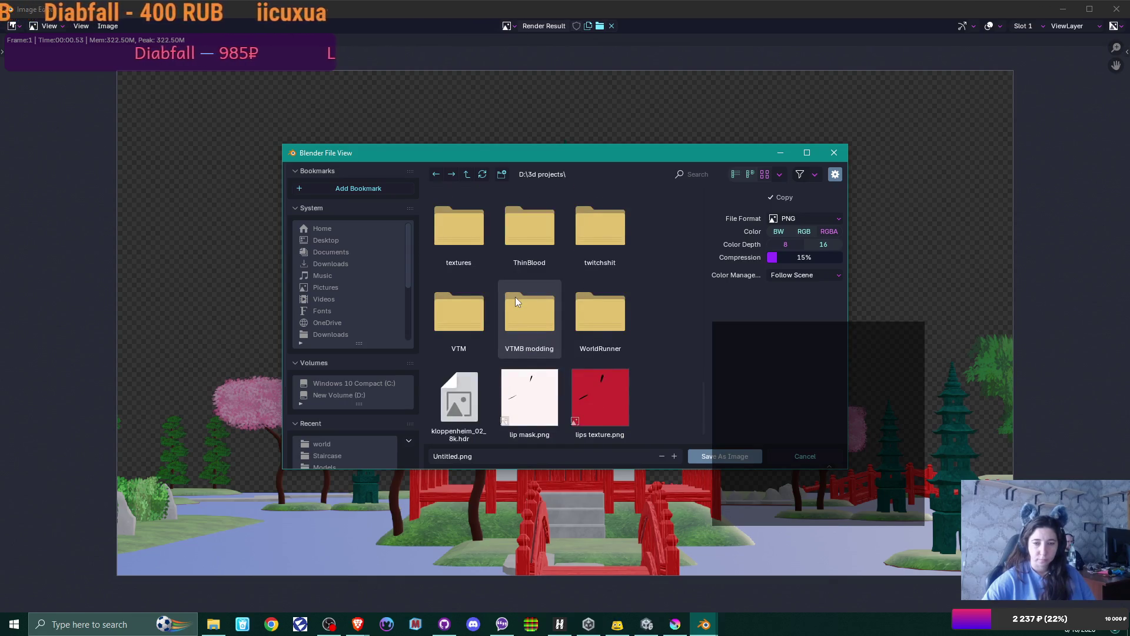
scroll(514, 297, "down", 1)
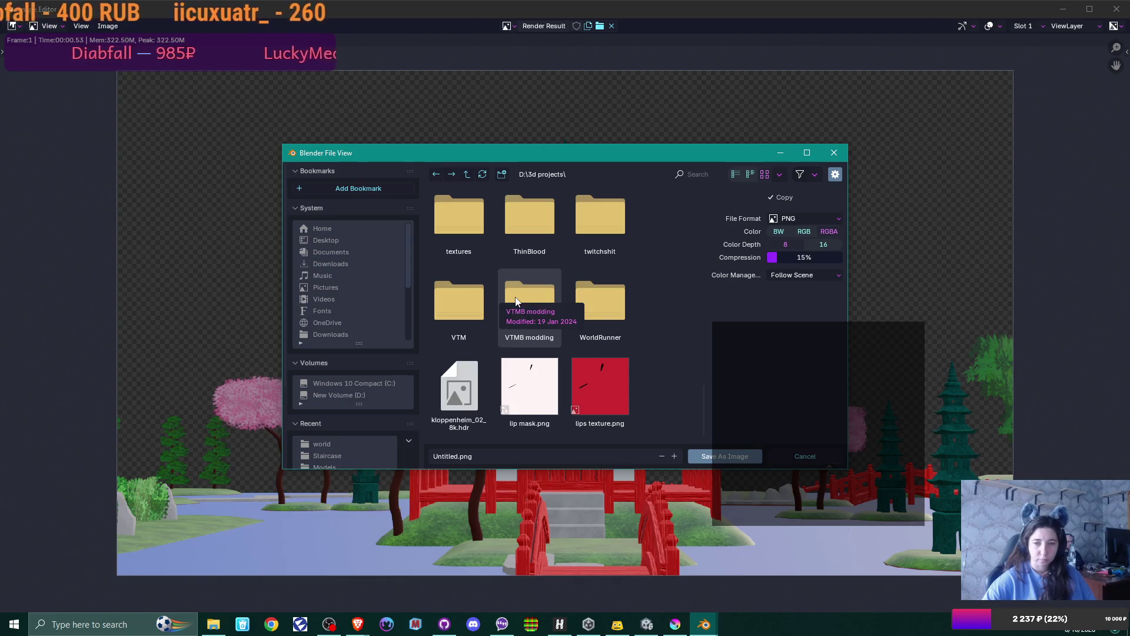
scroll(515, 297, "up", 2)
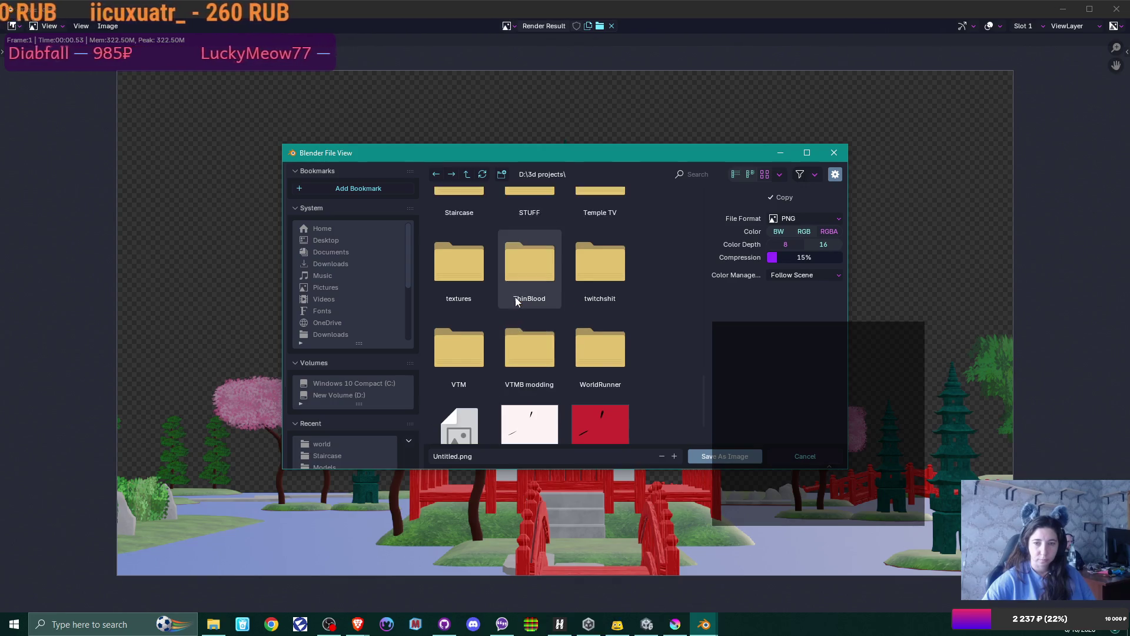
left_click(443, 244)
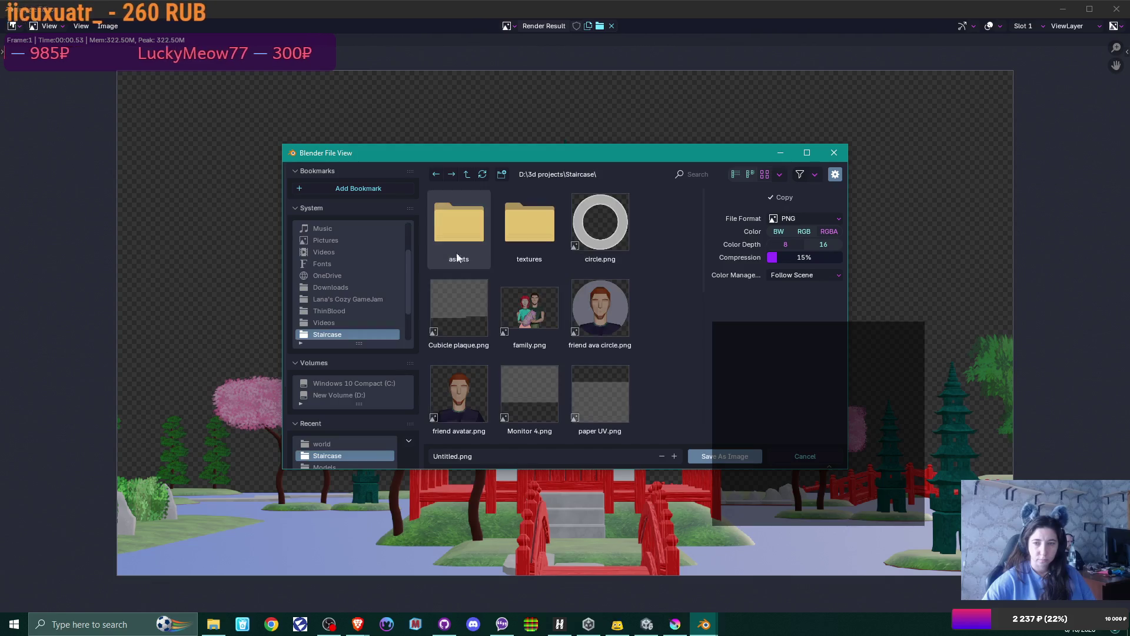
- Name the render JG.png and save it
left_click(462, 456)
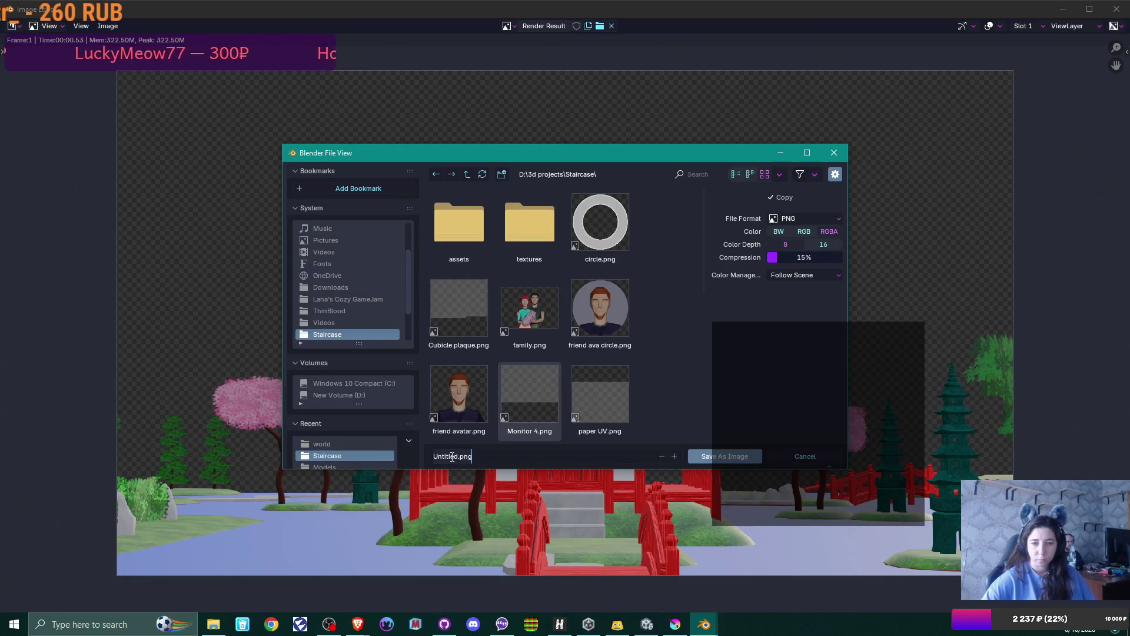
type("JG")
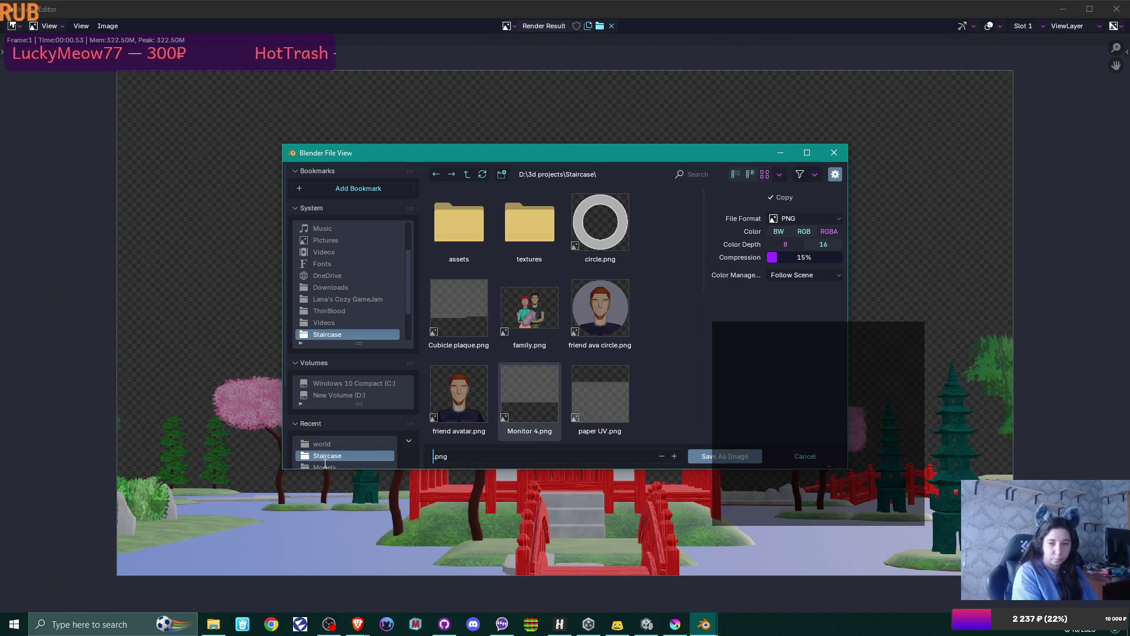
key("Home")
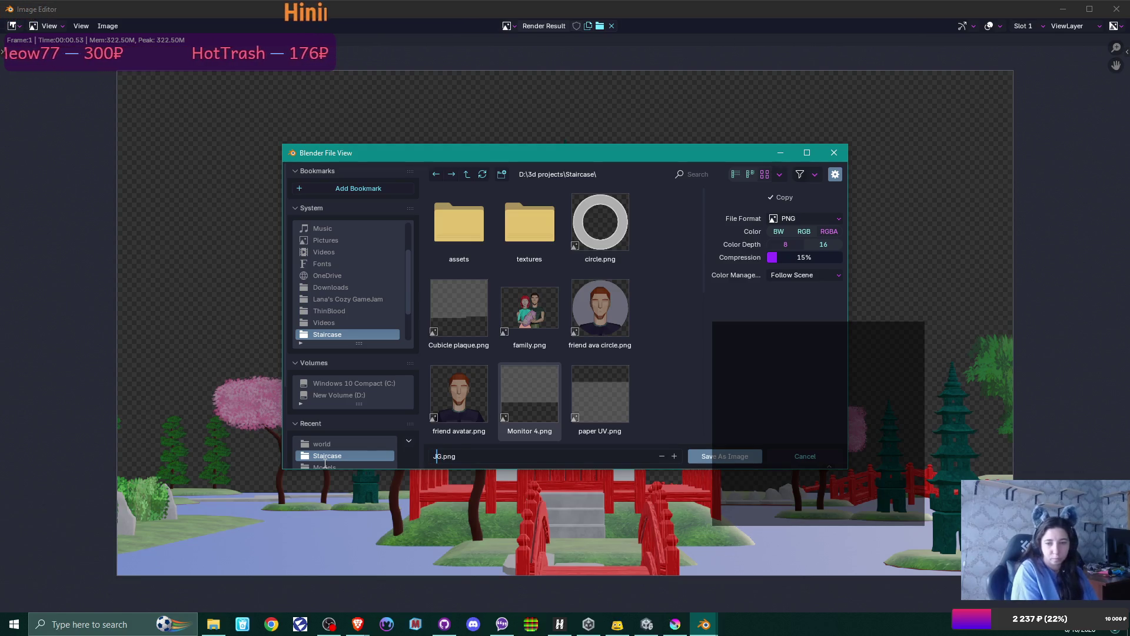
left_click(739, 453)
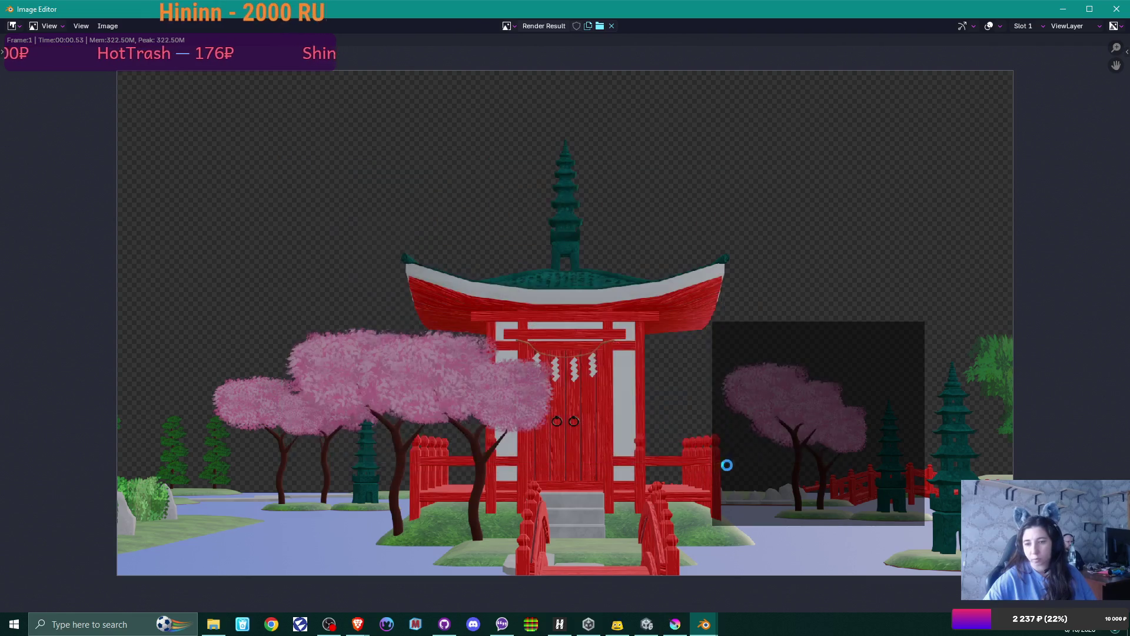
- Close the render window, minimize Blender and open D:\3d projects in File Explorer
left_click(1116, 9)
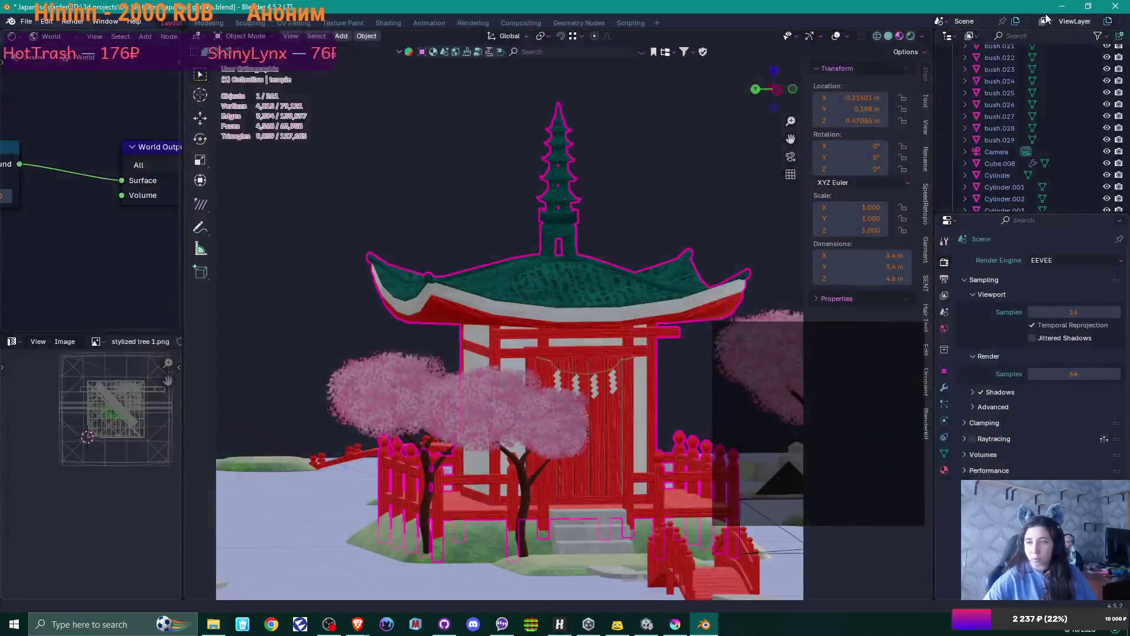
left_click(1062, 6)
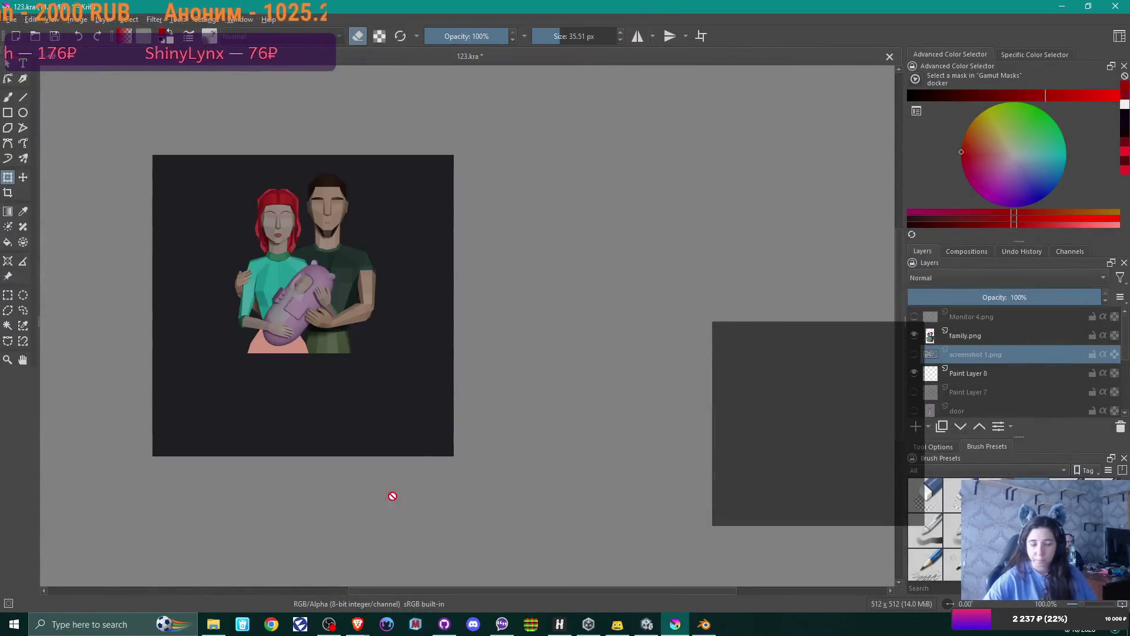
left_click(213, 624)
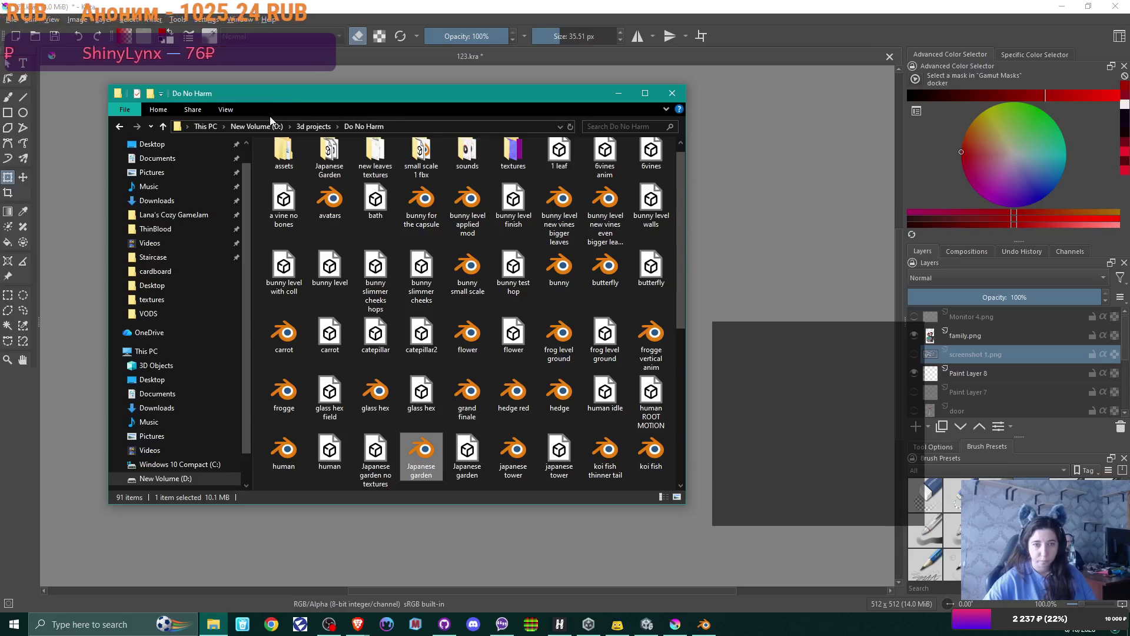
left_click(264, 127)
double_click(293, 170)
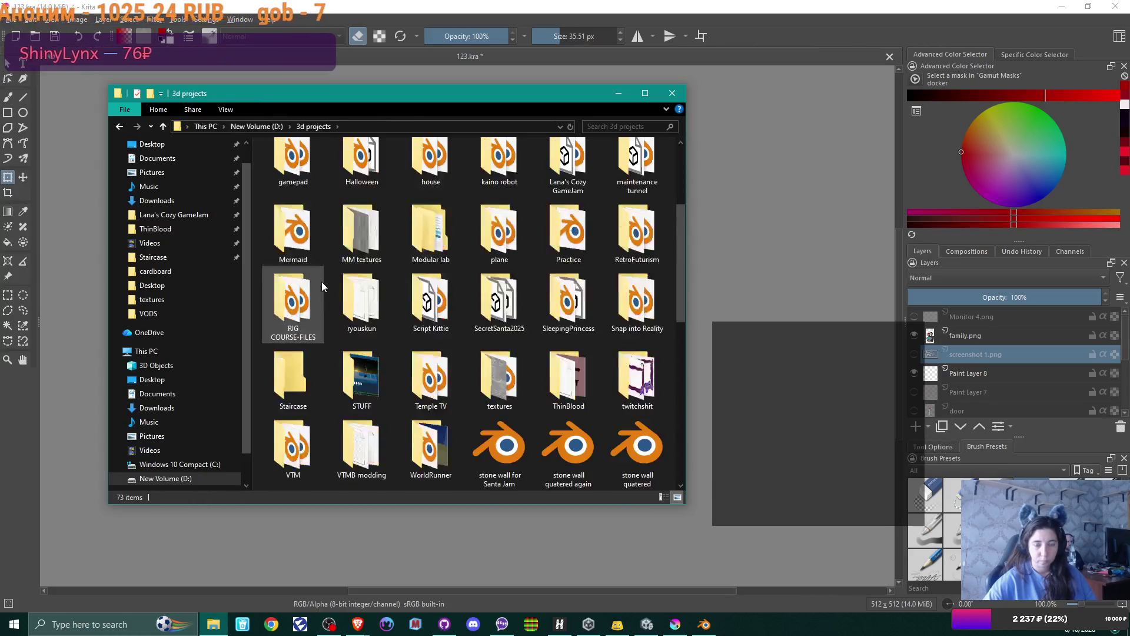
scroll(321, 281, "down", 10)
scroll(322, 282, "up", 3)
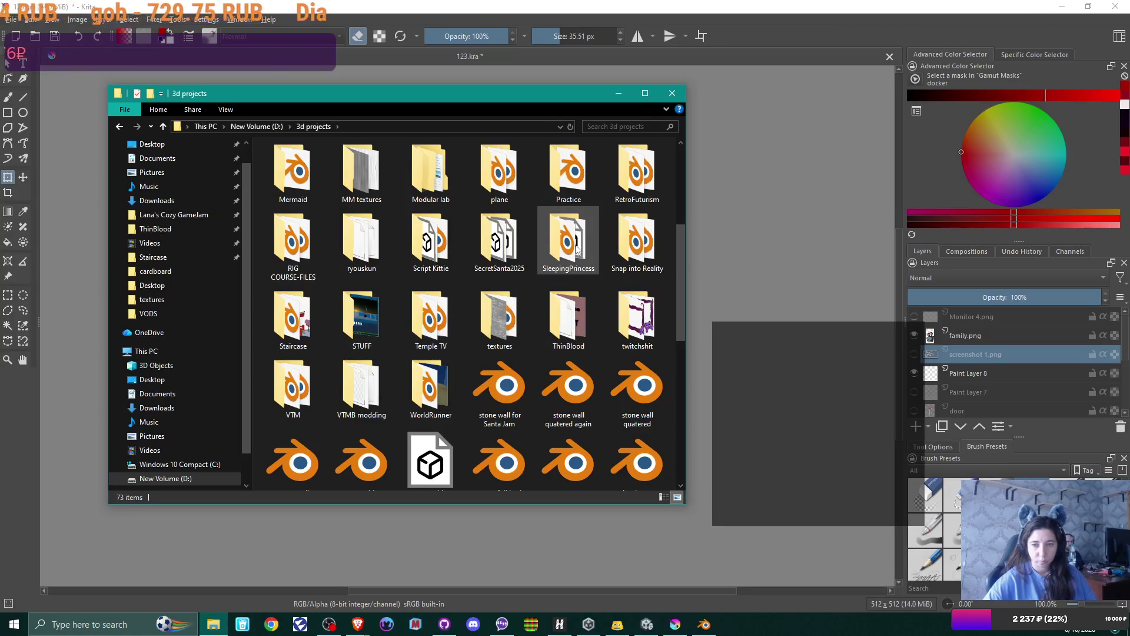
- Drag JG.png from the Staircase folder onto the Krita canvas as a new layer
double_click(306, 321)
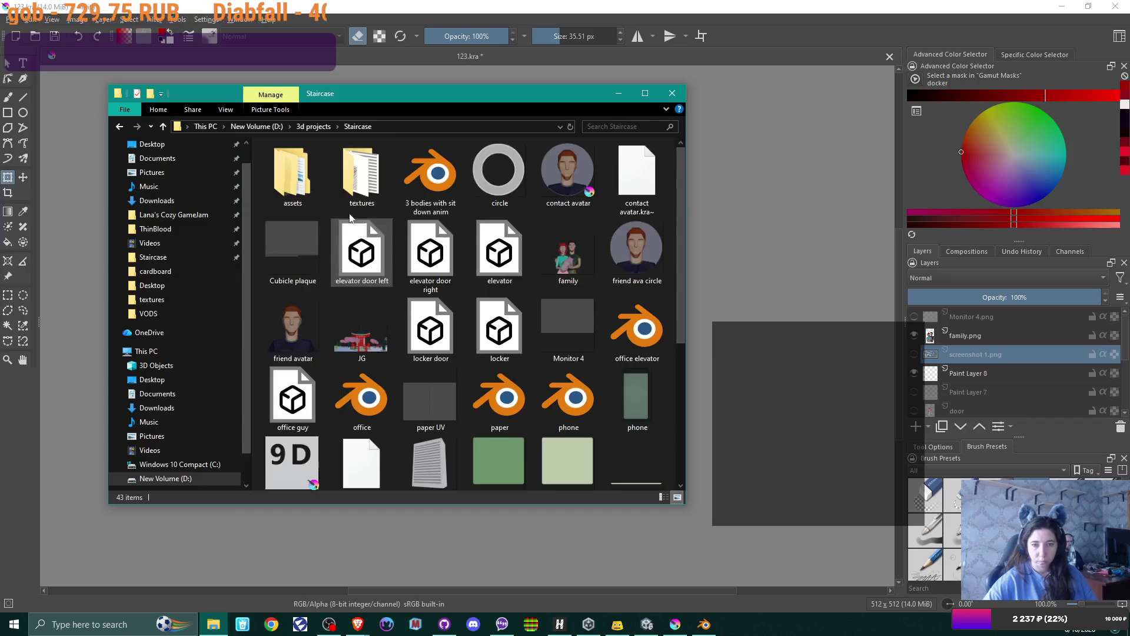
scroll(514, 341, "down", 4)
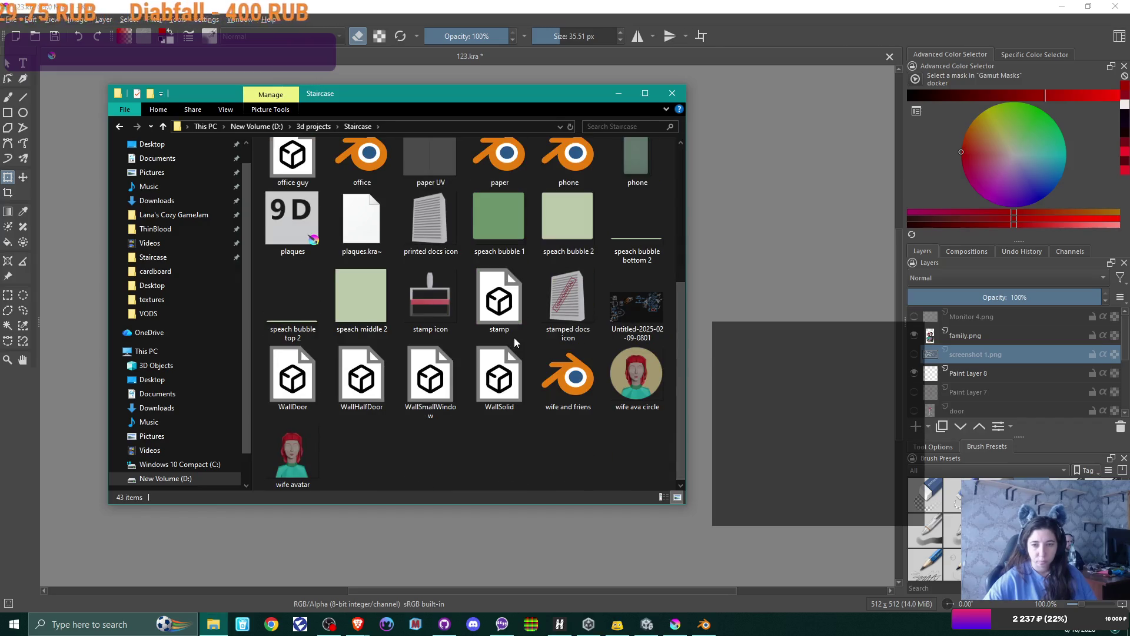
scroll(514, 340, "up", 2)
mouse_move(362, 247)
left_mouse_down()
mouse_move(564, 271)
mouse_move(782, 221)
mouse_move(771, 245)
left_mouse_up()
left_click(840, 259)
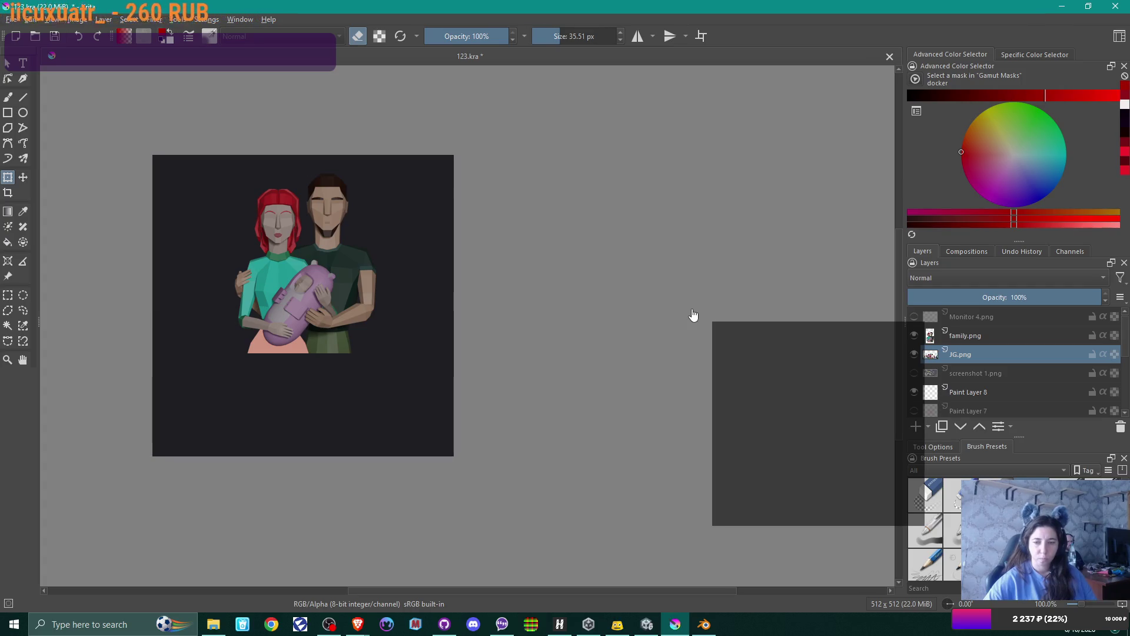
scroll(451, 347, "down", 4, "ctrl")
- Move the JG.png layer into place behind the family figures
left_click(591, 386)
mouse_move(564, 379)
left_mouse_down()
mouse_move(489, 346)
mouse_move(456, 310)
mouse_move(452, 275)
left_mouse_up()
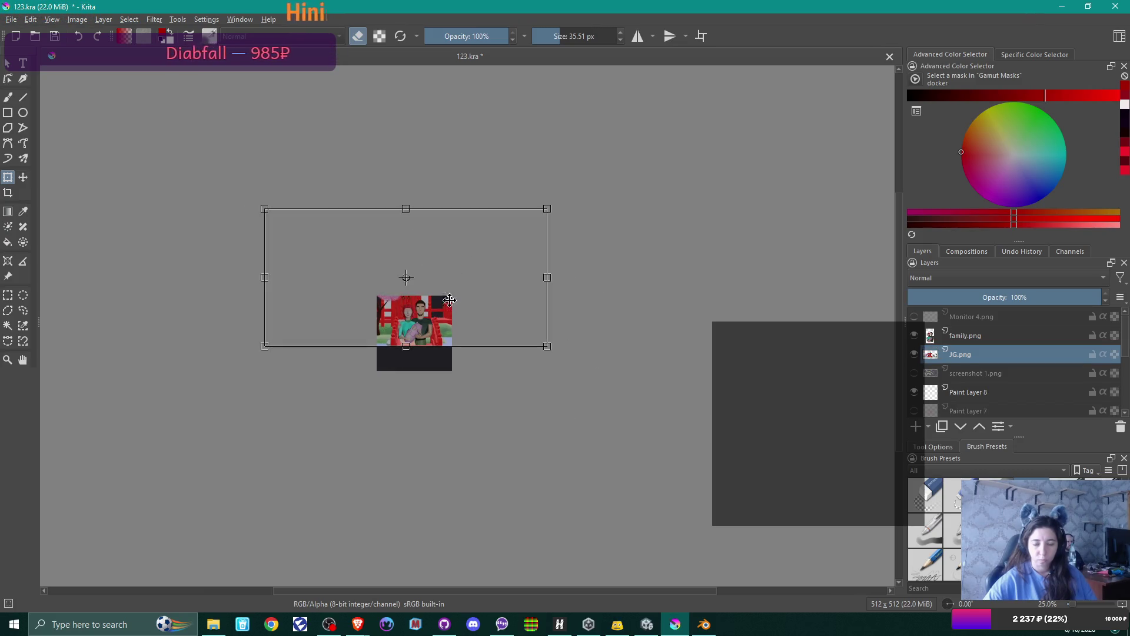
scroll(448, 311, "up", 4, "ctrl")
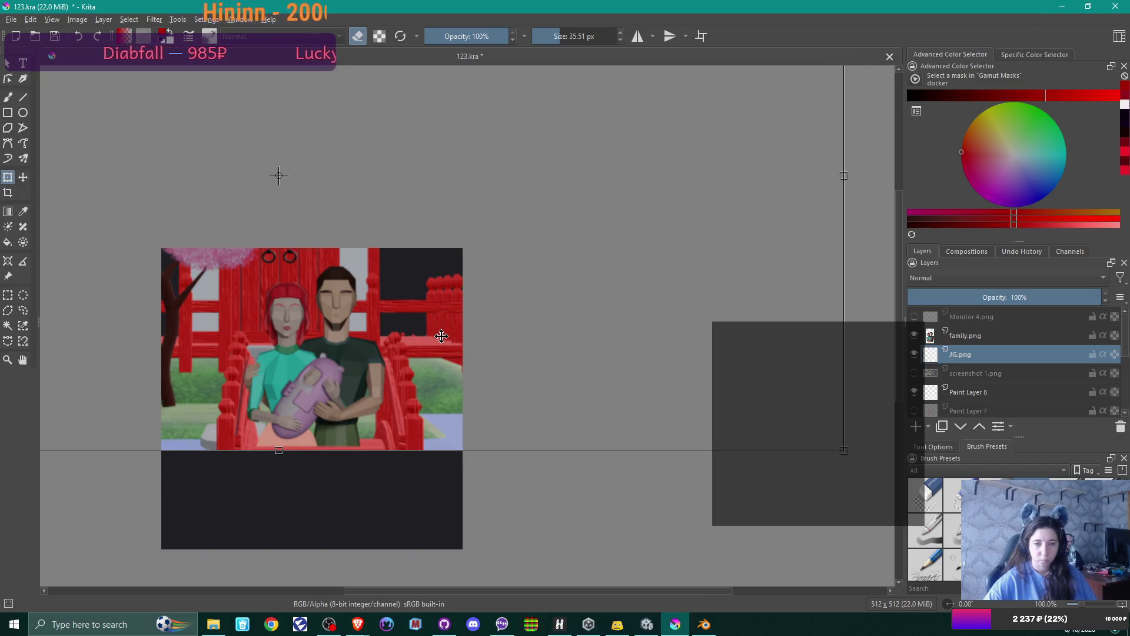
key("Return")
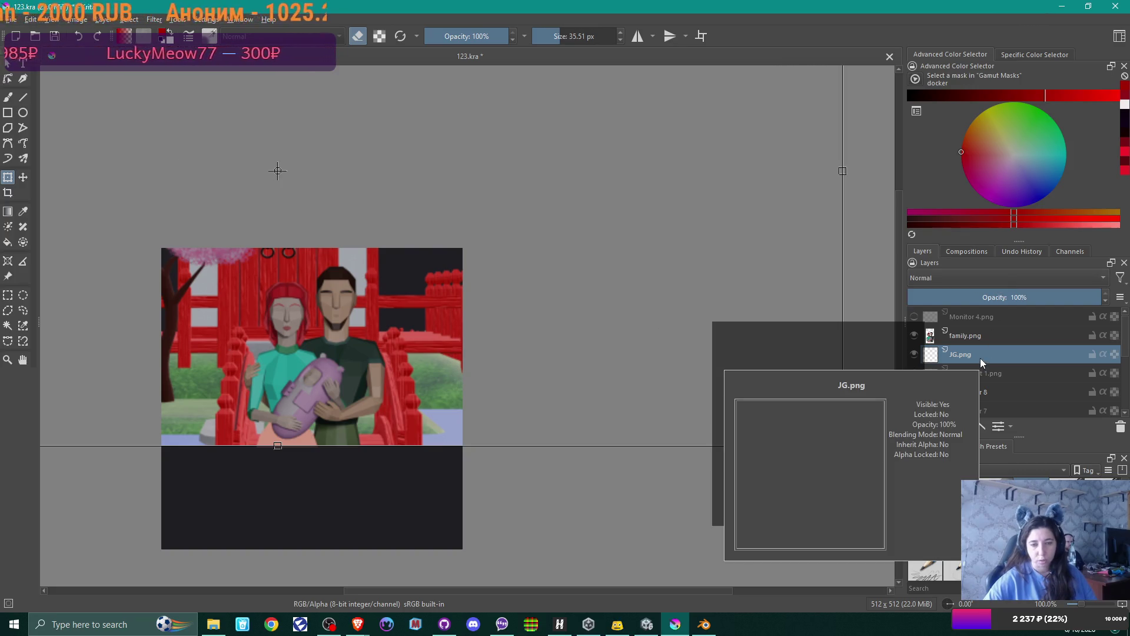
mouse_move(439, 351)
left_mouse_down()
mouse_move(396, 349)
mouse_move(525, 347)
mouse_move(519, 373)
mouse_move(497, 370)
mouse_move(515, 374)
left_mouse_up()
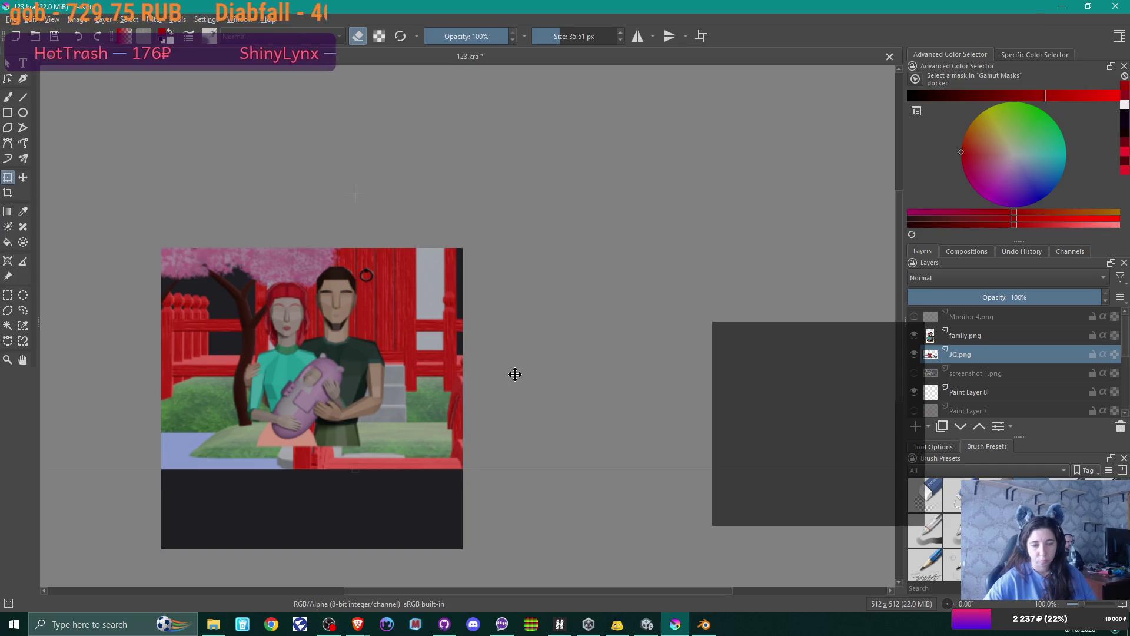
left_click_drag(515, 375, 514, 368)
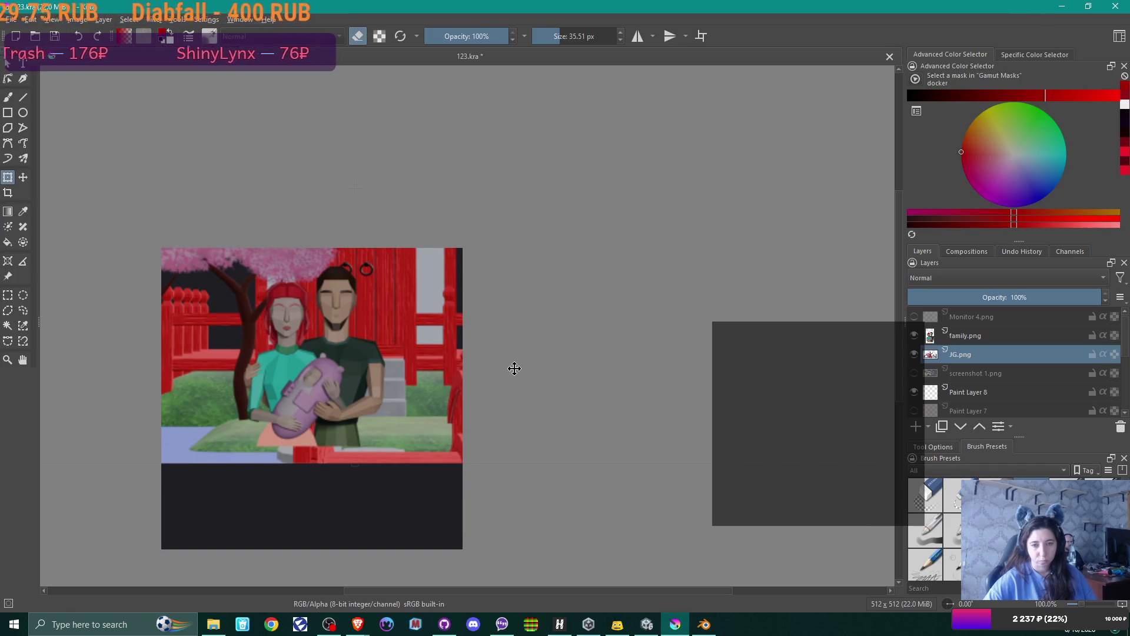
- Hide the JG.png and screenshot 1.png layers and bring File Explorer back up
left_click(914, 354)
left_click(914, 373)
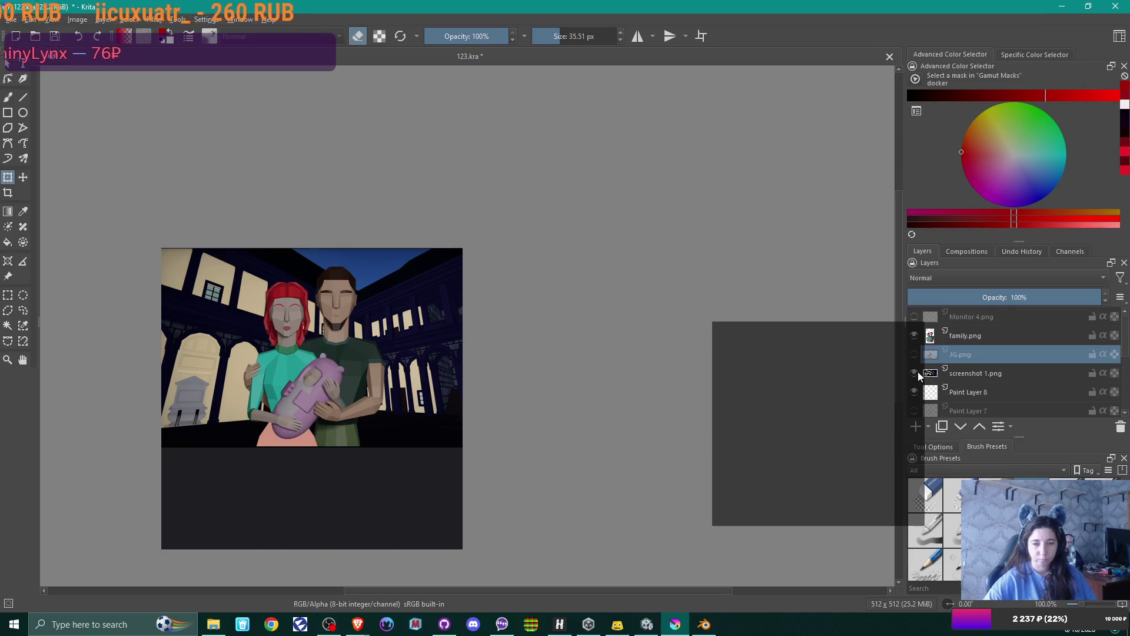
left_click(916, 373)
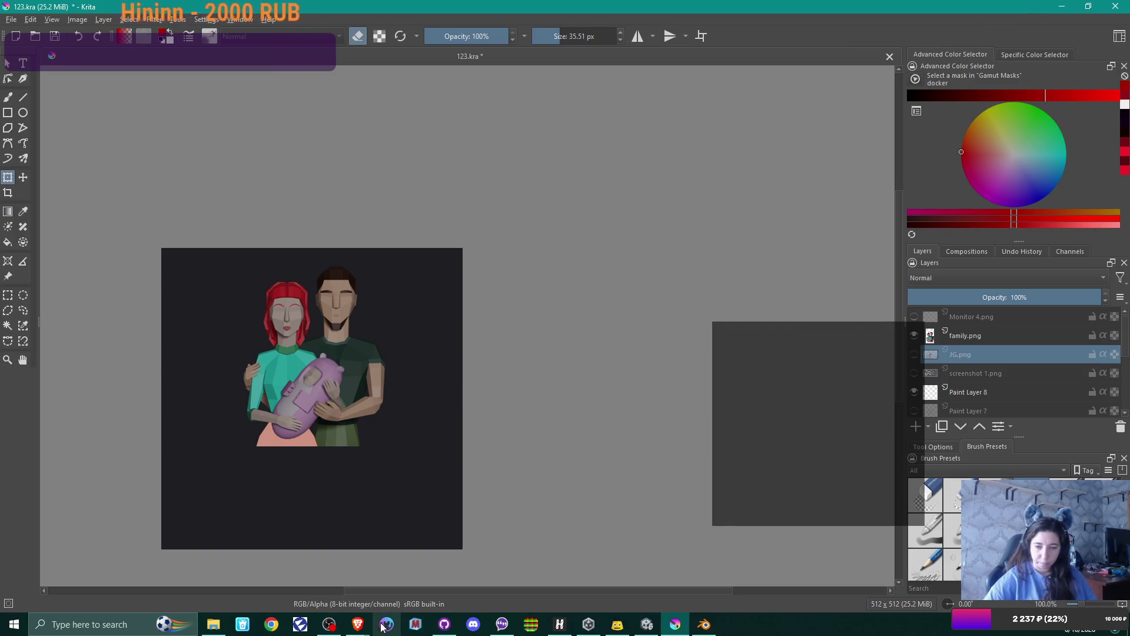
left_click(213, 624)
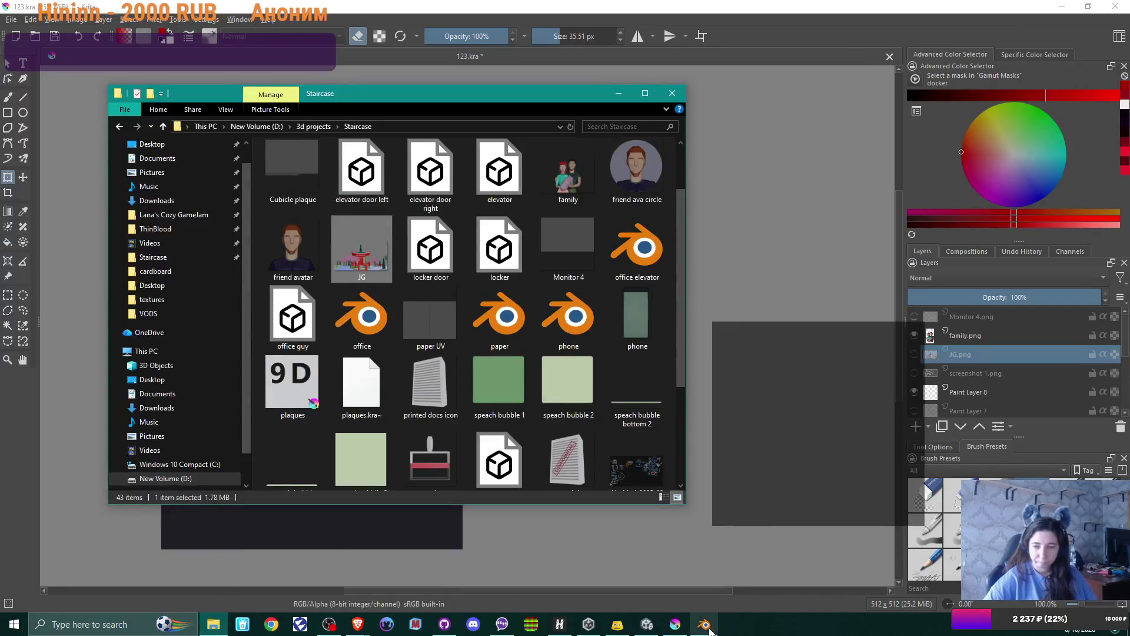
- Close the Japanese garden Blender session through the save-changes prompt
left_click(703, 624)
left_click(1115, 6)
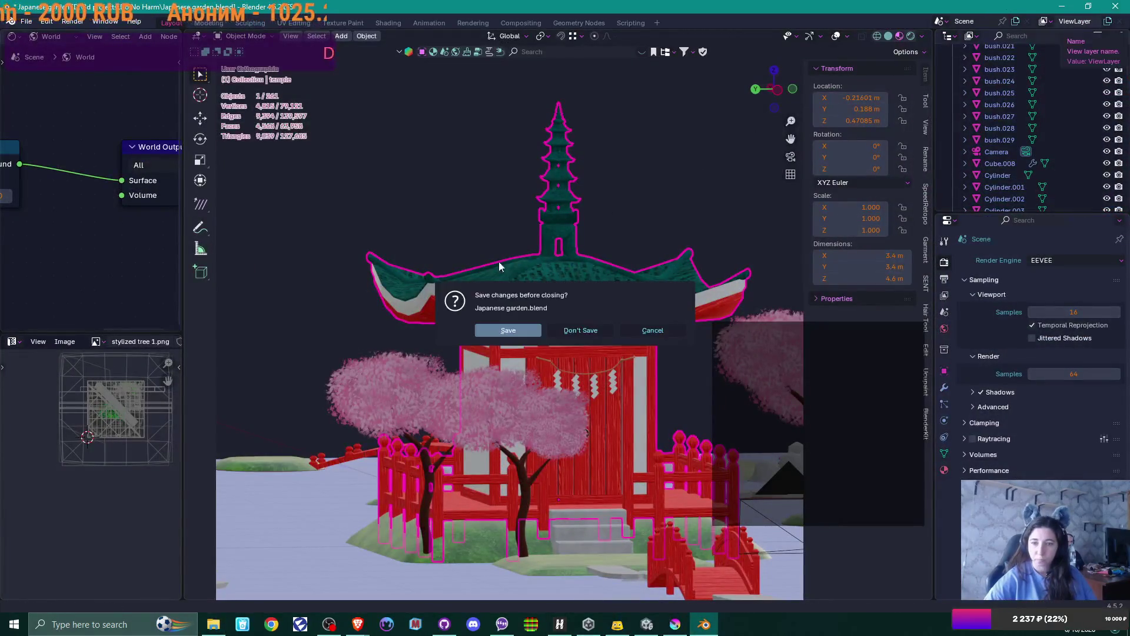
left_click(591, 331)
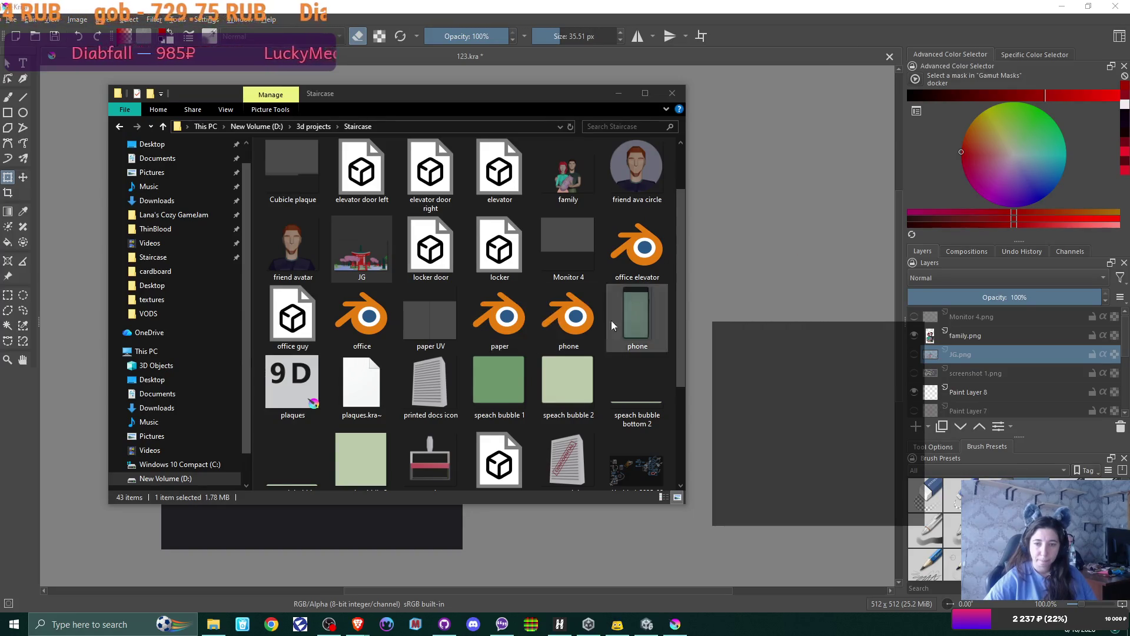
mouse_move(681, 340)
left_mouse_down()
mouse_move(681, 436)
mouse_move(671, 292)
left_mouse_up()
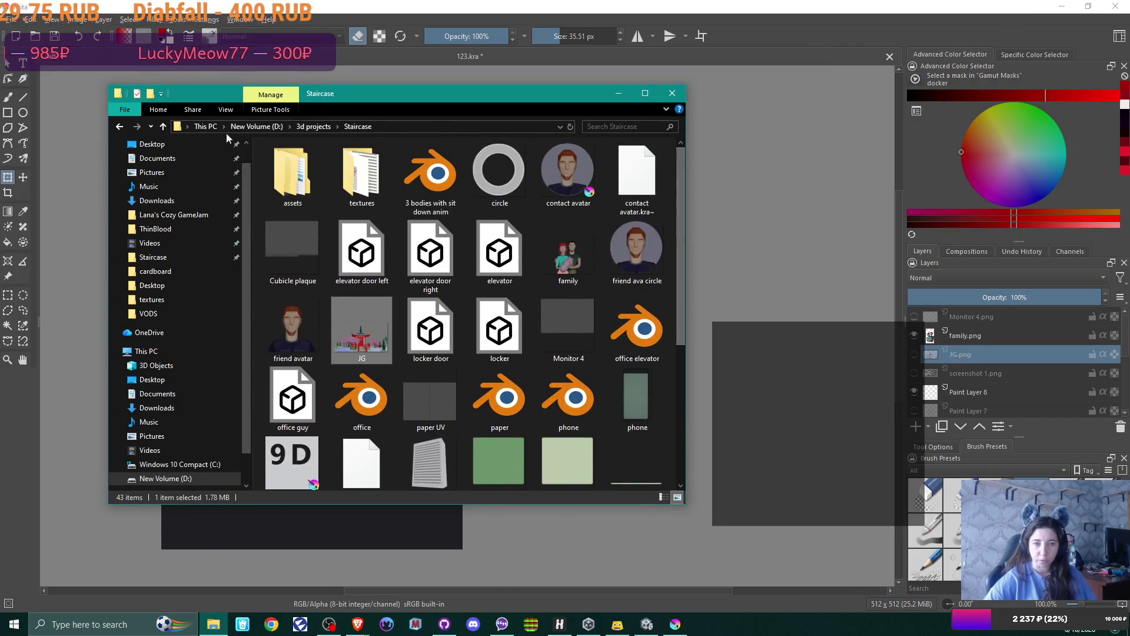
- Open wizards den.blend from the 3d projects > Do No Harm folder
left_click(313, 126)
scroll(579, 280, "up", 2)
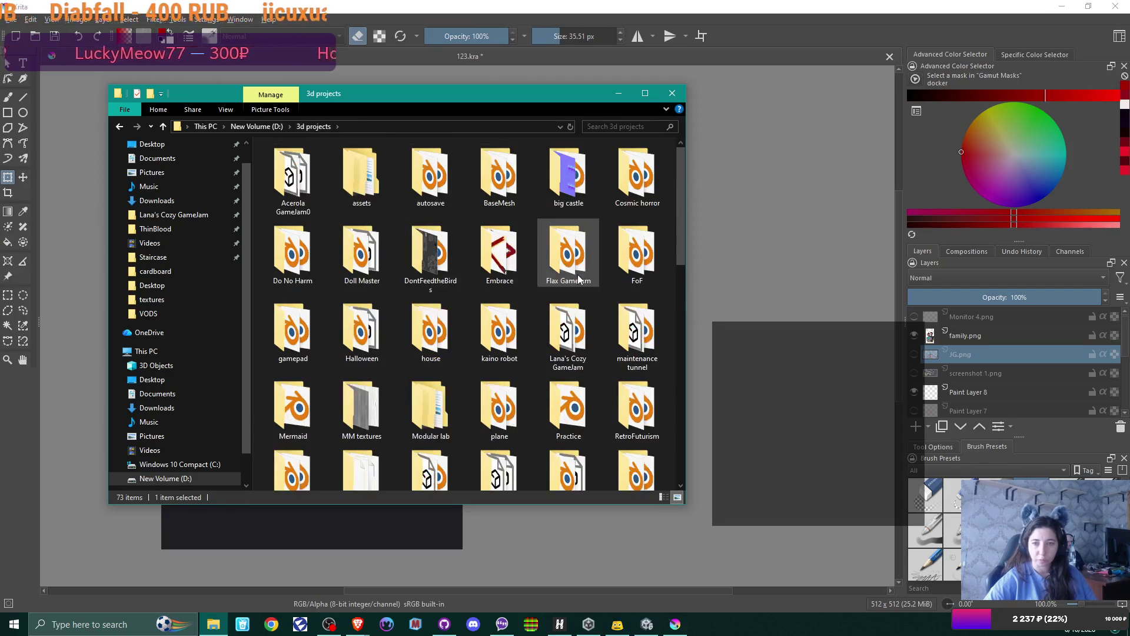
double_click(559, 330)
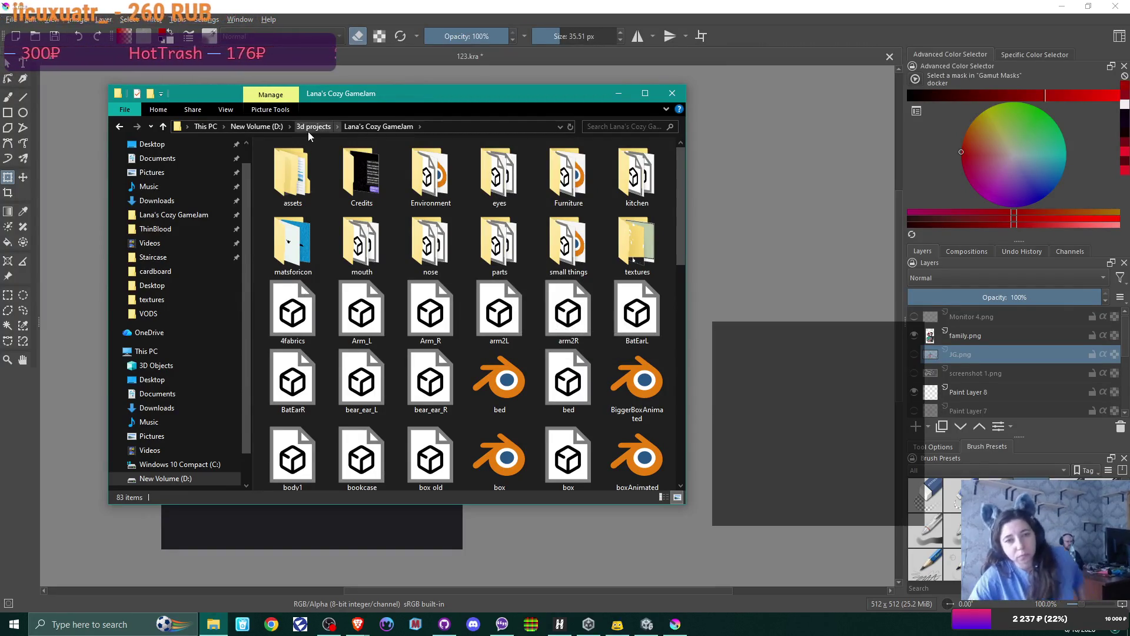
left_click(308, 131)
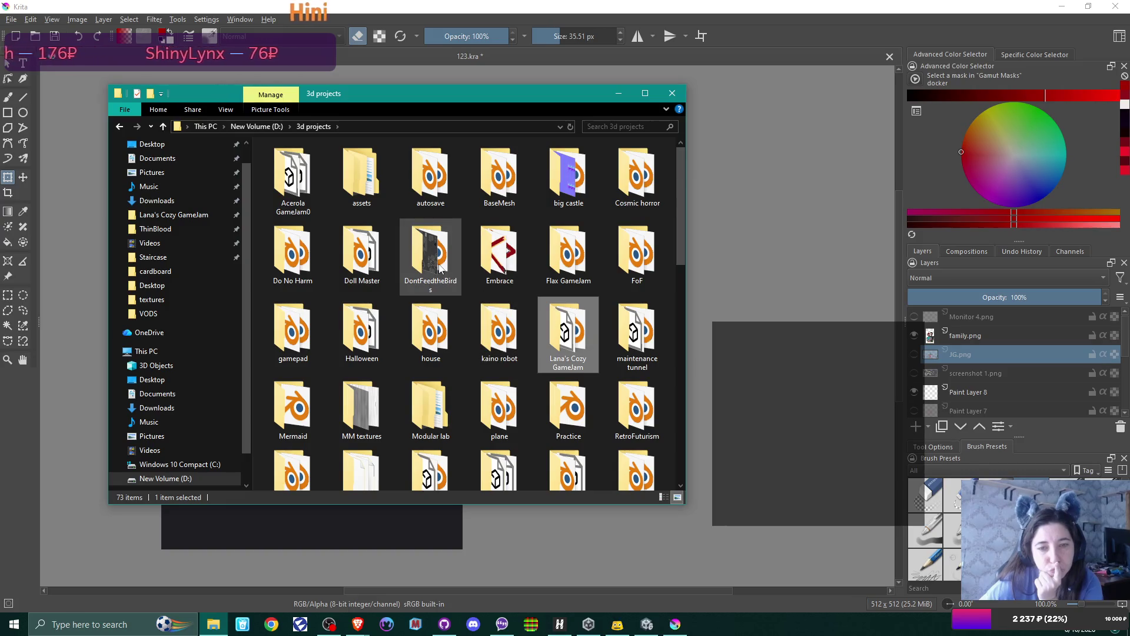
mouse_move(440, 268)
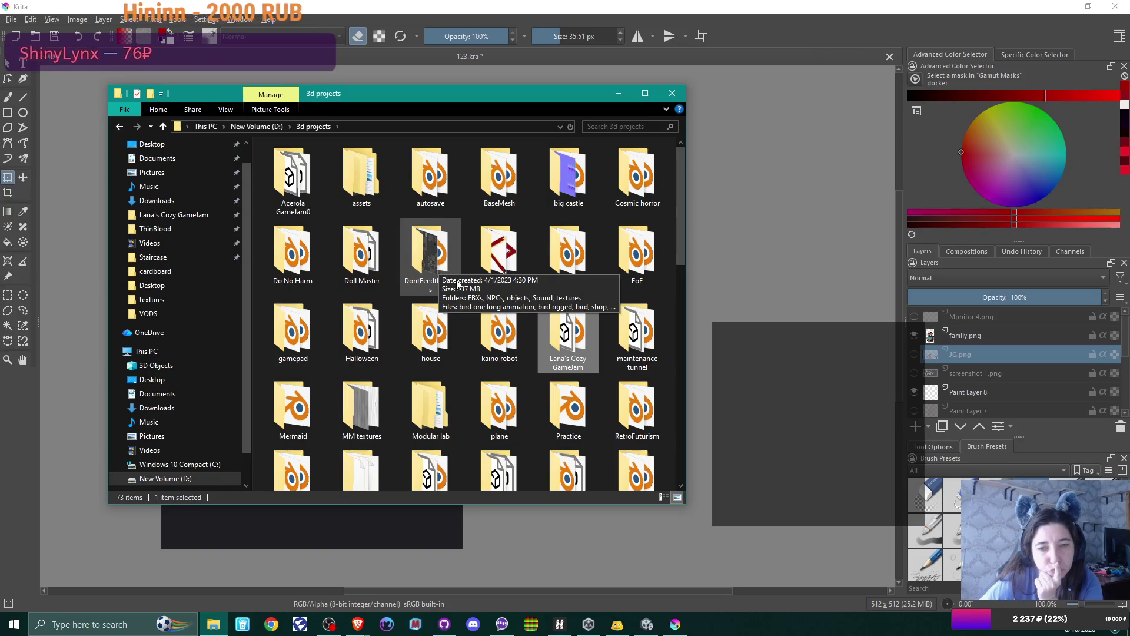
double_click(274, 262)
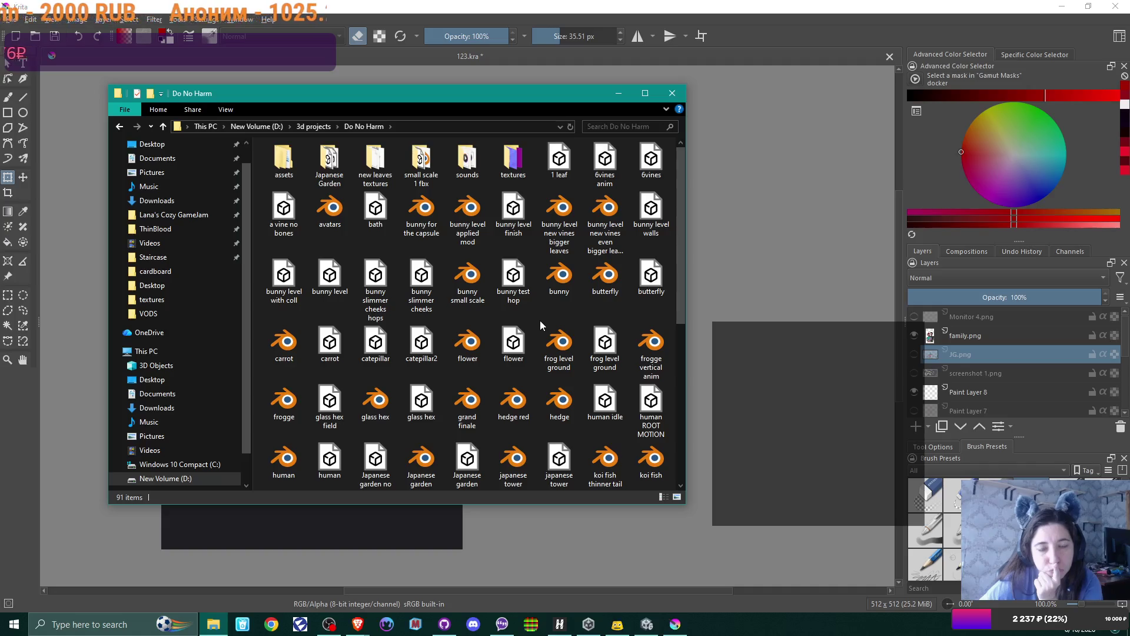
scroll(541, 324, "down", 5)
left_click(567, 419)
double_click(567, 419)
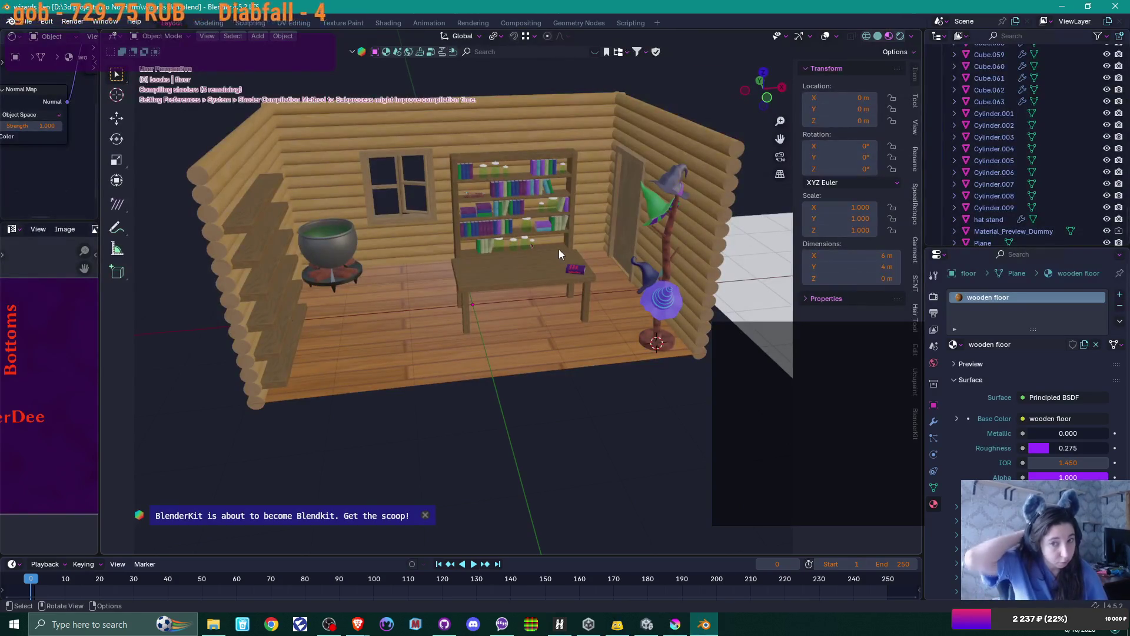
- Collapse the books collection, make Collection active, and open the Shift+A Add menu
mouse_move(513, 242)
middle_mouse_down()
mouse_move(475, 210)
mouse_move(496, 212)
middle_mouse_up()
scroll(497, 212, "up", 2)
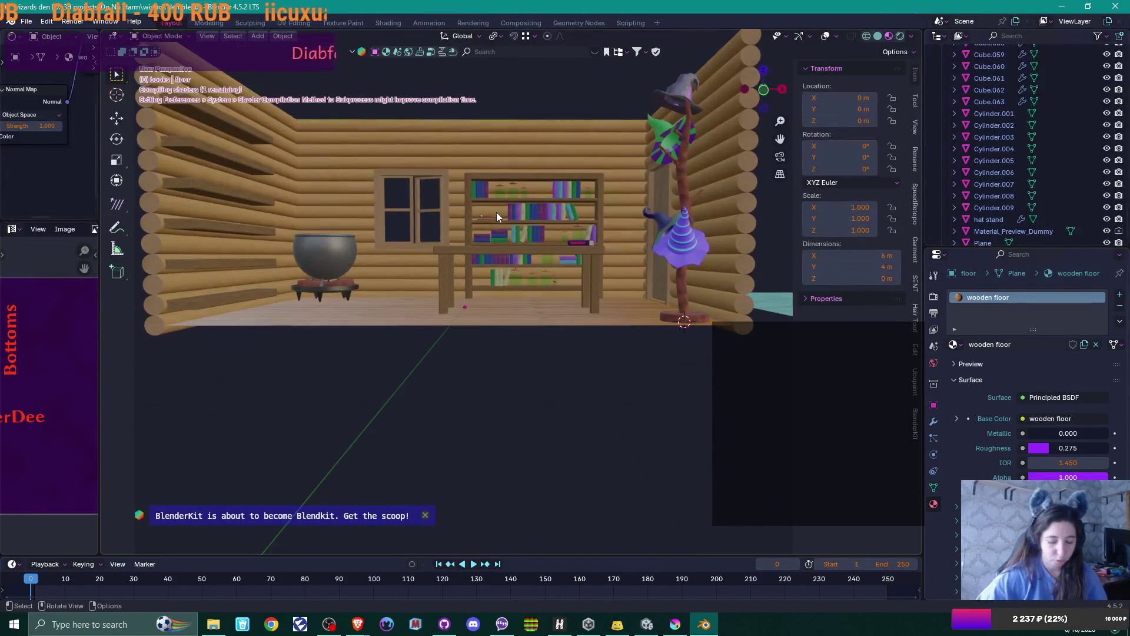
scroll(531, 232, "down", 1)
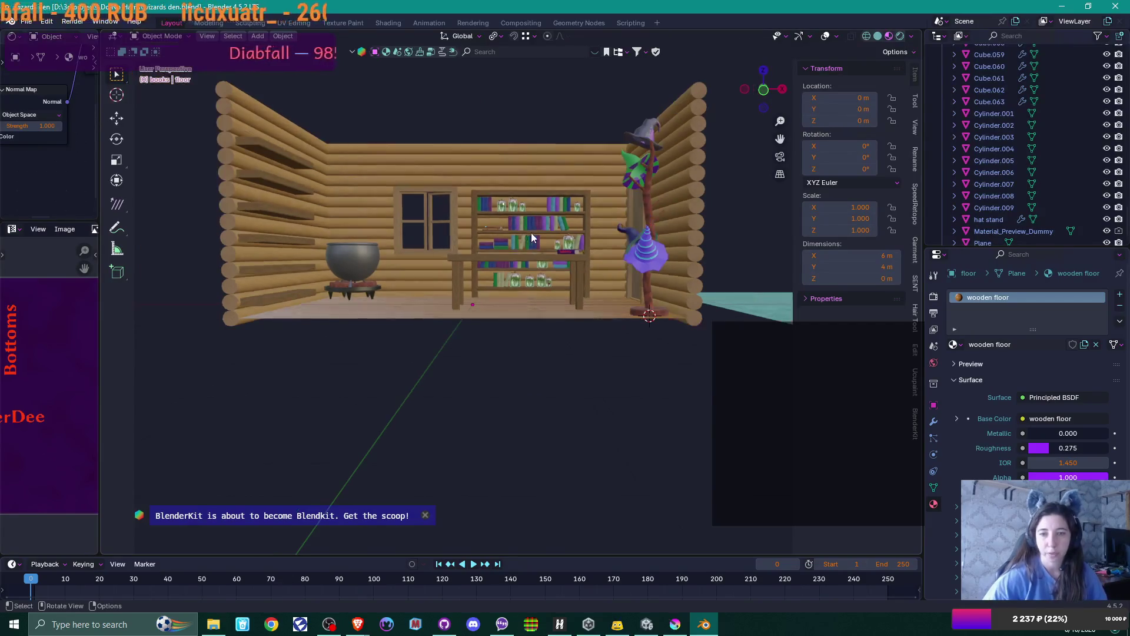
middle_click_drag(524, 225, 497, 270)
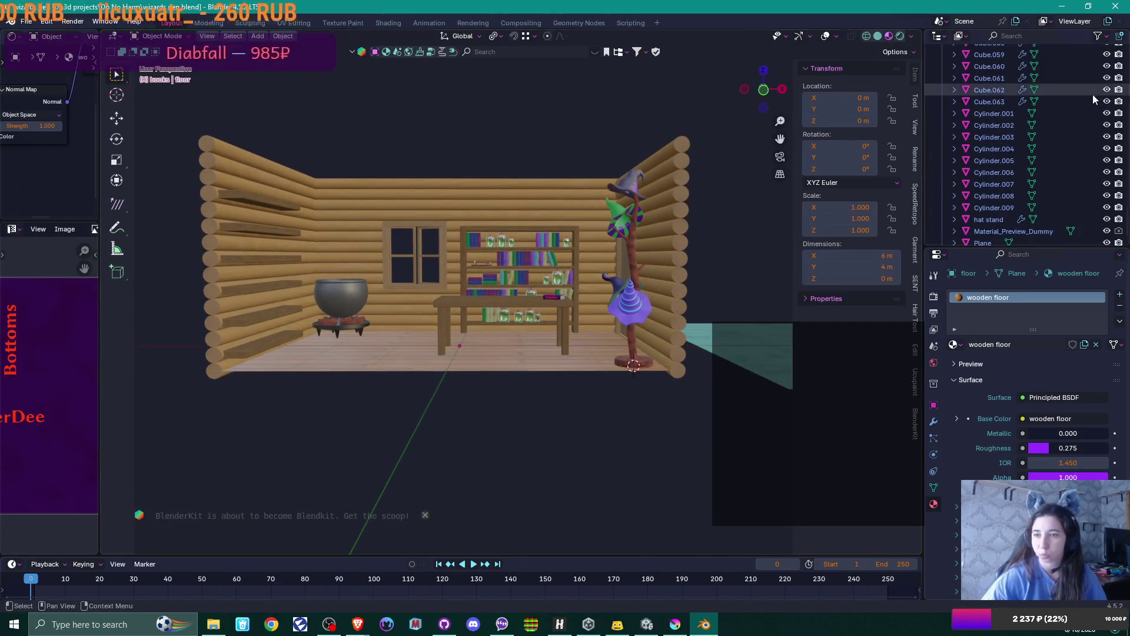
scroll(1089, 97, "down", 2)
scroll(1086, 133, "up", 10)
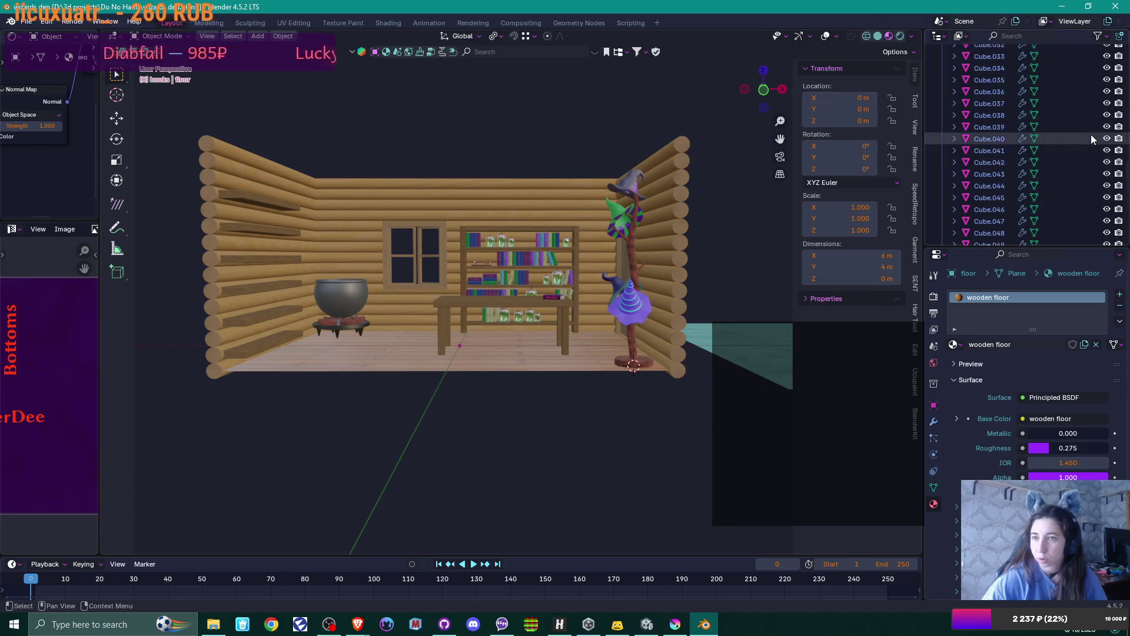
scroll(1093, 136, "up", 7)
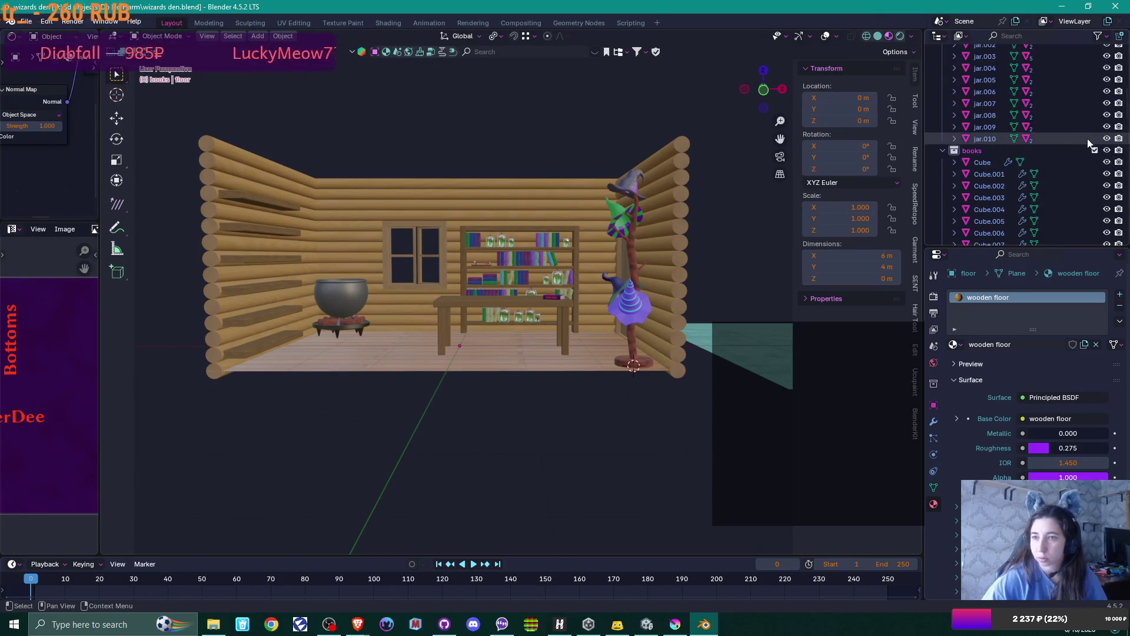
left_click(941, 151)
scroll(996, 156, "up", 6)
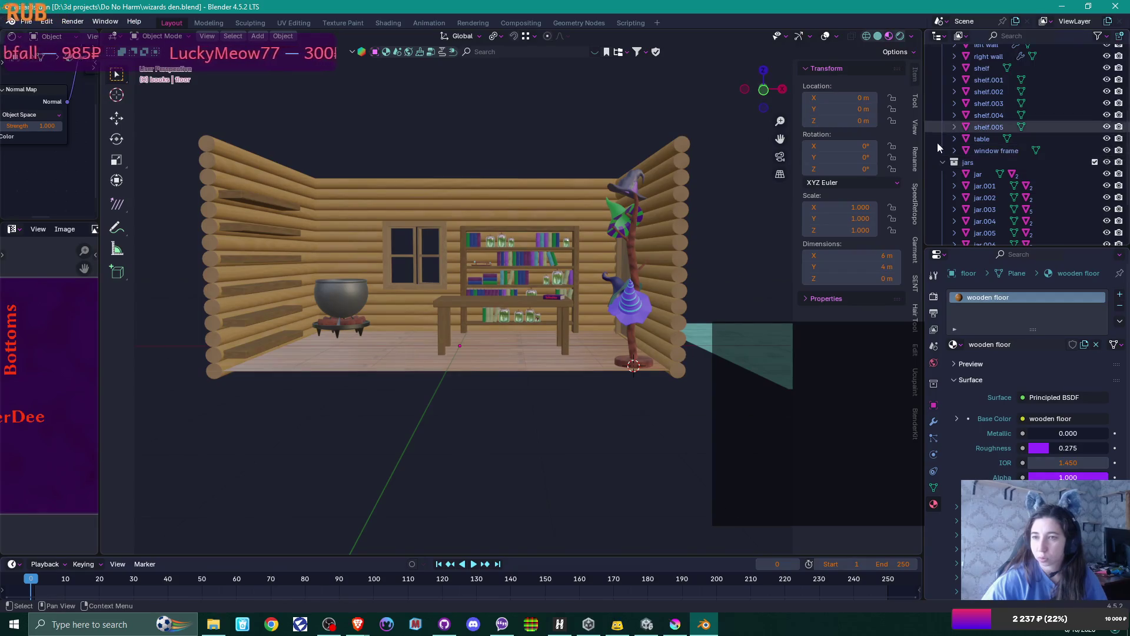
scroll(983, 136, "up", 5)
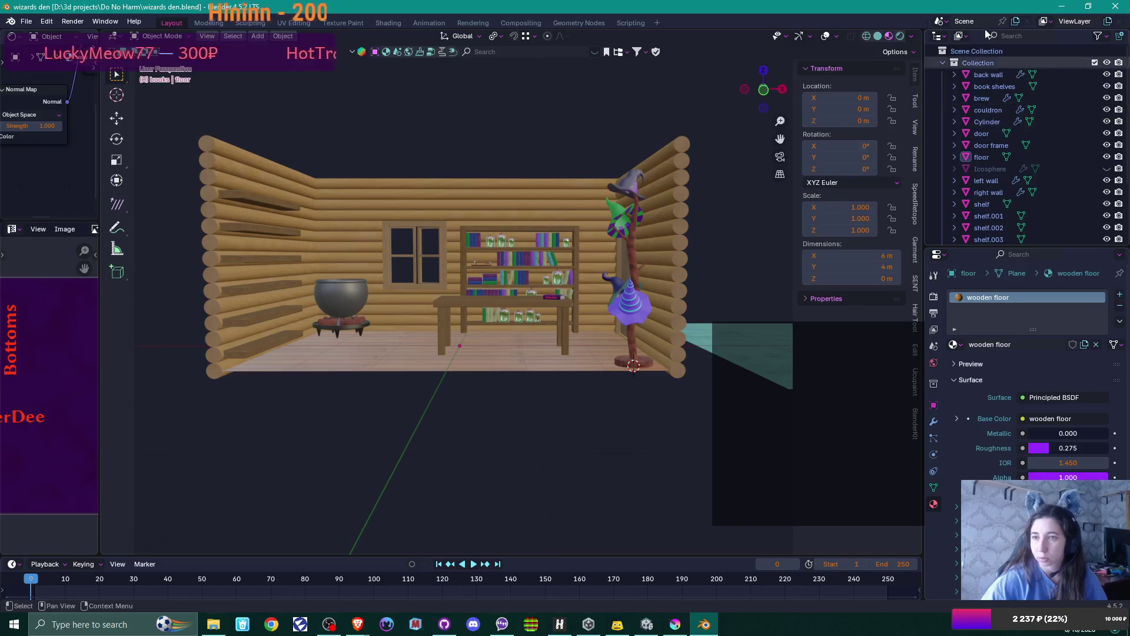
left_click(981, 66)
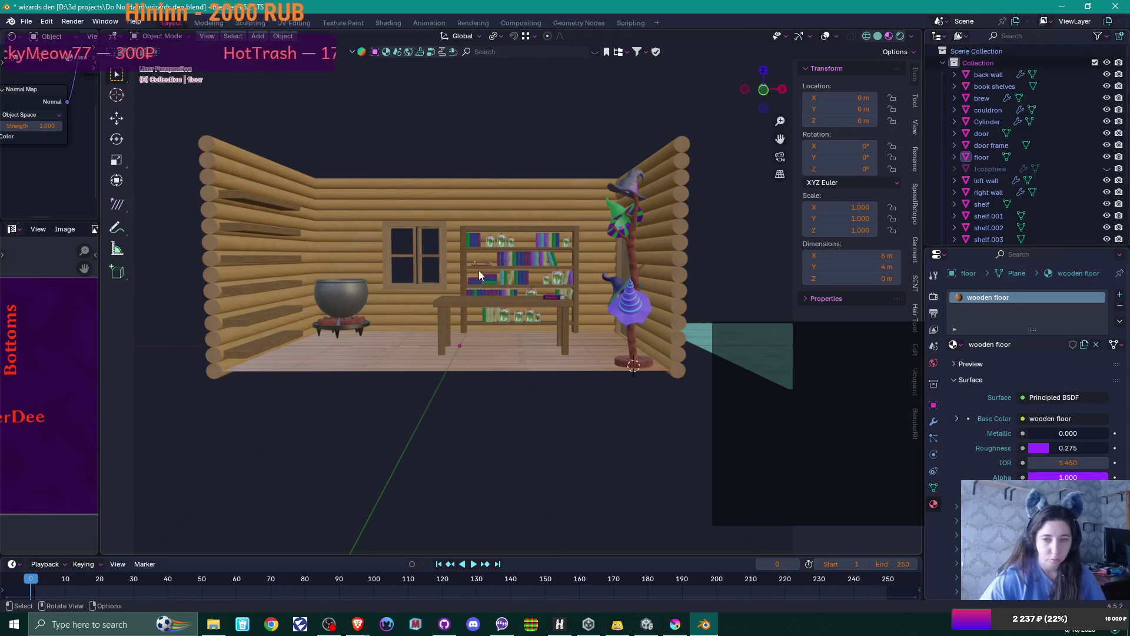
key("shift+a")
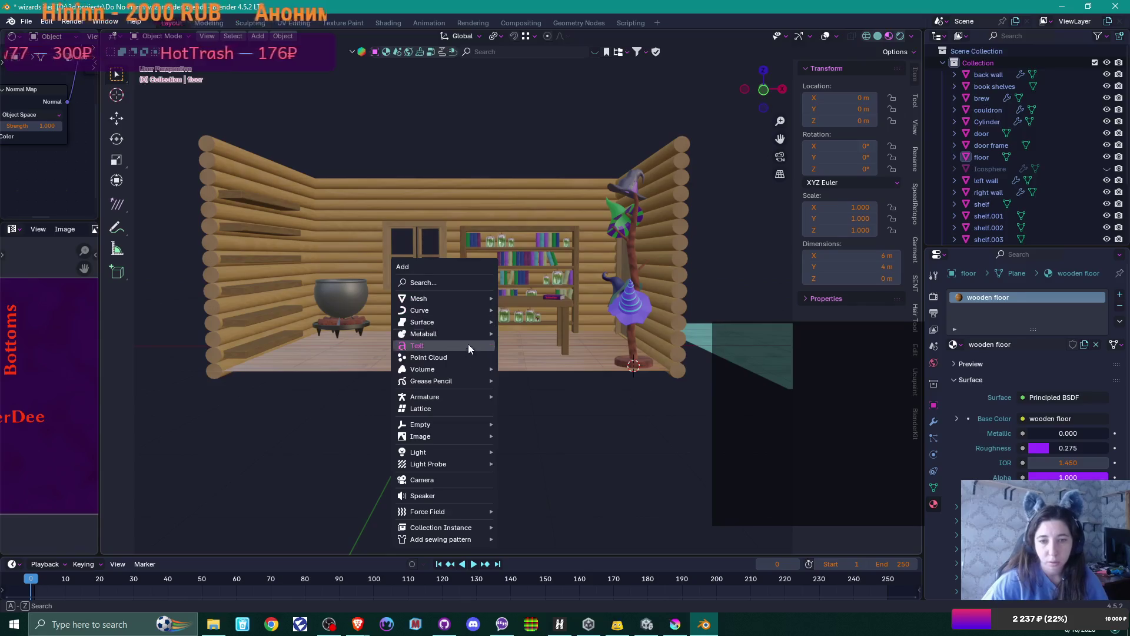
- Add a camera and look through it with Numpad 0
left_click(457, 484)
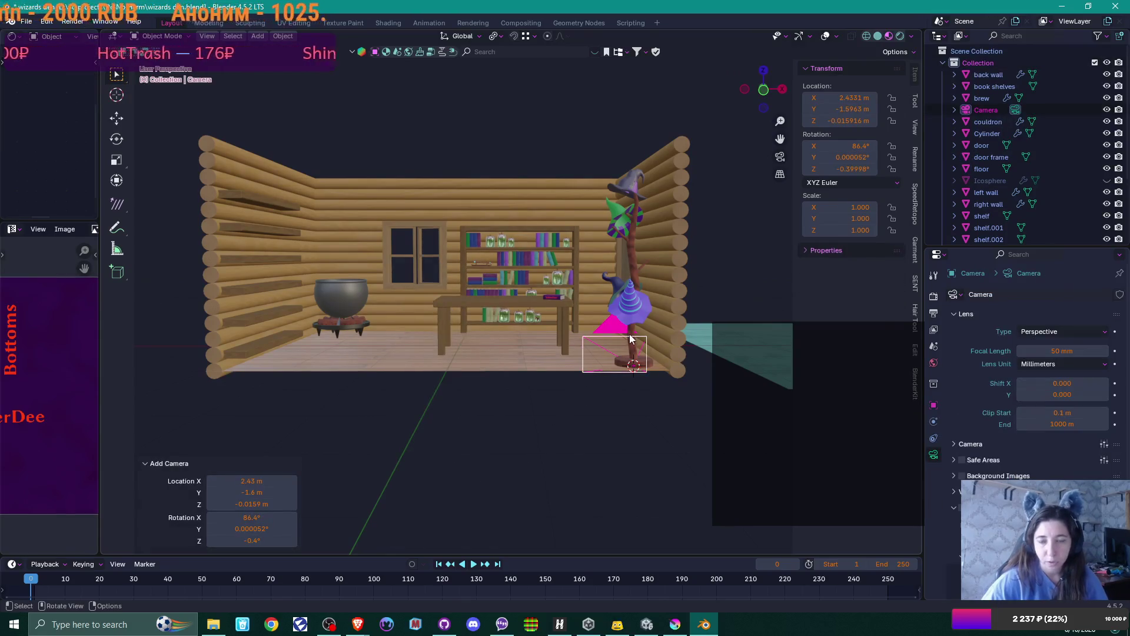
mouse_move(661, 354)
middle_mouse_down()
mouse_move(607, 413)
mouse_move(619, 409)
middle_mouse_up()
key("KP_0")
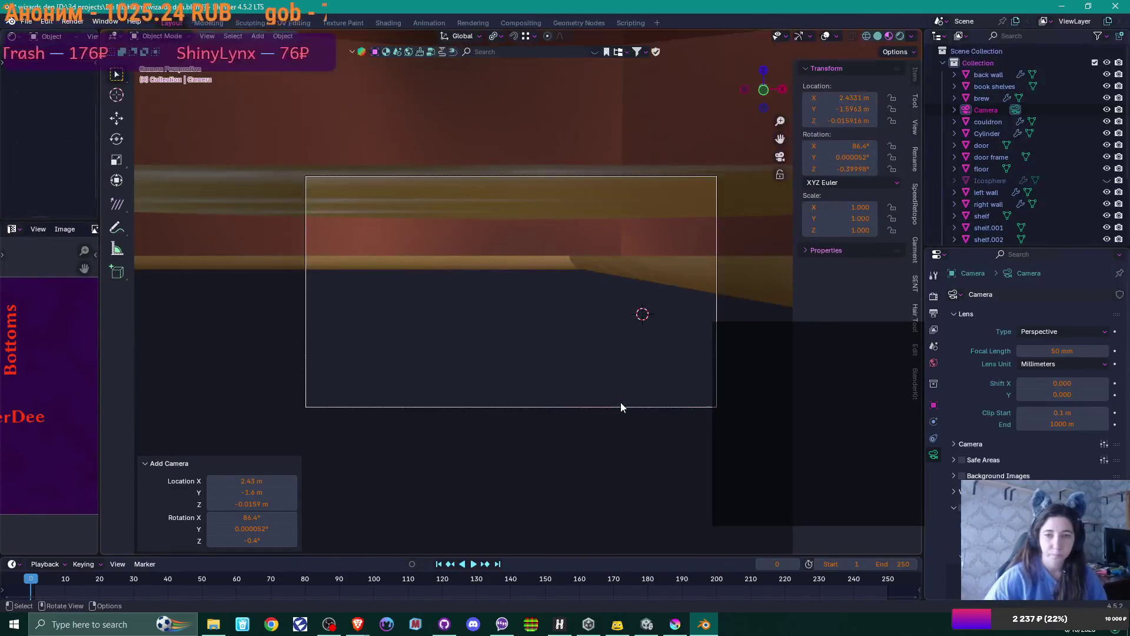
scroll(609, 314, "down", 5)
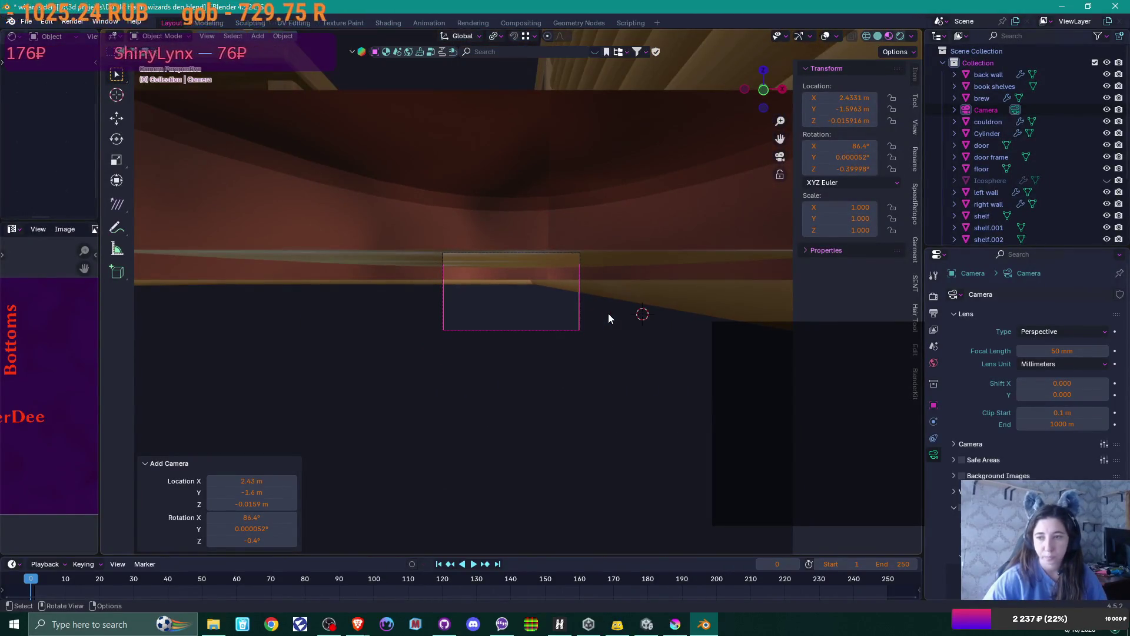
- Move the camera along Y, then freely, until it frames the bookshelf, window and table
key("g")
key("y")
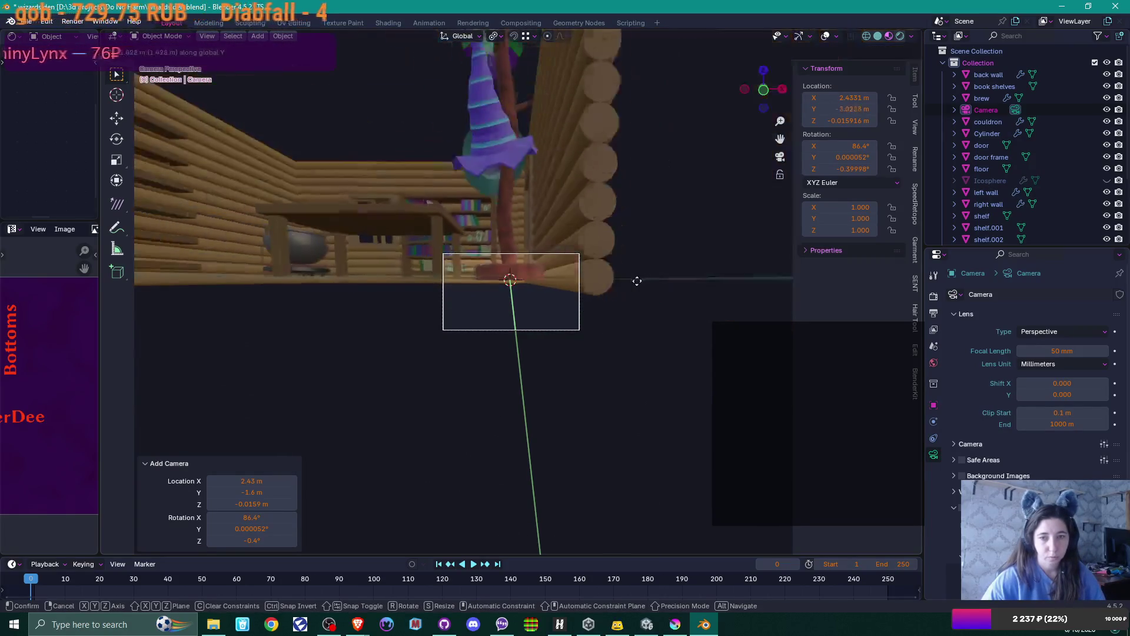
left_click(649, 277)
key("g")
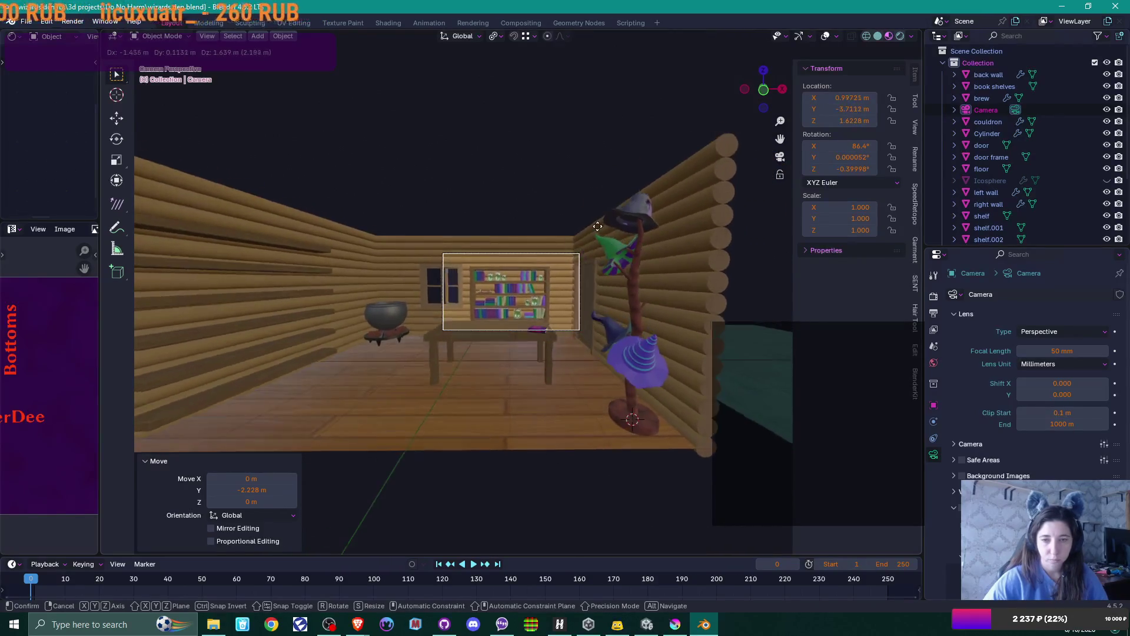
left_click(592, 223)
scroll(590, 277, "up", 6)
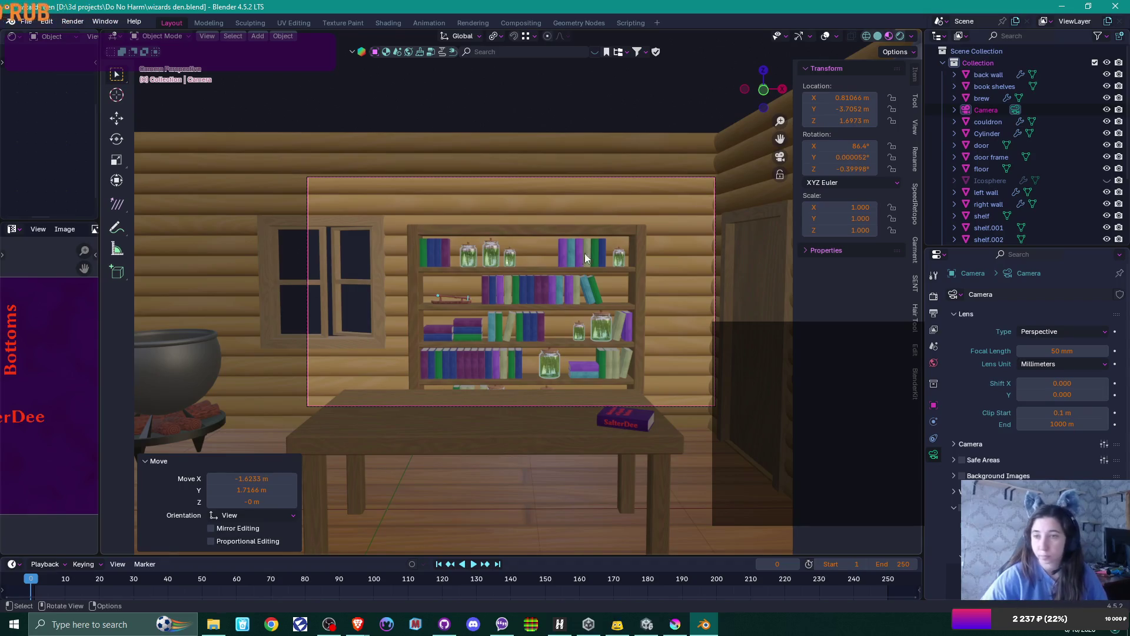
scroll(1040, 157, "down", 5)
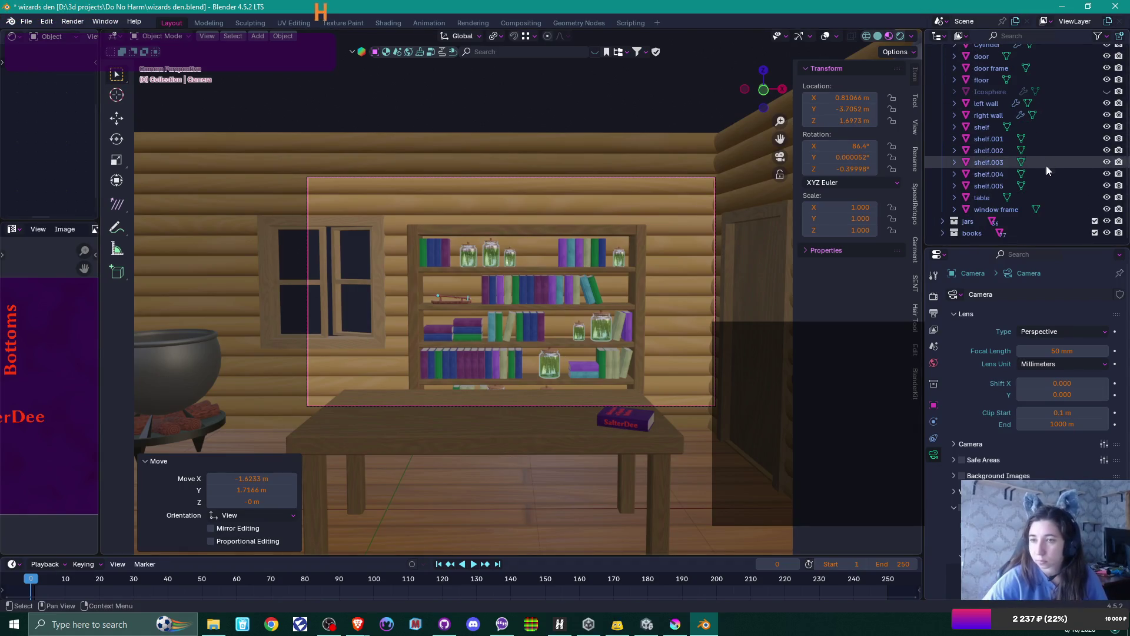
- Hide the jars collection and the table in the Outliner
left_click(1107, 221)
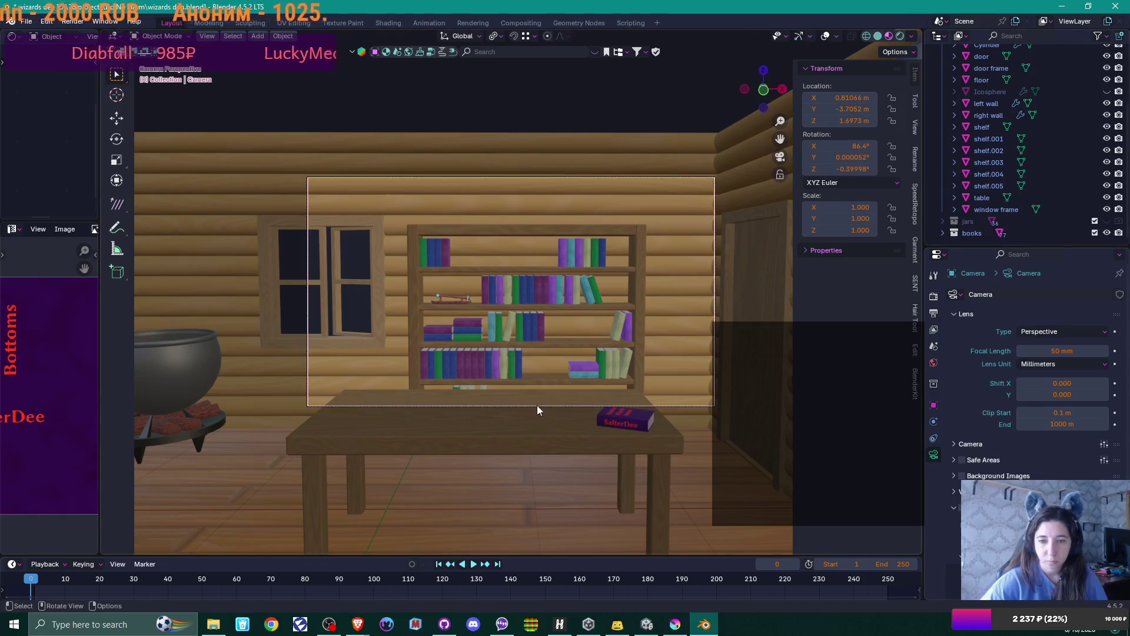
left_click(534, 435)
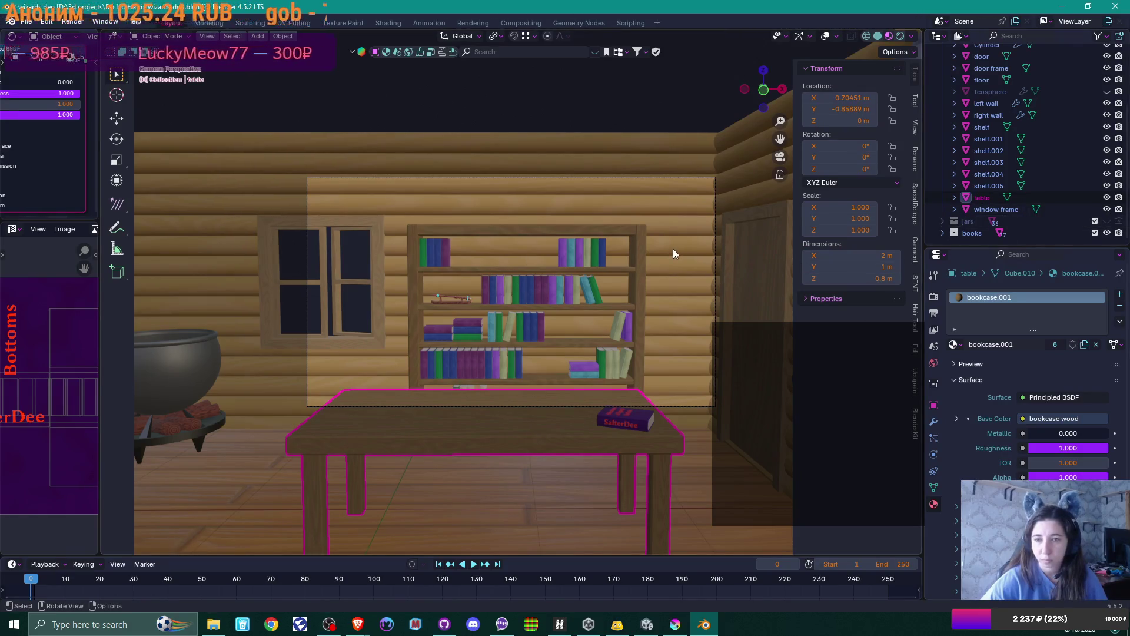
left_click(1107, 197)
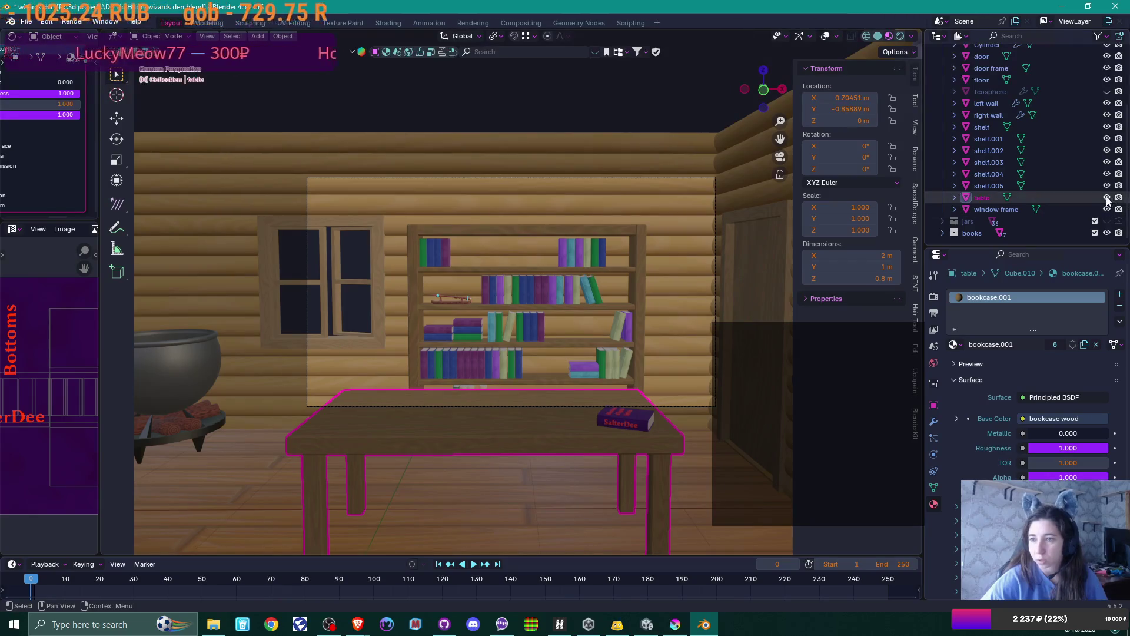
- Hide the pink book Cube.063 from the books collection and reselect the camera
left_click(636, 428)
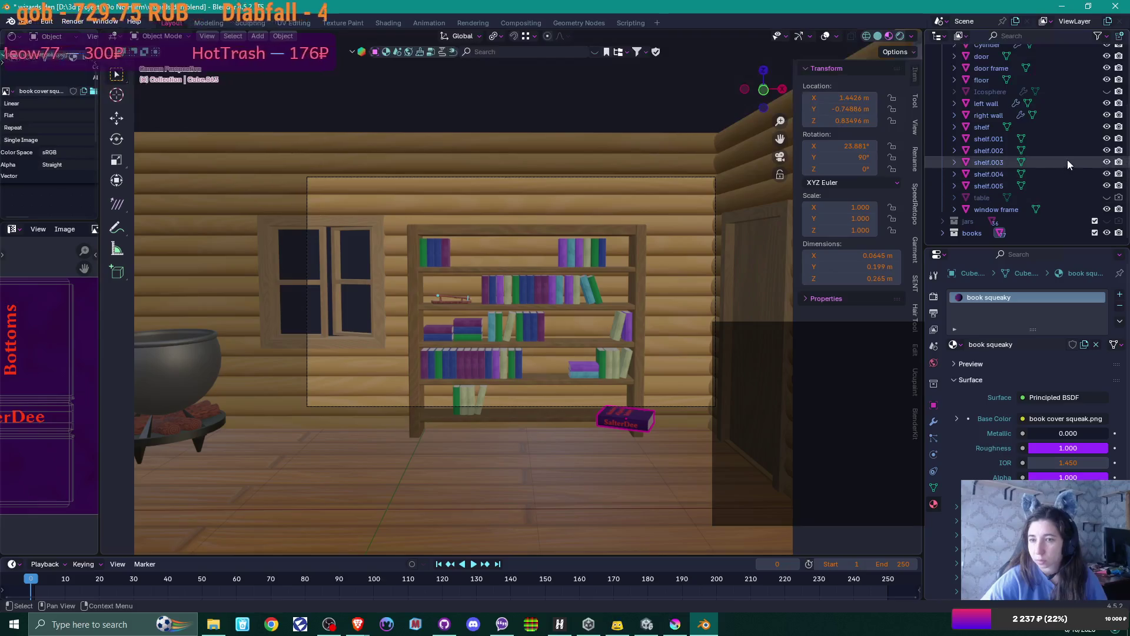
scroll(1066, 158, "up", 3)
scroll(1058, 150, "down", 3)
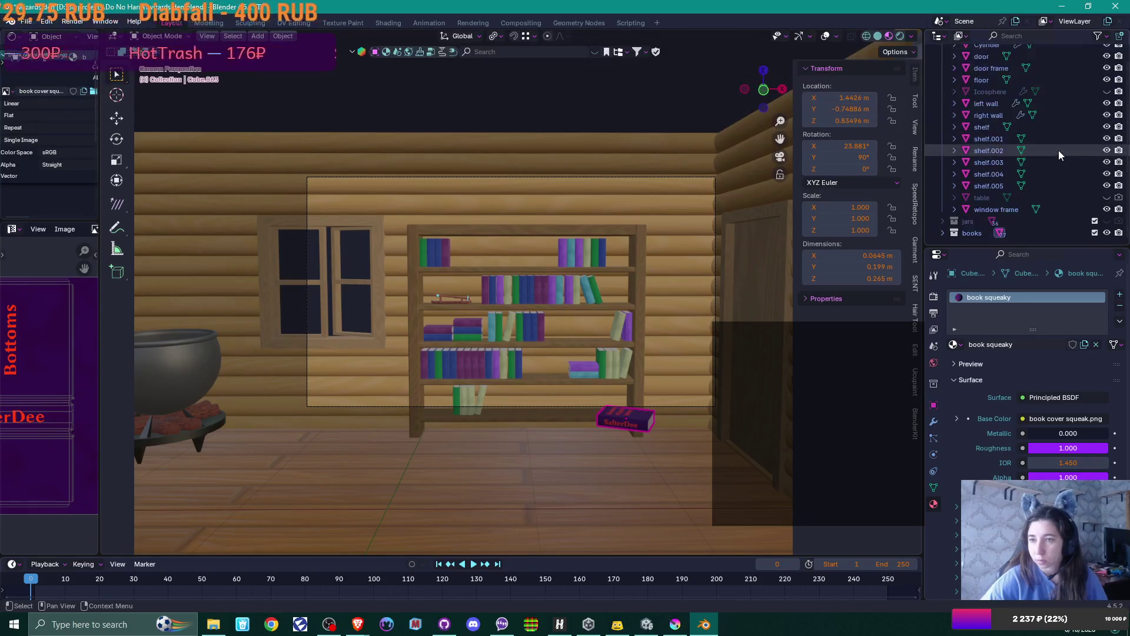
left_click(943, 233)
scroll(1061, 183, "down", 5)
scroll(1079, 179, "down", 15)
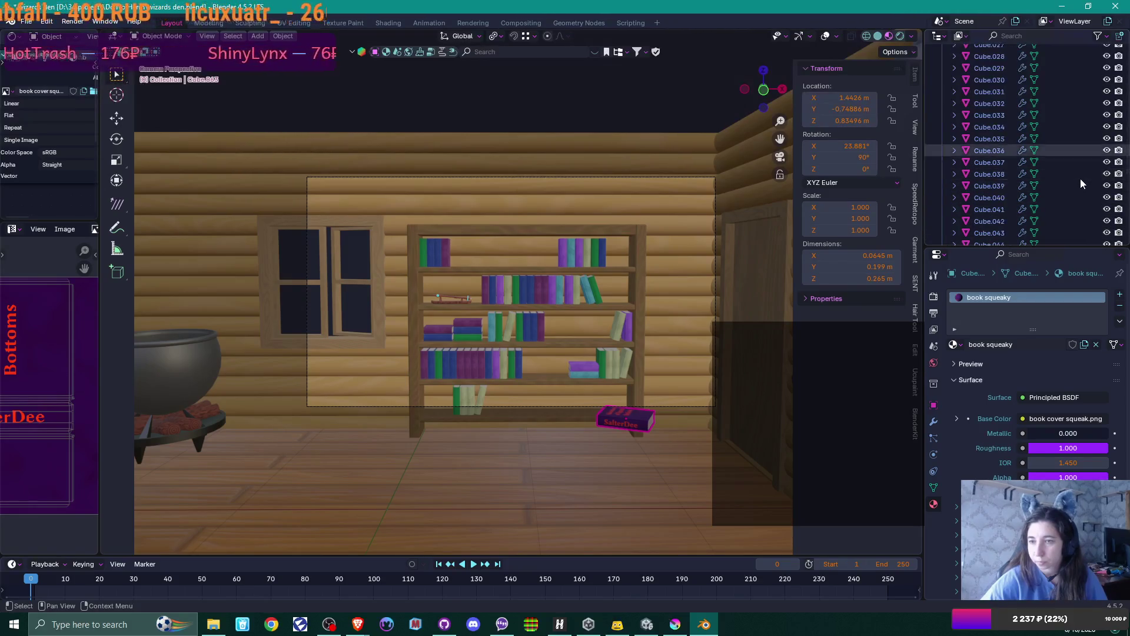
scroll(1079, 178, "down", 1)
left_click(1107, 138)
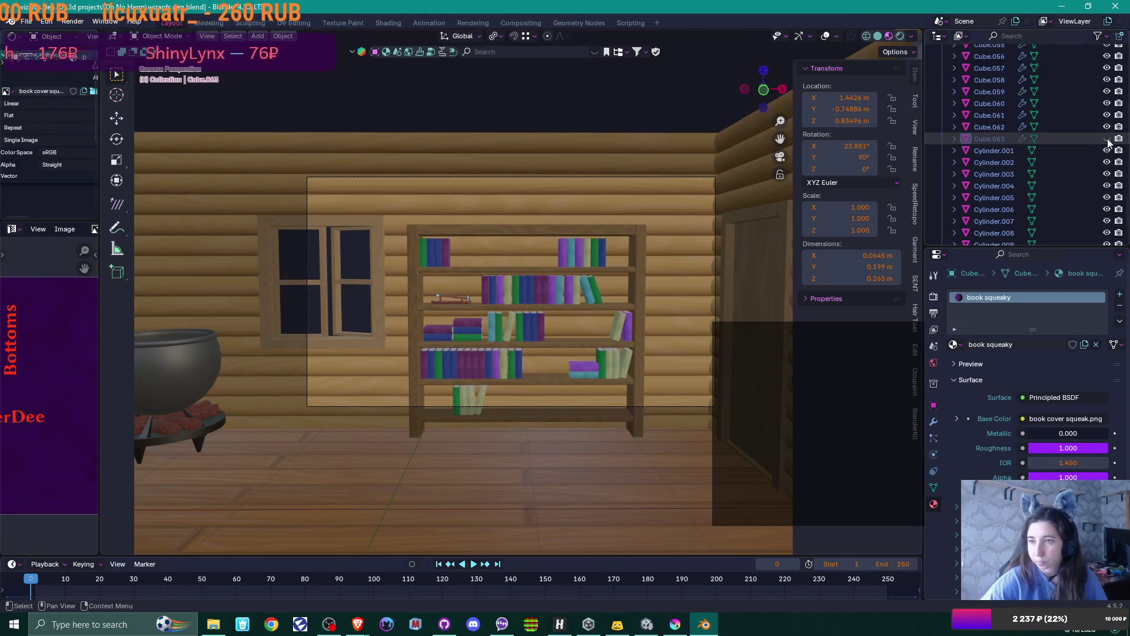
left_click(472, 177)
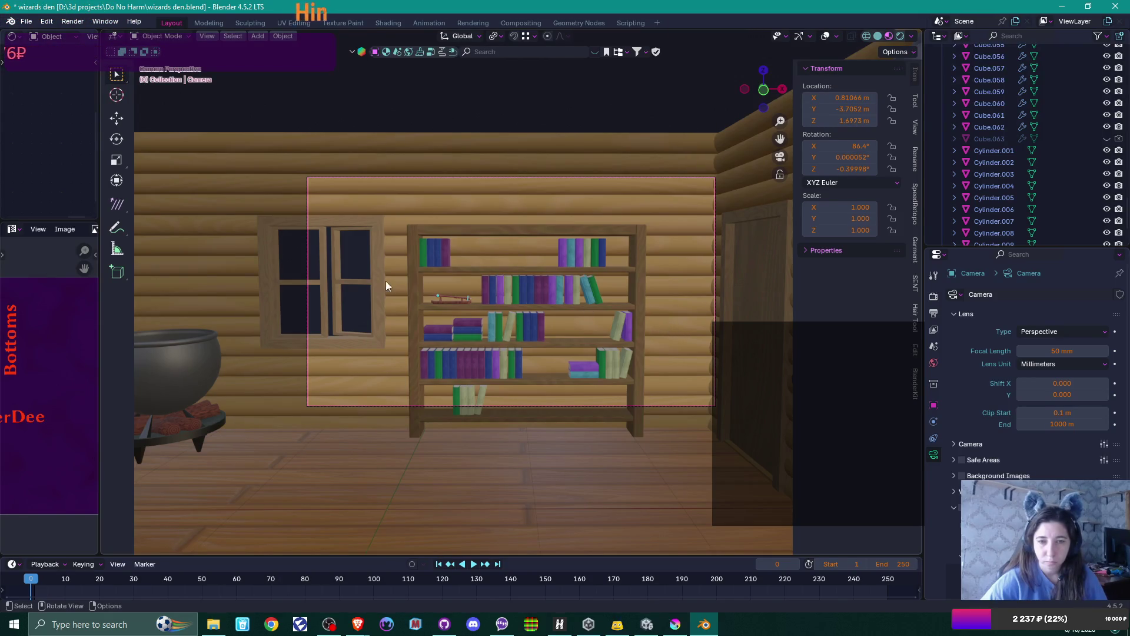
mouse_move(380, 280)
middle_mouse_down()
mouse_move(562, 318)
mouse_move(609, 306)
mouse_move(471, 312)
mouse_move(499, 298)
mouse_move(542, 323)
mouse_move(504, 276)
mouse_move(525, 399)
middle_mouse_up()
- Hide the hat stand to clear the view of the right wall
left_click(434, 202)
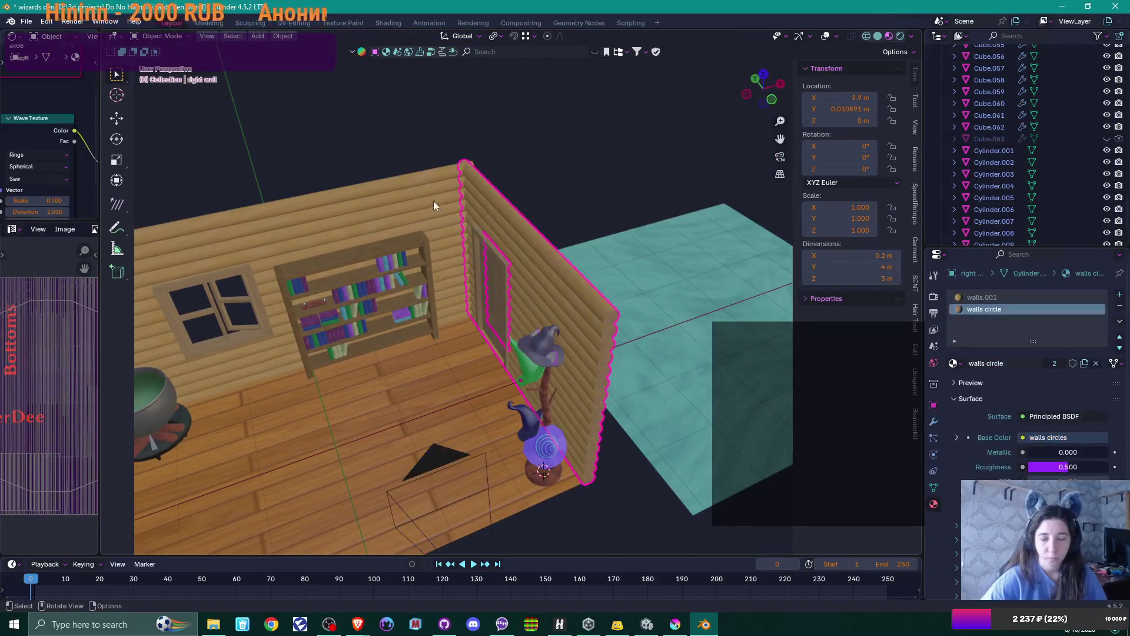
scroll(418, 236, "down", 5)
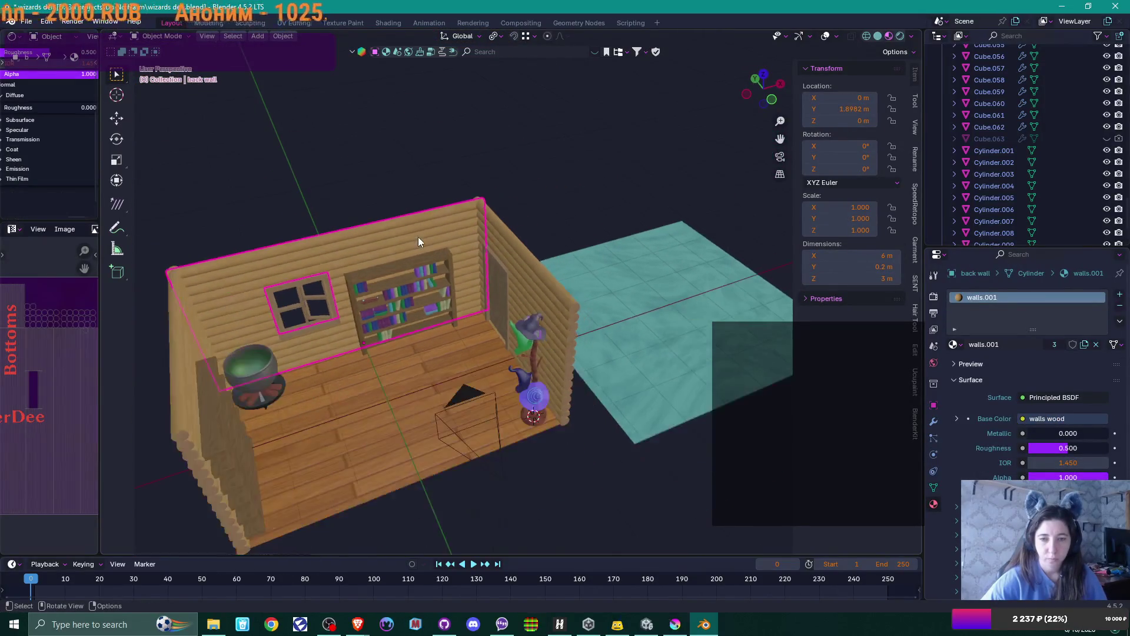
scroll(418, 236, "up", 3)
mouse_move(418, 237)
middle_mouse_down()
mouse_move(380, 280)
mouse_move(305, 242)
mouse_move(408, 258)
middle_mouse_up()
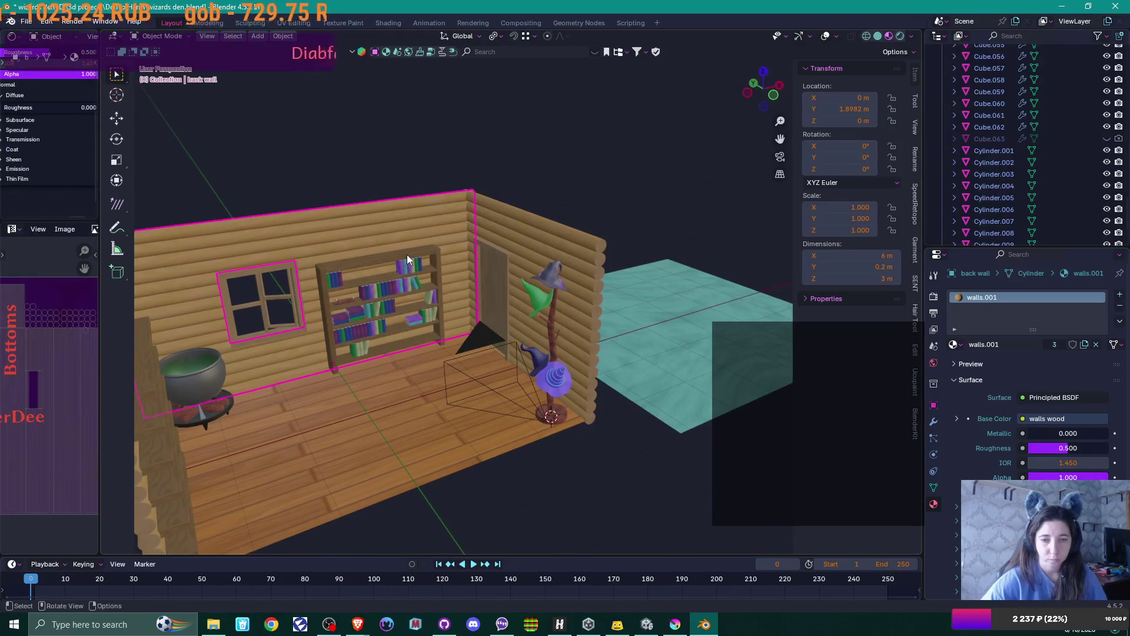
left_click(560, 263)
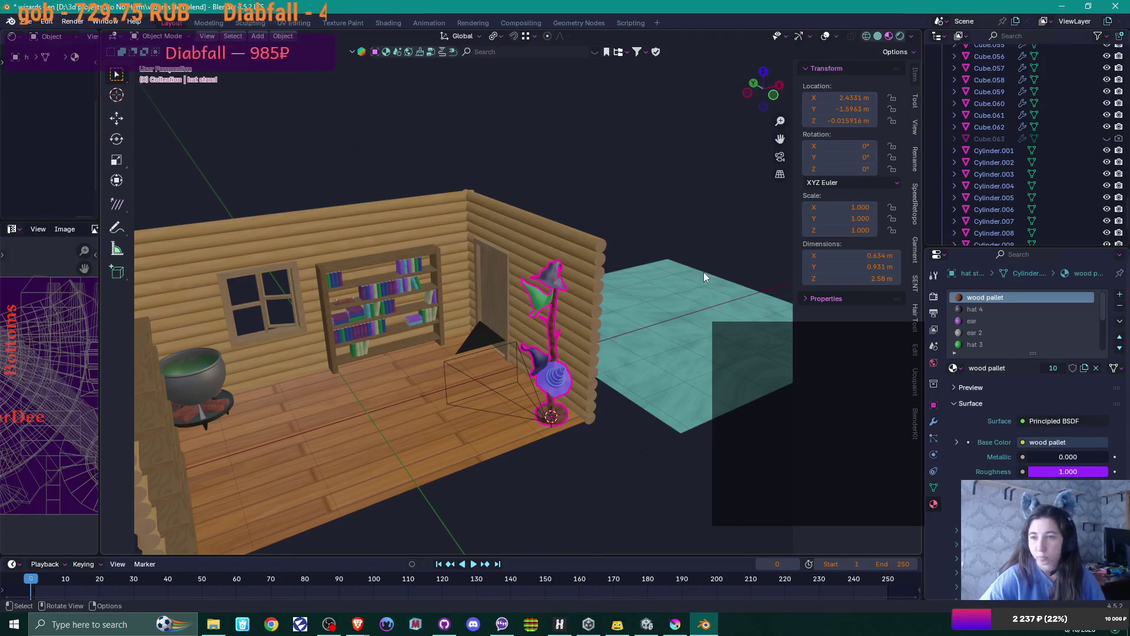
key("h")
scroll(571, 306, "up", 2)
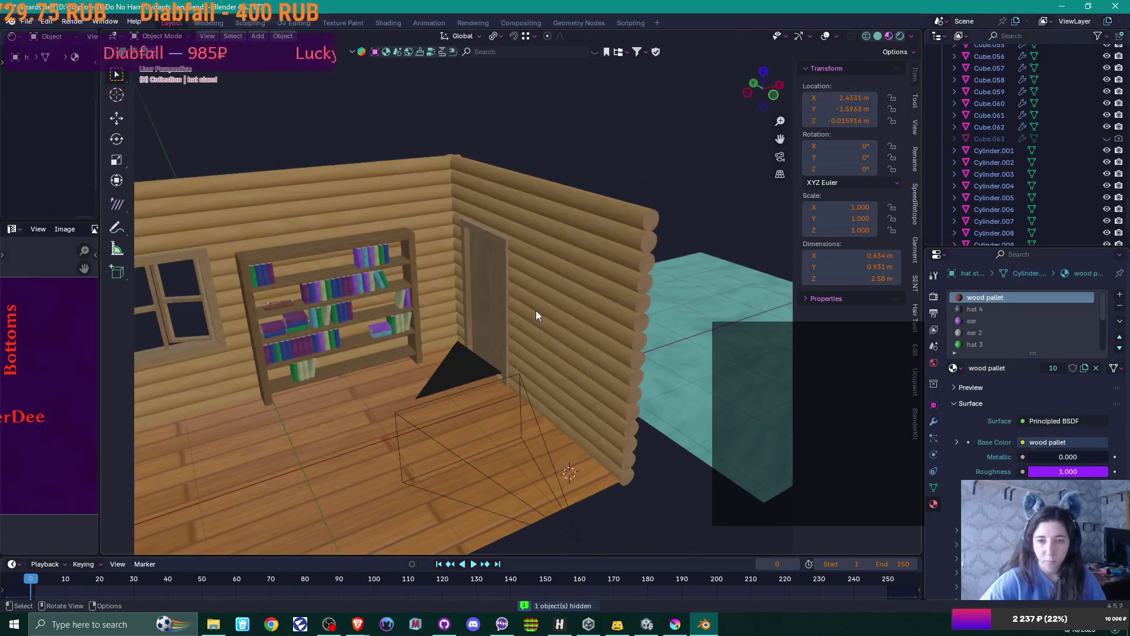
- Rotate the right wall -90° about Z, then 180°, and straighten its placement
left_click(584, 302)
middle_click_drag(584, 303, 542, 310)
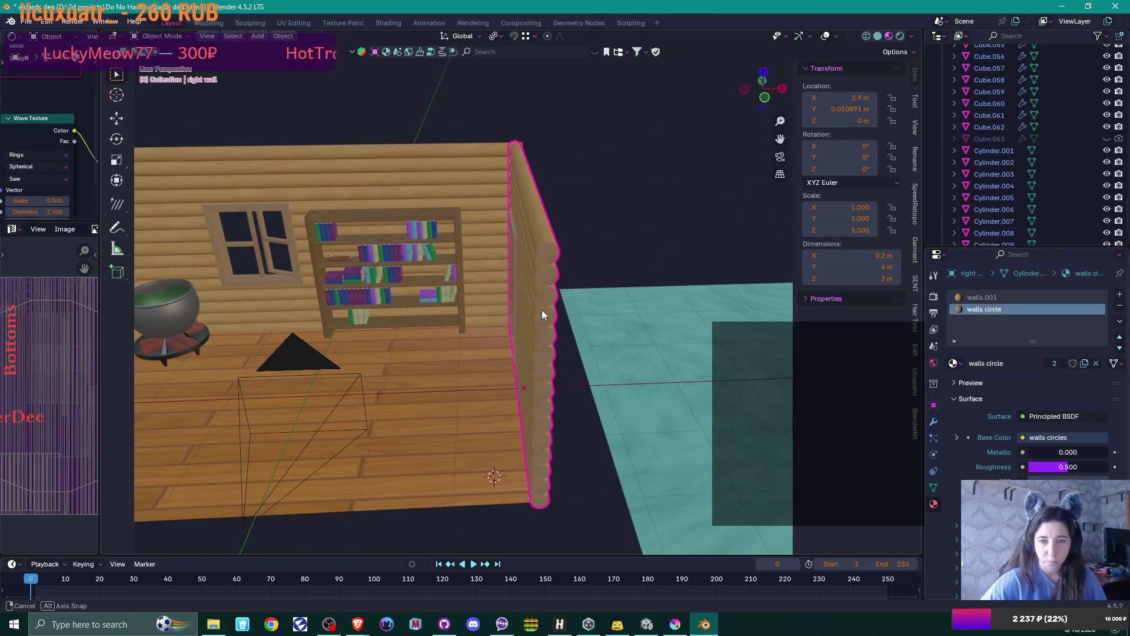
mouse_move(542, 310)
middle_mouse_down()
mouse_move(548, 282)
mouse_move(532, 318)
mouse_move(399, 330)
middle_mouse_up()
scroll(531, 313, "down", 2)
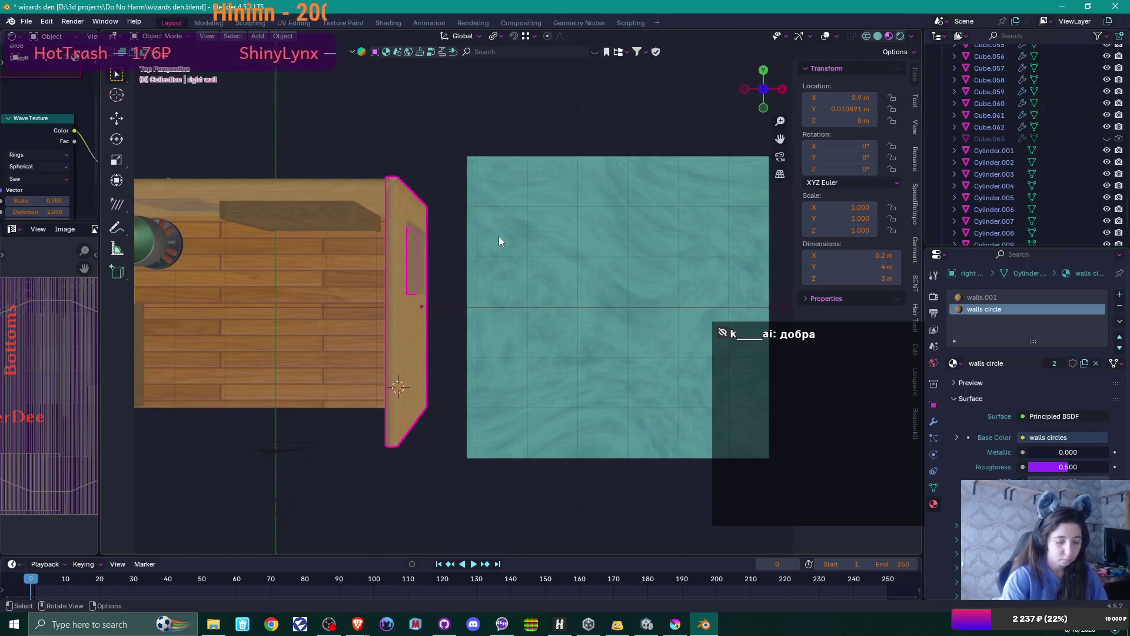
type("rz-90")
key("Return")
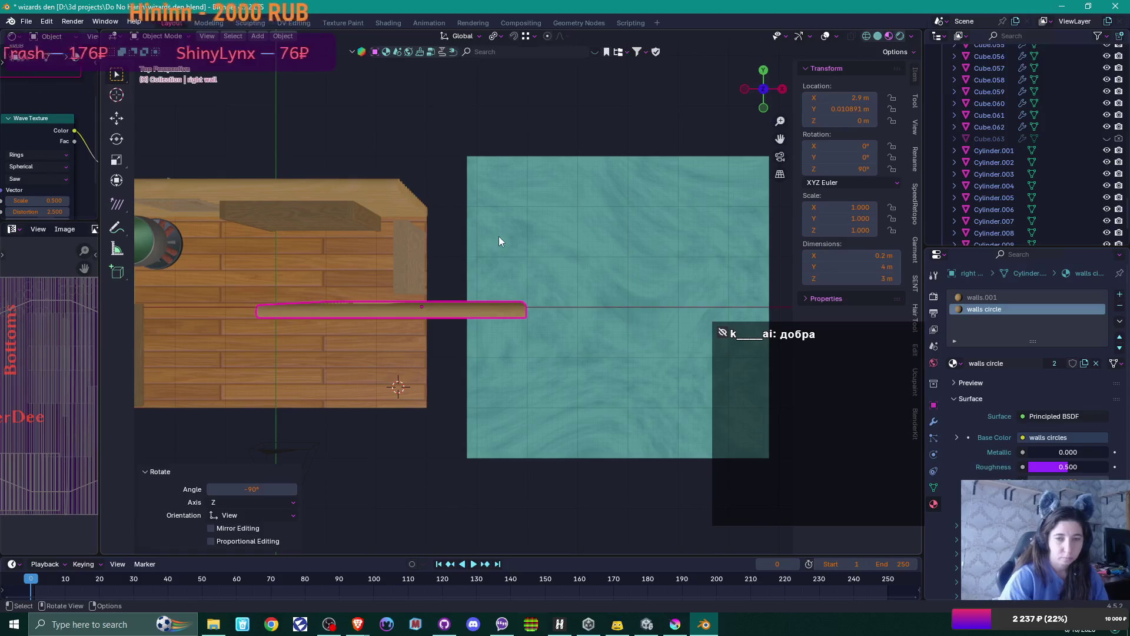
type("r180")
key("Return")
key("g")
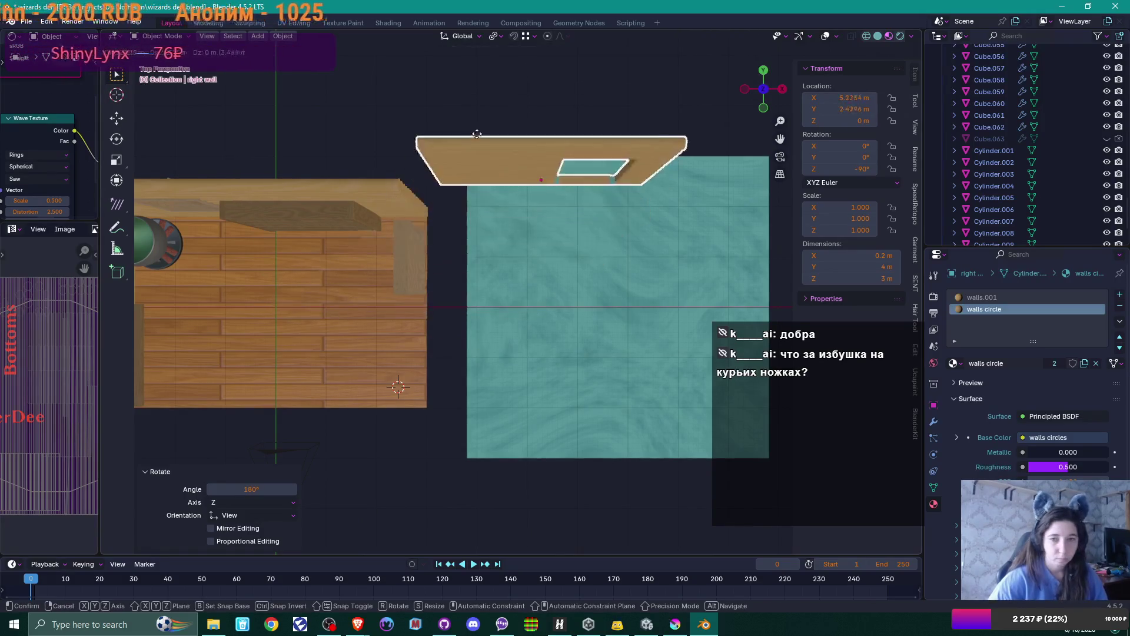
key("r")
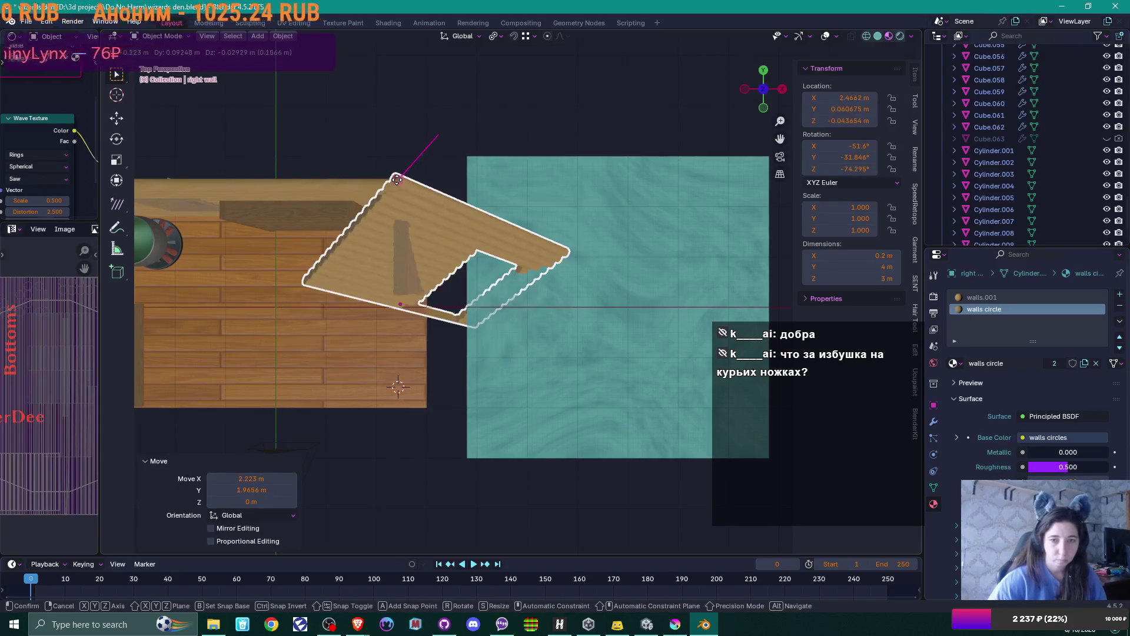
key("g")
left_click(493, 177)
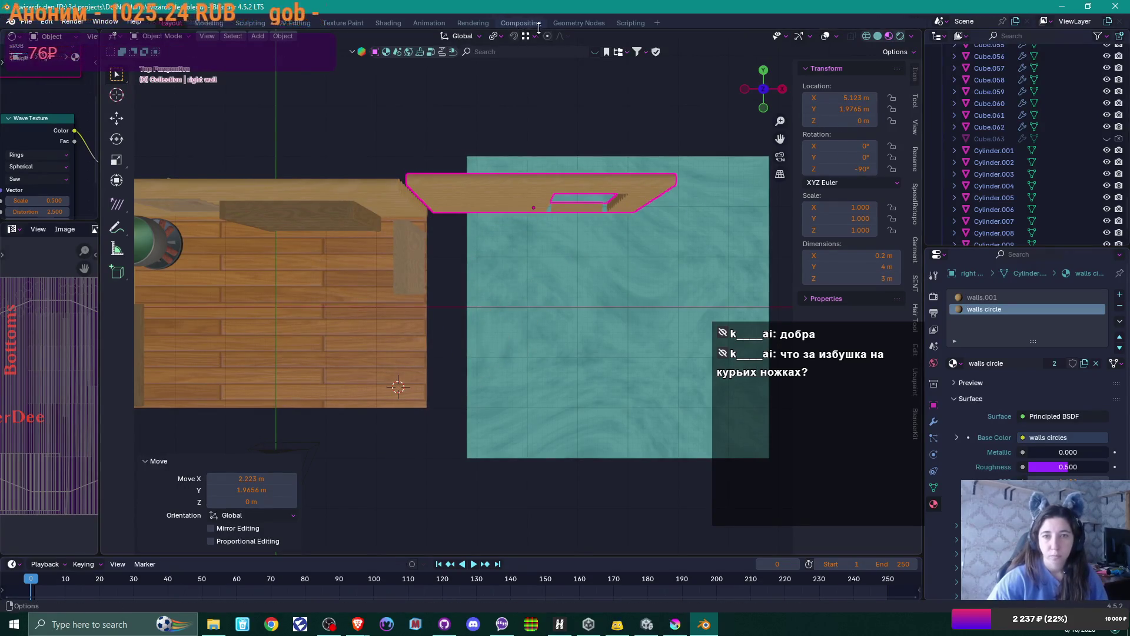
- Move the right wall up against the left wall's corner
left_click(498, 36)
mouse_move(534, 36)
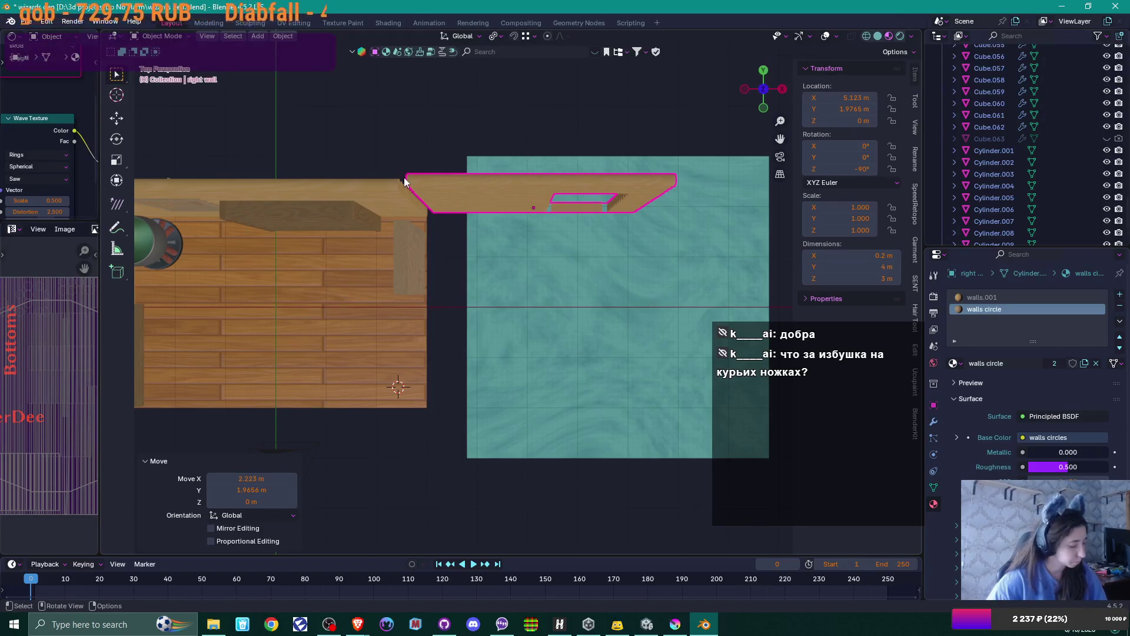
key("g")
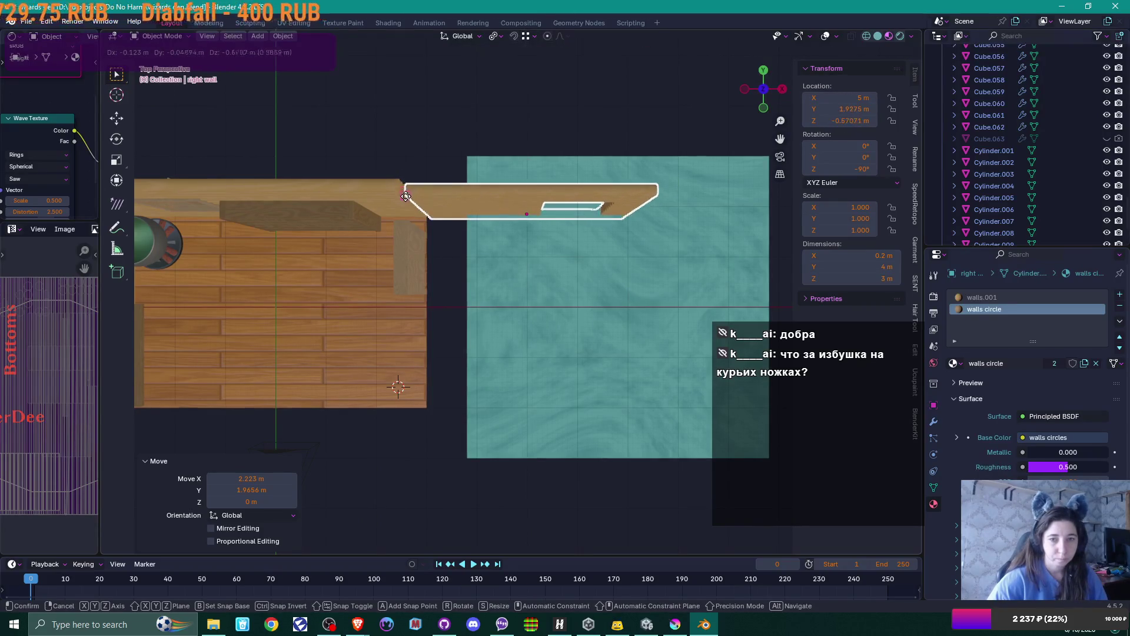
left_click(398, 192)
- In front orthographic view, raise the right wall slightly along Z
mouse_move(457, 216)
middle_mouse_down()
mouse_move(469, 97)
mouse_move(461, 285)
mouse_move(483, 483)
middle_mouse_up()
key("KP_1")
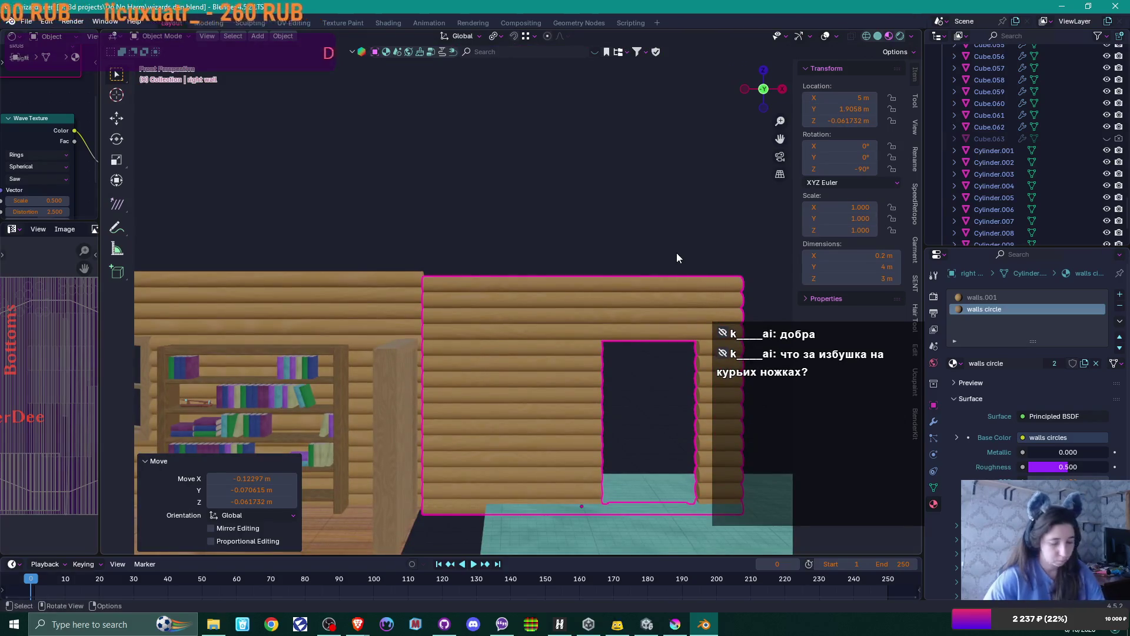
key("KP_5")
scroll(531, 263, "up", 2)
scroll(365, 271, "up", 2)
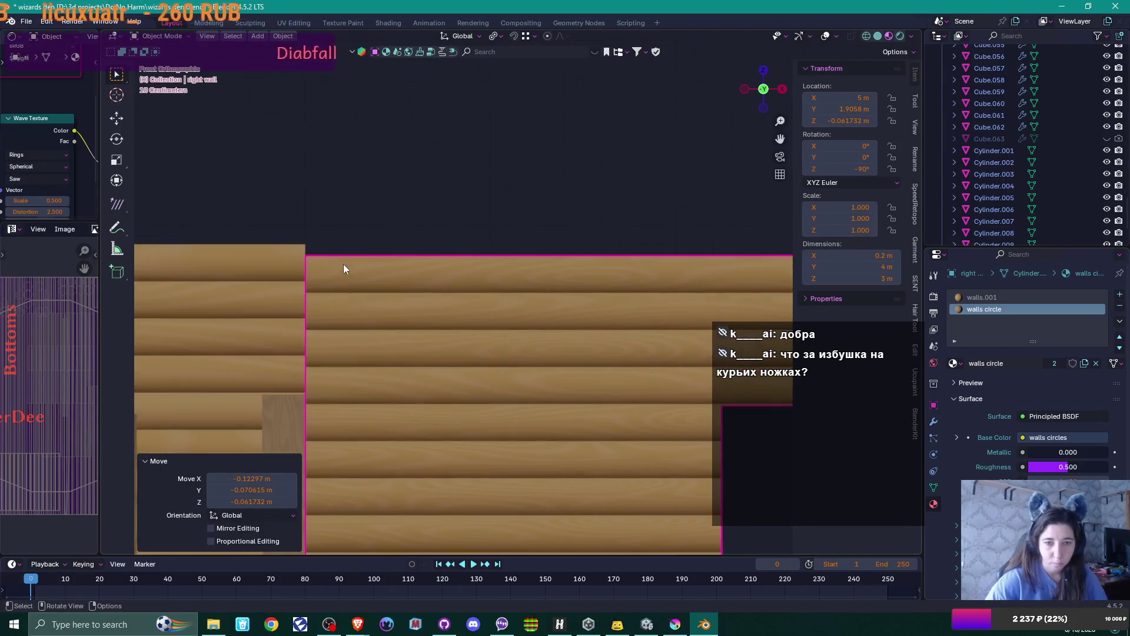
key("g")
key("z")
left_click(303, 245)
scroll(411, 239, "down", 2)
- From top view, nudge the wall inward along Y to about 5, 1.898, -0.008 m
mouse_move(412, 245)
middle_mouse_down()
mouse_move(408, 285)
mouse_move(477, 245)
mouse_move(540, 146)
mouse_move(480, 307)
mouse_move(434, 294)
mouse_move(439, 315)
mouse_move(421, 333)
middle_mouse_up()
key("KP_7")
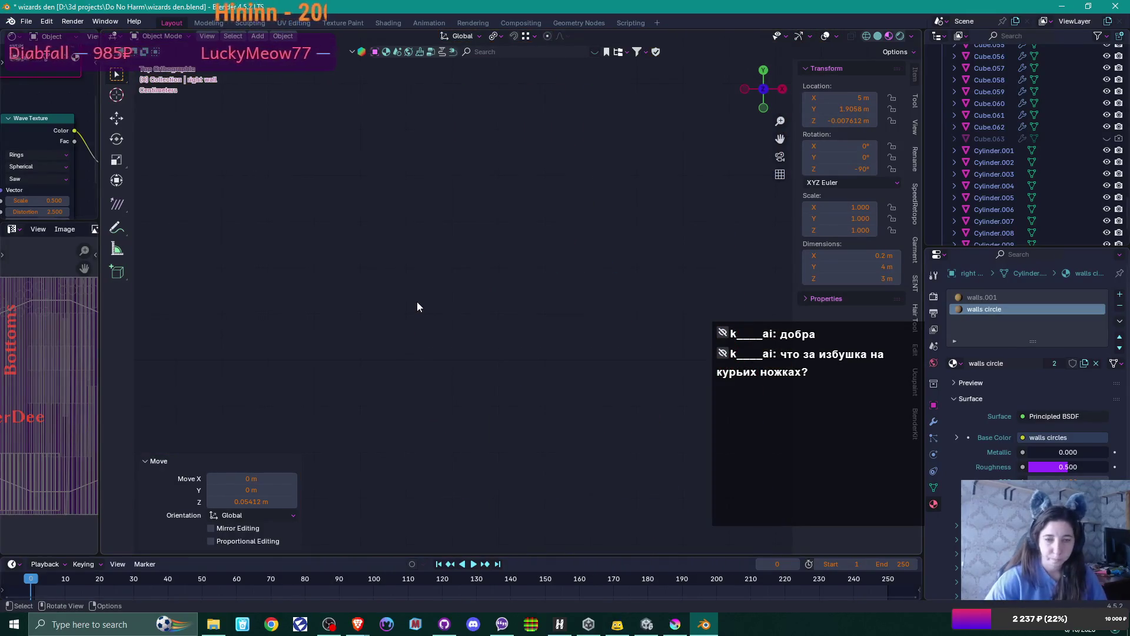
scroll(418, 302, "down", 5)
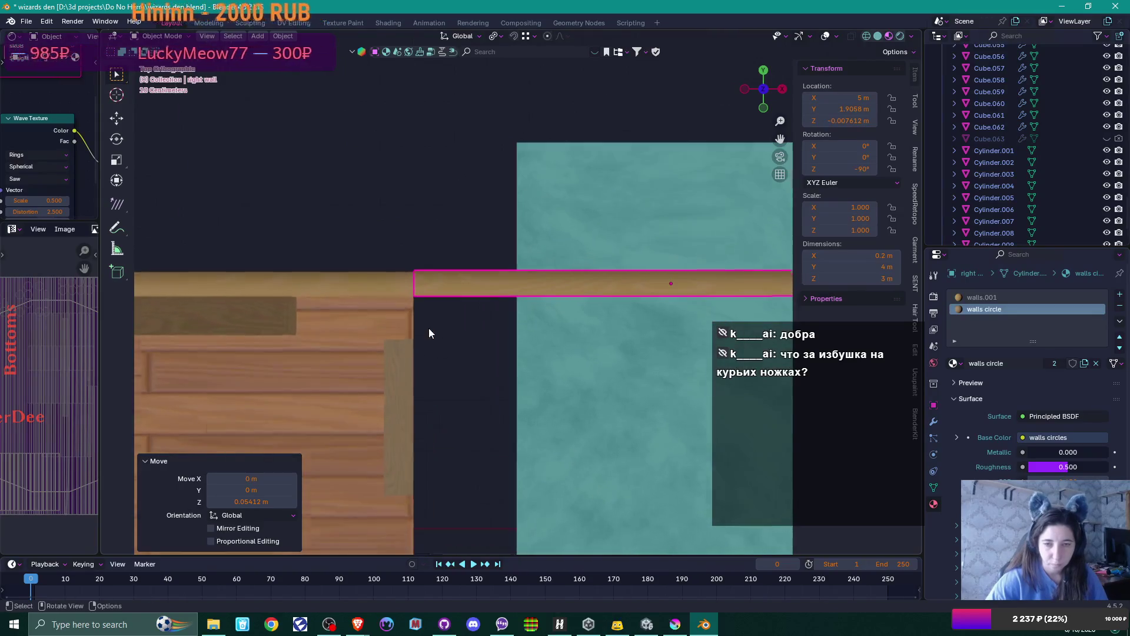
scroll(428, 334, "up", 4)
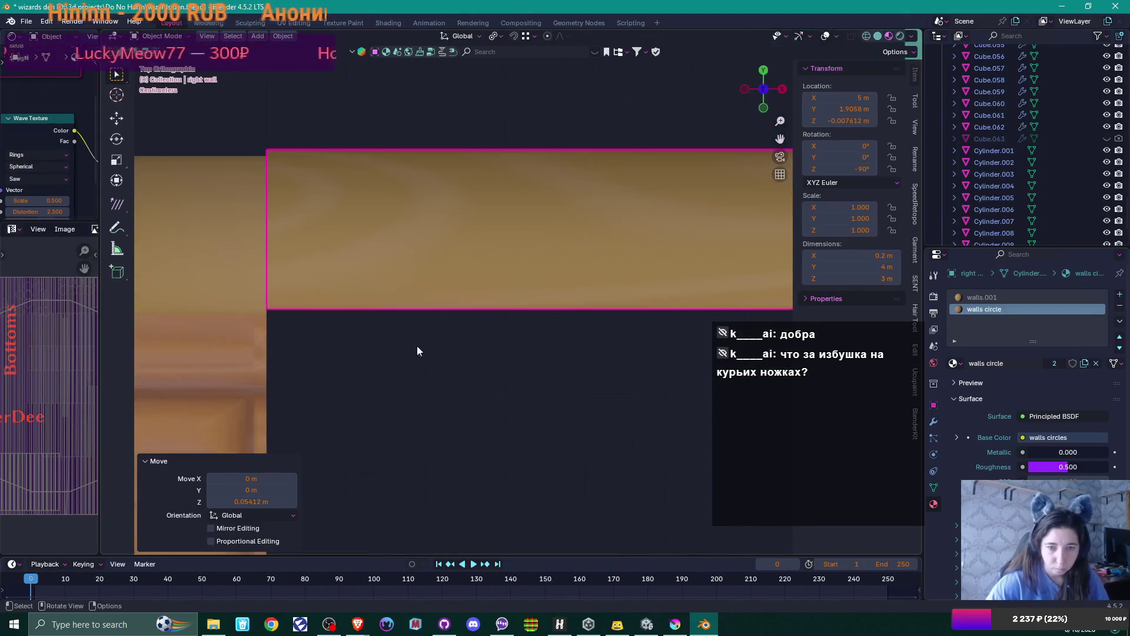
scroll(446, 377, "up", 2)
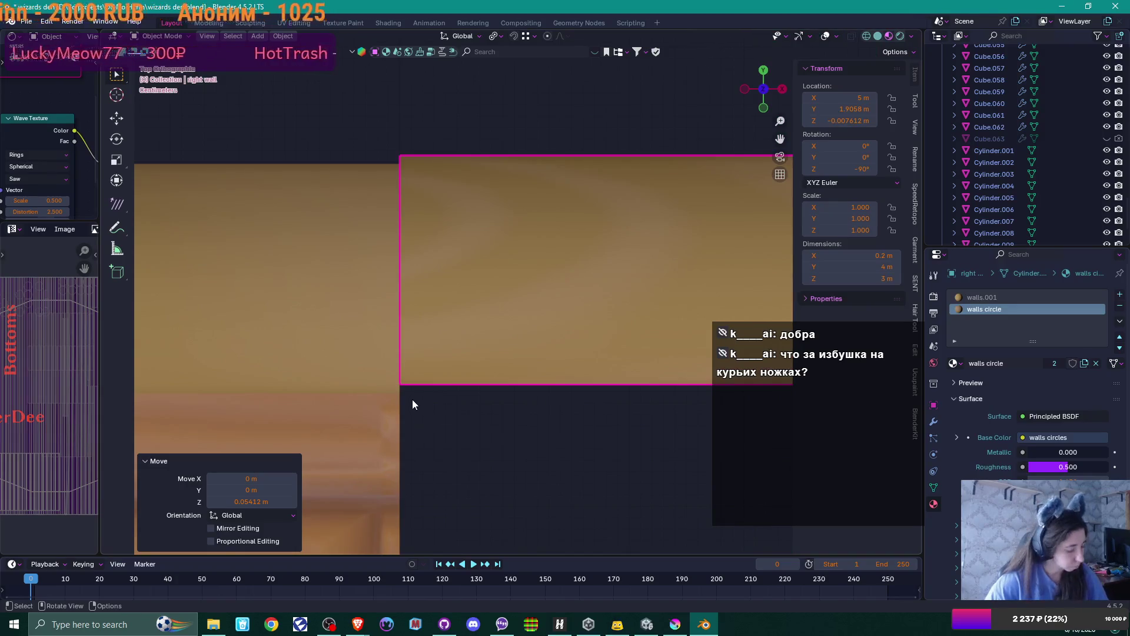
key("g")
left_click(412, 406)
scroll(439, 425, "down", 3)
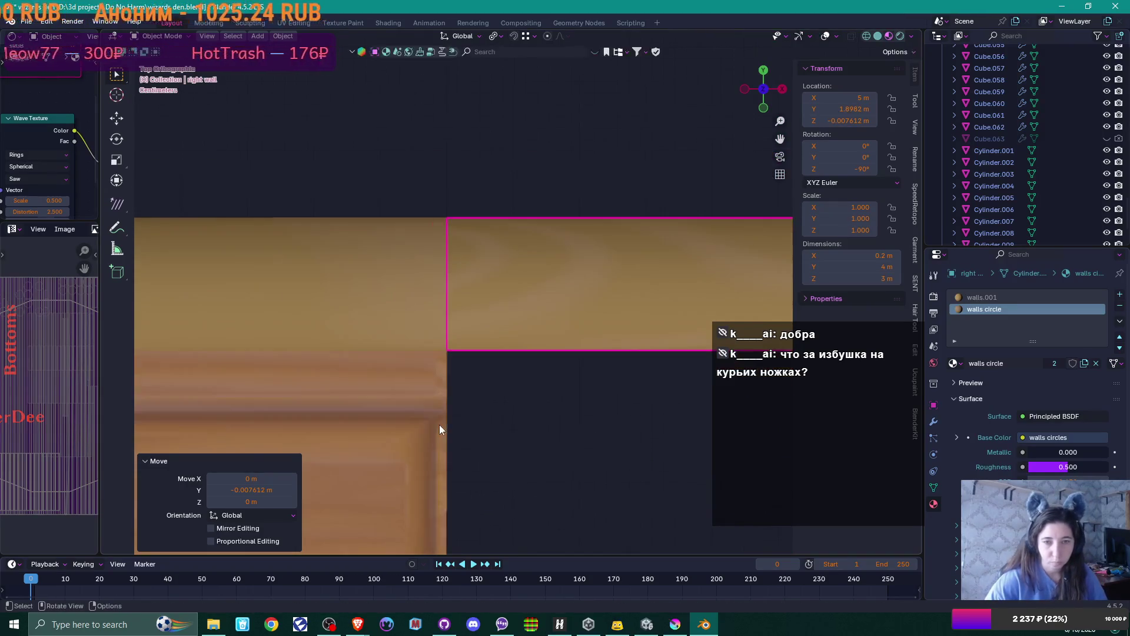
scroll(440, 425, "down", 3)
middle_click_drag(465, 443, 462, 351)
left_click(509, 400)
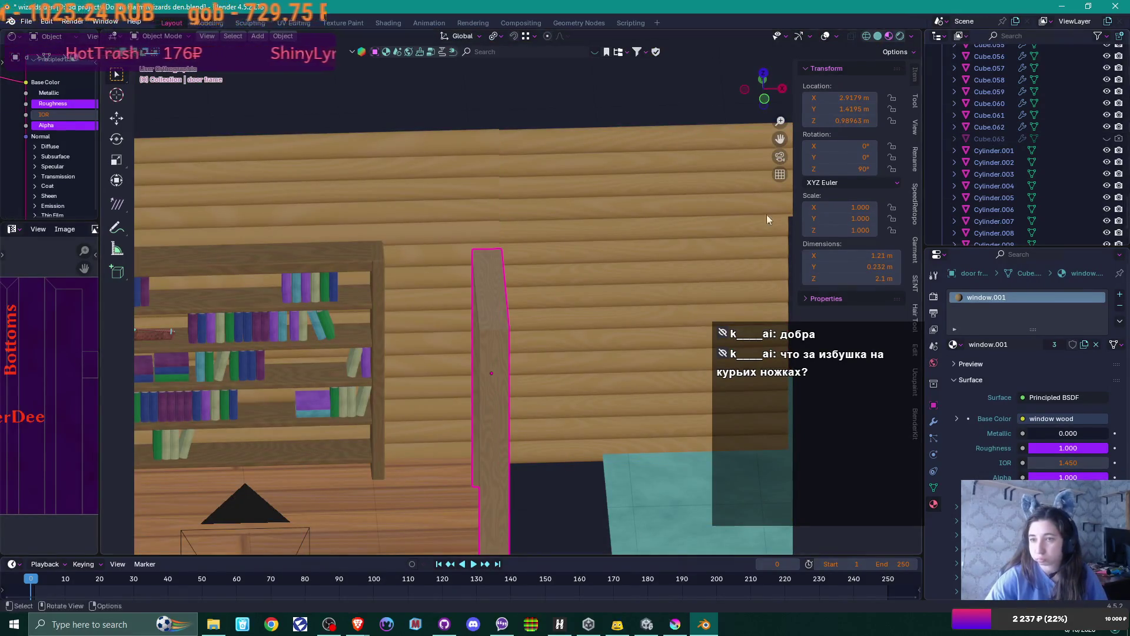
- Hide the door frame and the door
scroll(1029, 150, "up", 1)
scroll(1029, 150, "up", 20)
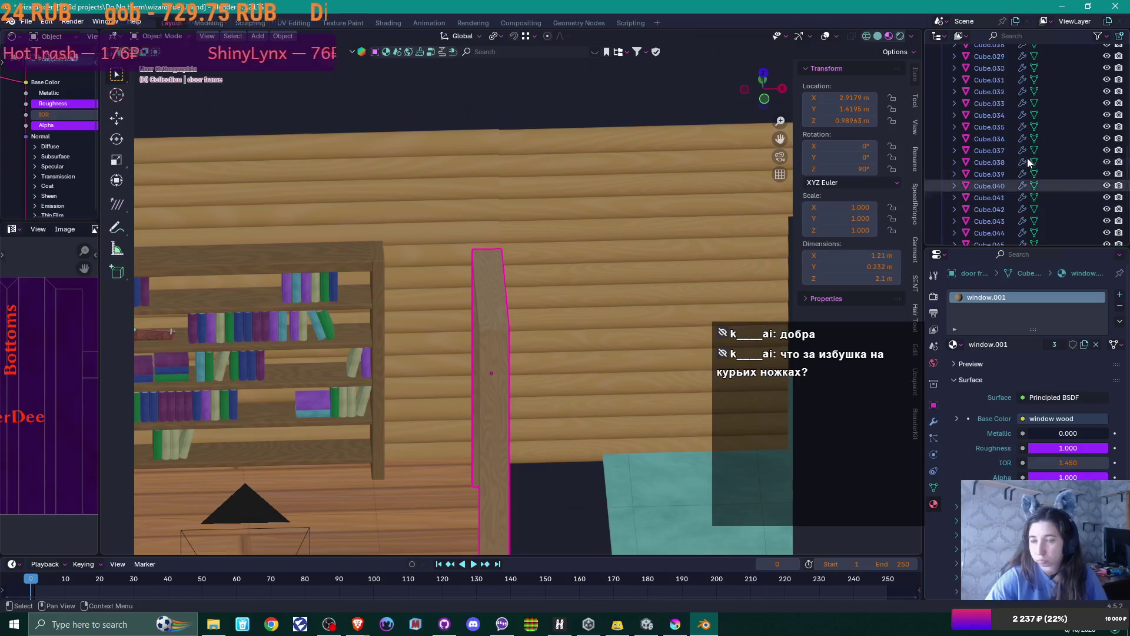
scroll(1026, 157, "up", 10)
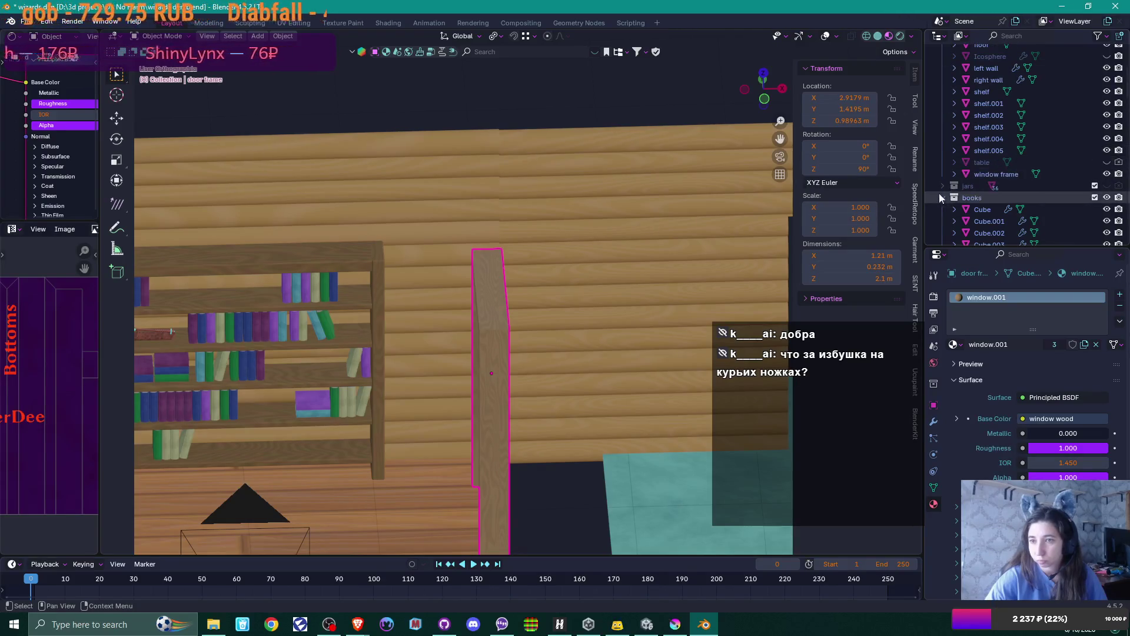
key("h")
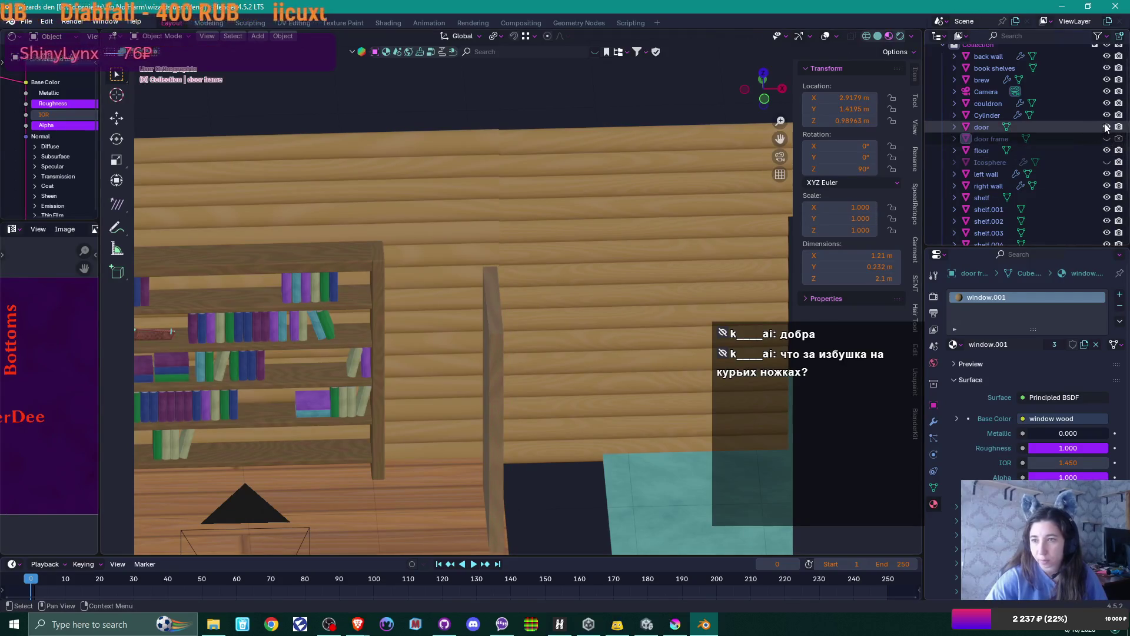
left_click(1106, 127)
- Set the right wall's height back to Z 0 so it sits at floor level
mouse_move(559, 283)
middle_mouse_down()
mouse_move(582, 273)
mouse_move(545, 302)
mouse_move(516, 286)
mouse_move(528, 271)
middle_mouse_up()
left_click(535, 255)
scroll(535, 269, "up", 4)
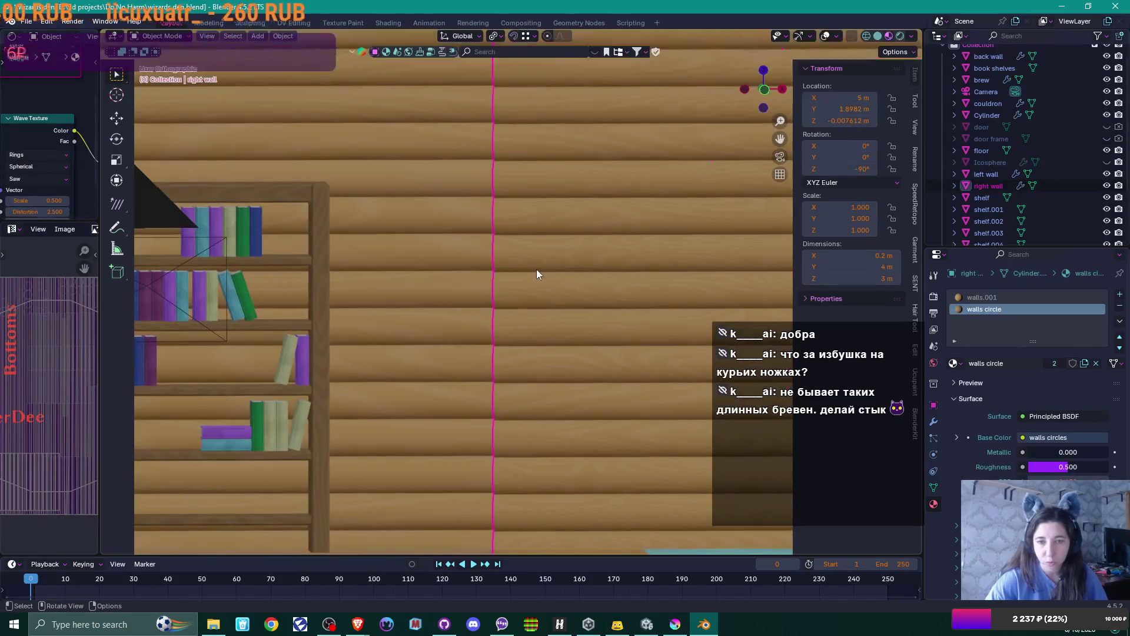
scroll(540, 295, "down", 1)
scroll(535, 344, "up", 5)
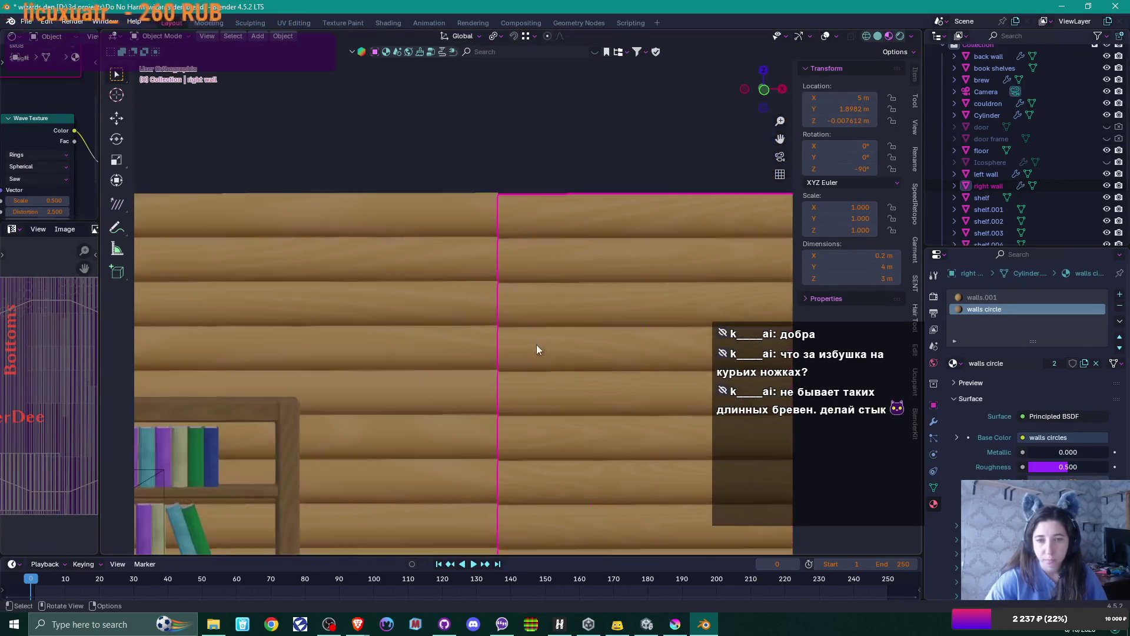
scroll(506, 119, "up", 3)
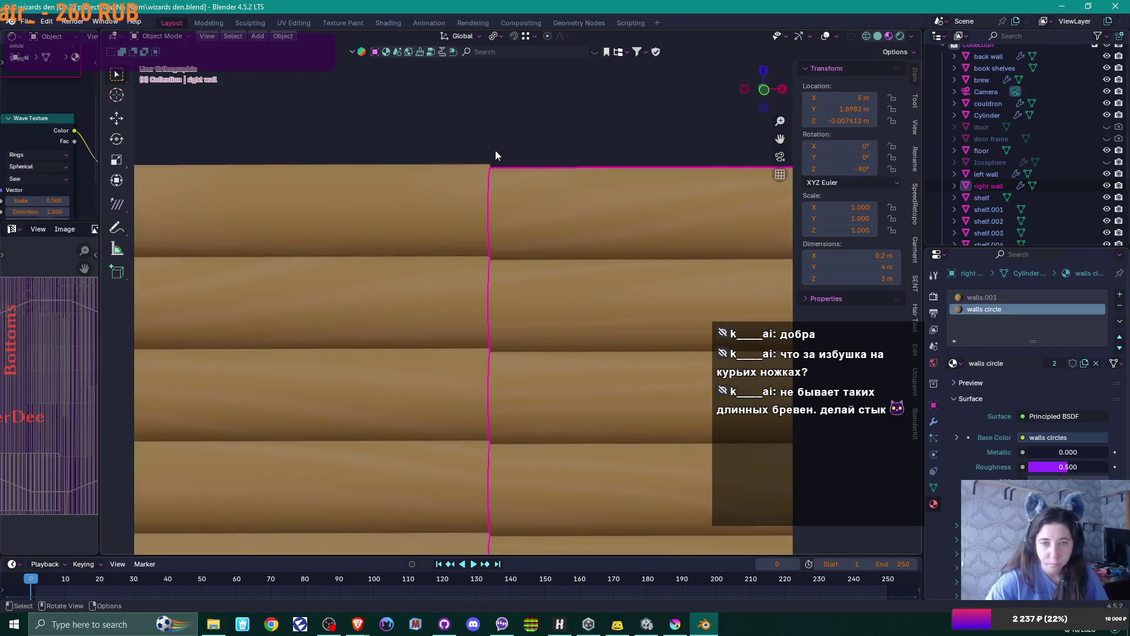
key("g")
key("z")
key("0")
key("Return")
left_click(561, 105)
- Check the front view, then look at the room through the scene camera
scroll(563, 115, "down", 3)
key("KP_1")
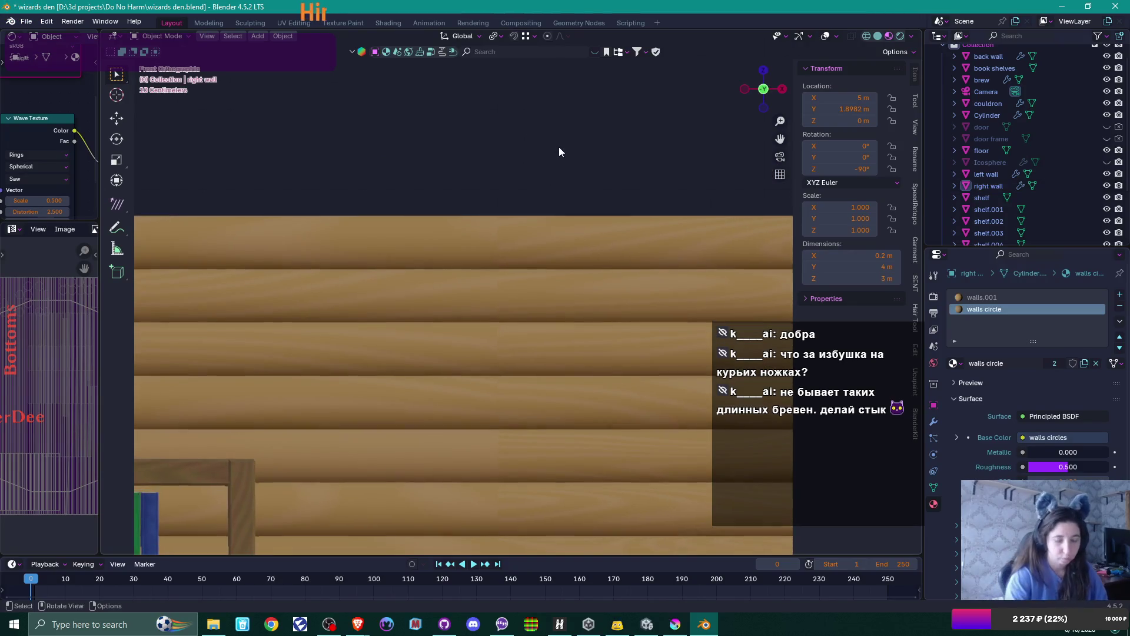
scroll(527, 230, "down", 10)
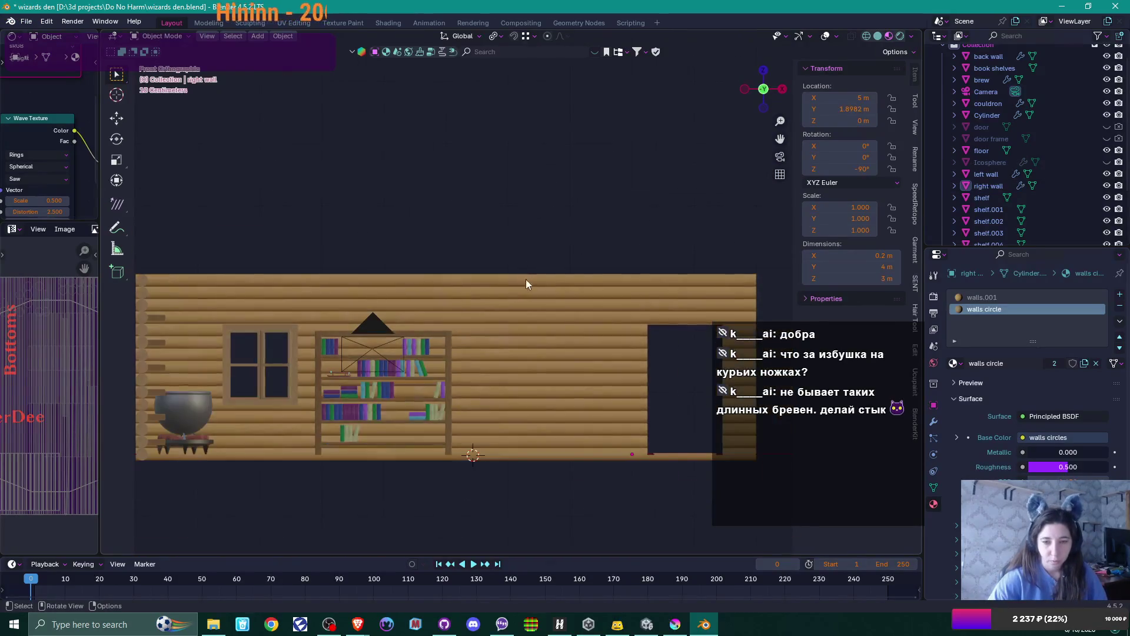
middle_click_drag(499, 366, 473, 328, "shift")
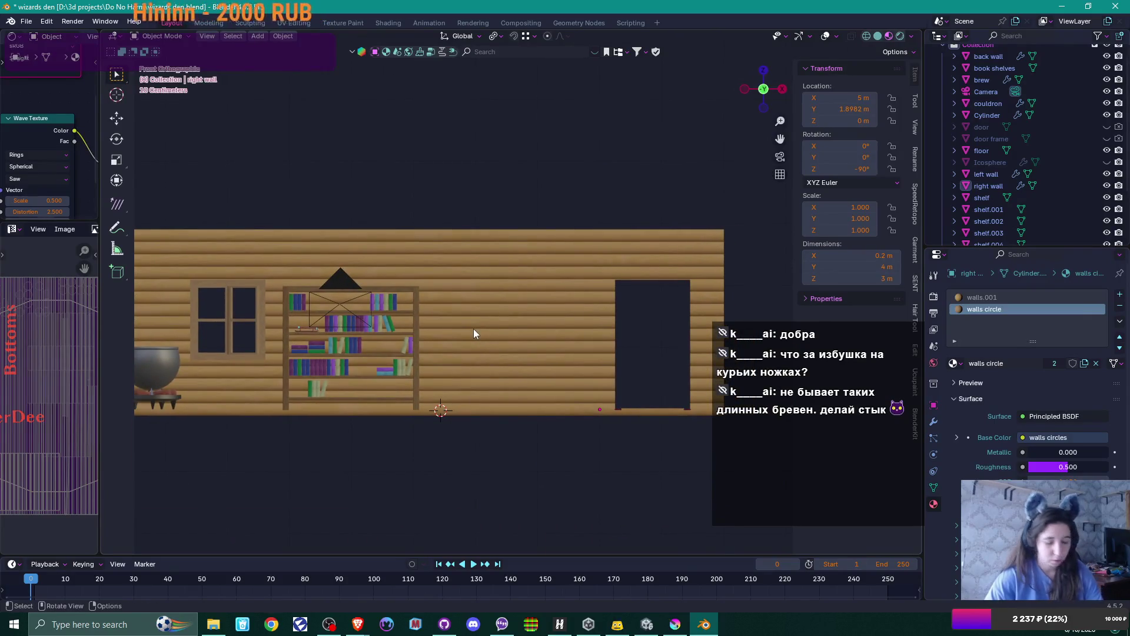
key("KP_0")
scroll(581, 370, "up", 2)
mouse_move(582, 369)
middle_mouse_down("shift")
mouse_move(449, 377)
mouse_move(440, 356)
middle_mouse_up("shift")
- Move the camera right, then slightly back along Y, to about 1.66, -3.77, 1.51 m
left_click(429, 345)
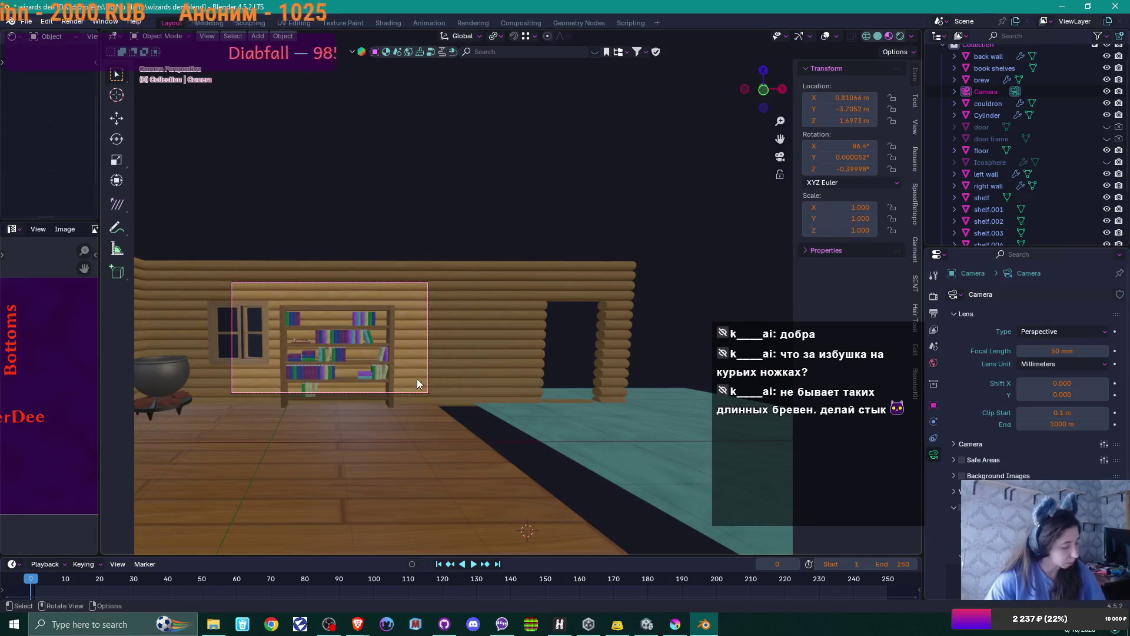
key("g")
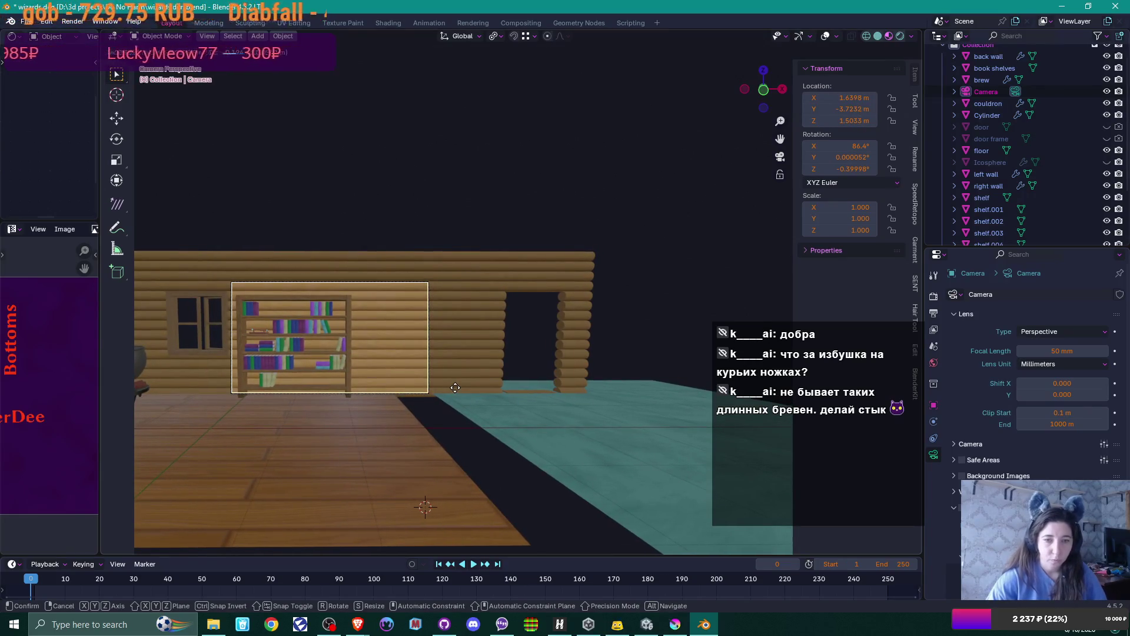
left_click(526, 358)
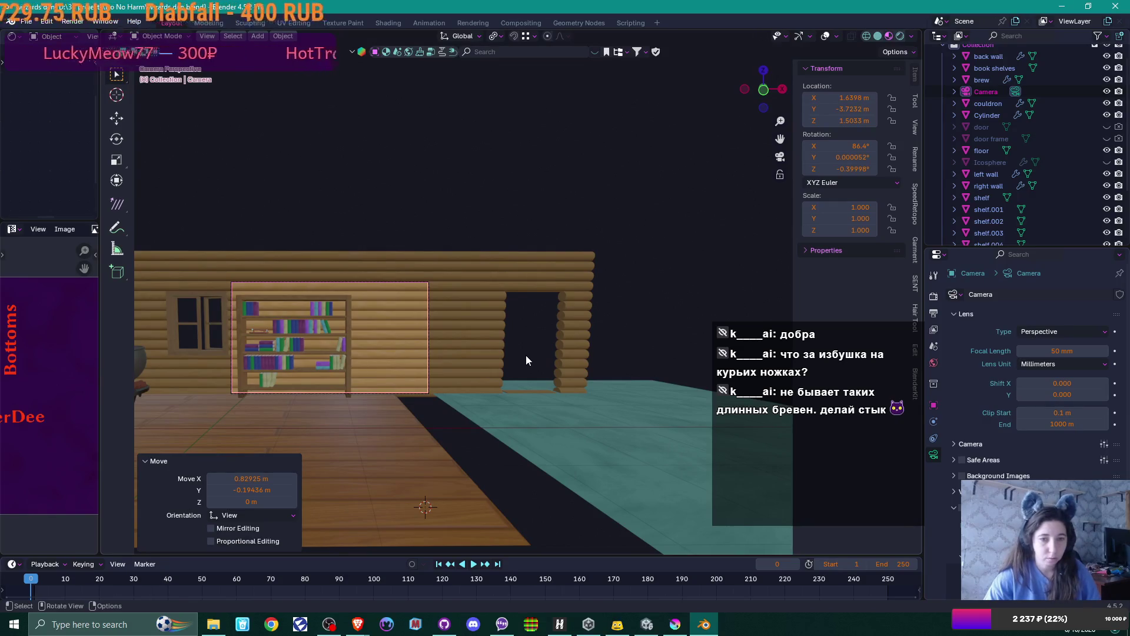
key("g")
key("y")
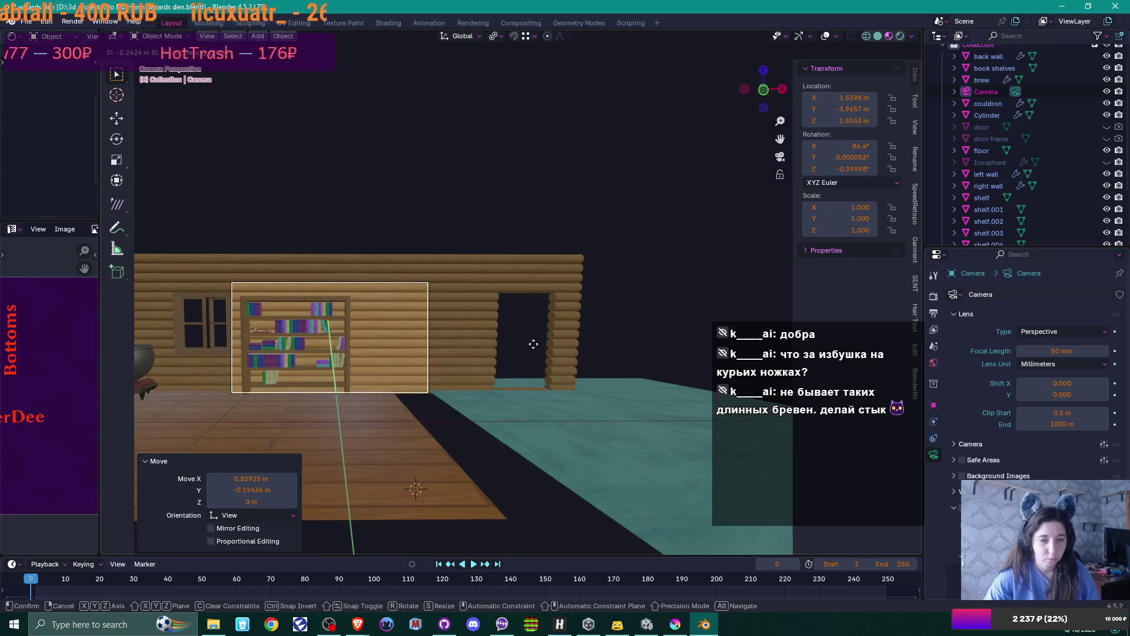
left_click(501, 356)
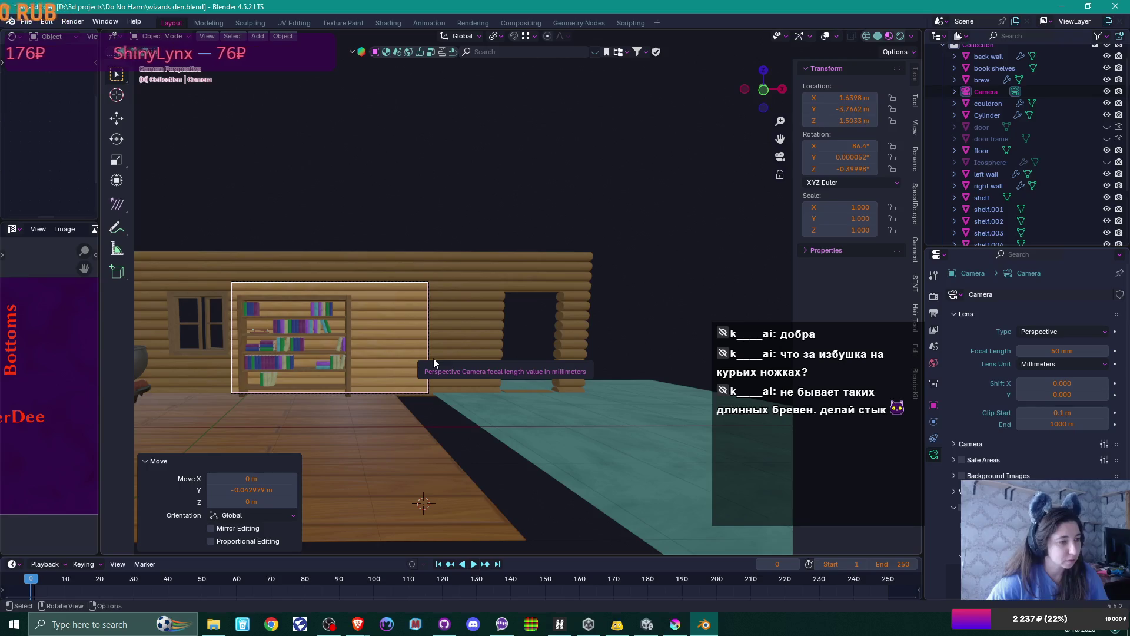
scroll(433, 358, "up", 2)
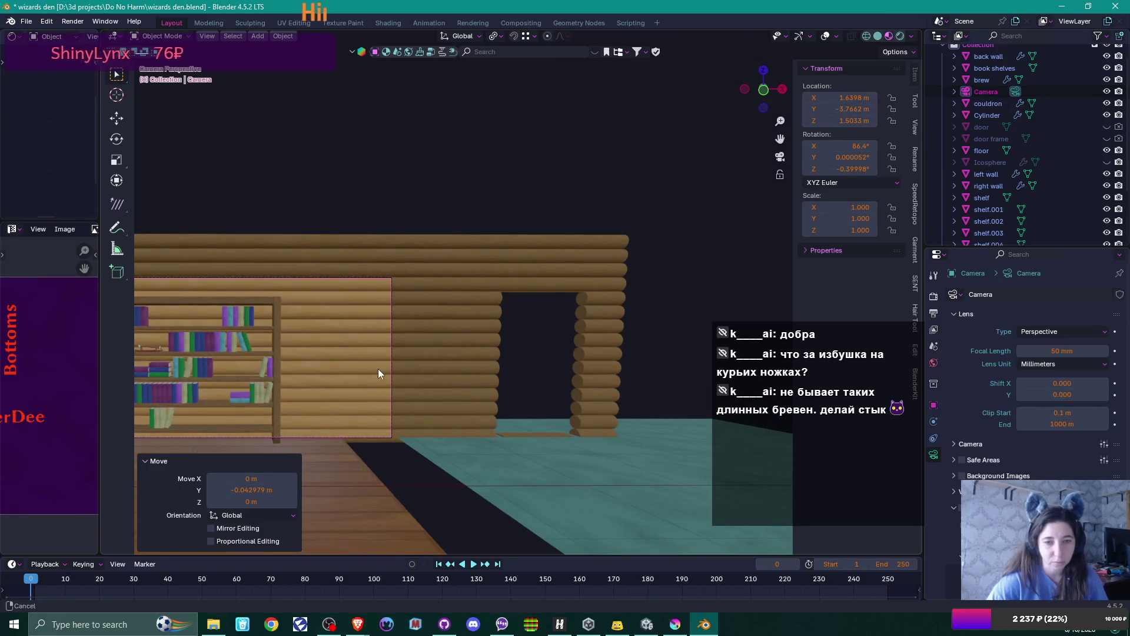
scroll(475, 238, "up", 2)
scroll(539, 232, "up", 3)
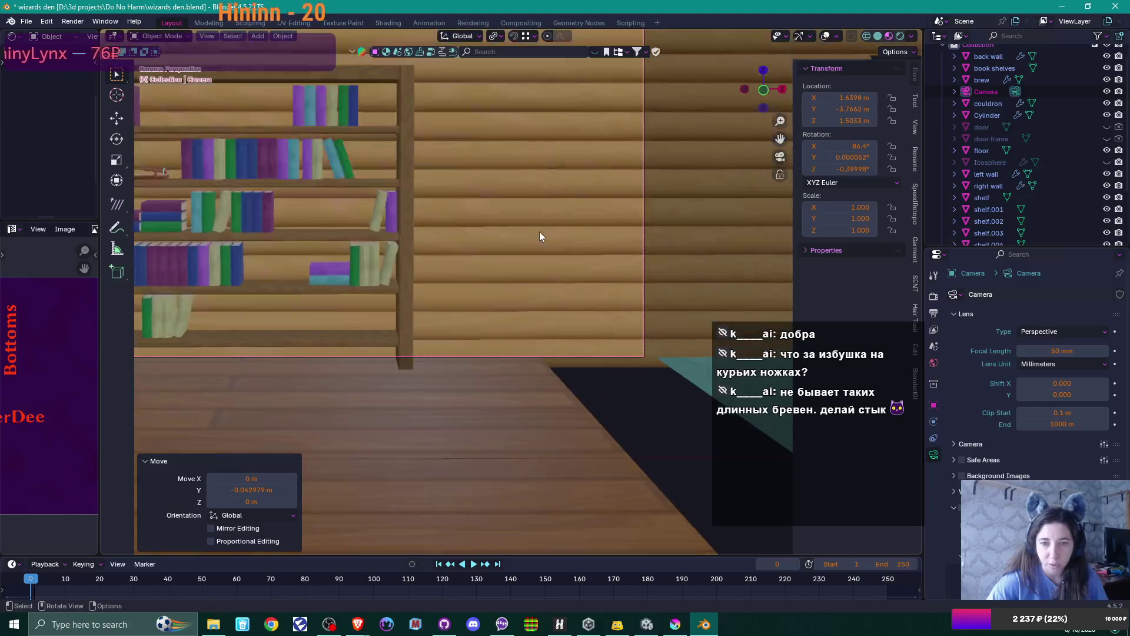
- Locate the wand stand, collapse the jars collection and expand the books collection in the Outliner
mouse_move(539, 233)
middle_mouse_down("shift")
mouse_move(575, 309)
mouse_move(631, 297)
middle_mouse_up("shift")
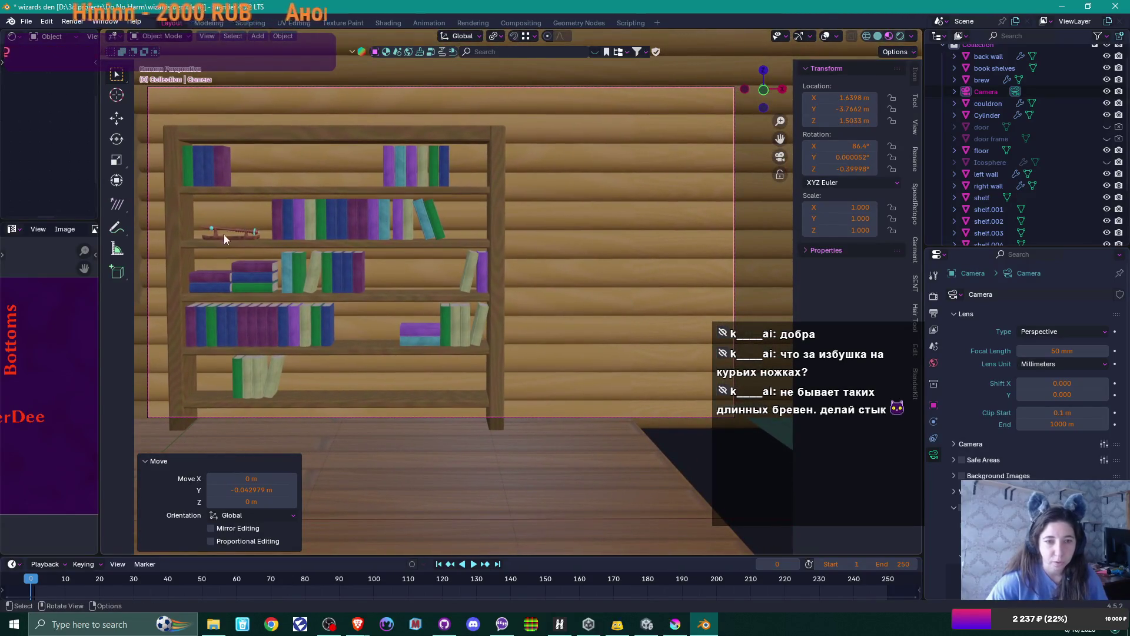
left_click(224, 235)
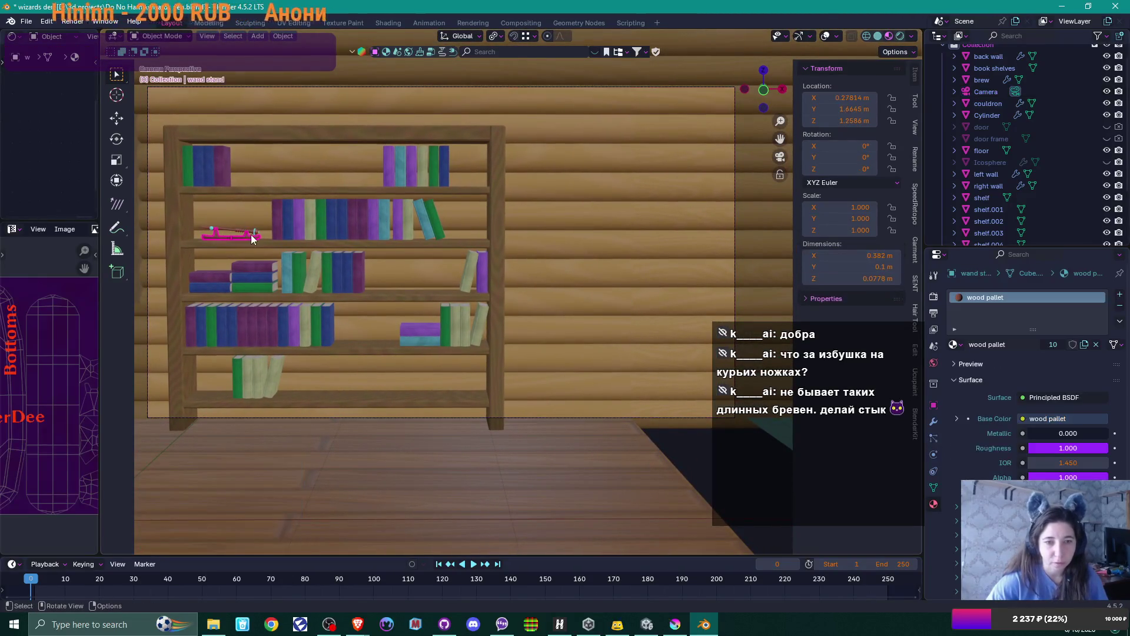
scroll(1042, 136, "down", 4)
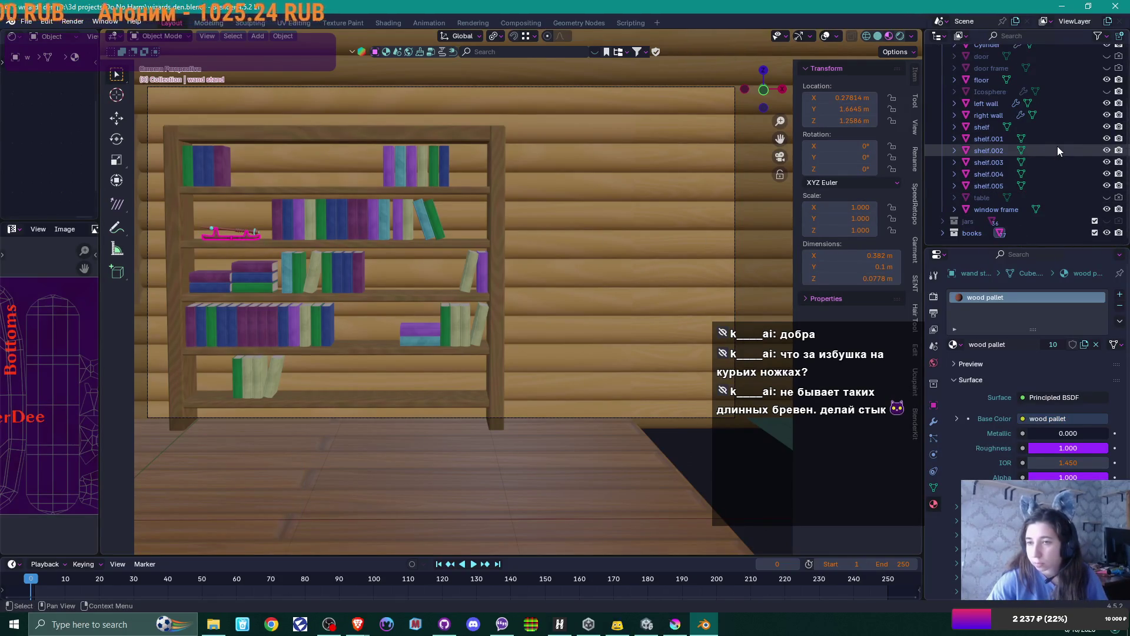
scroll(1058, 146, "up", 4)
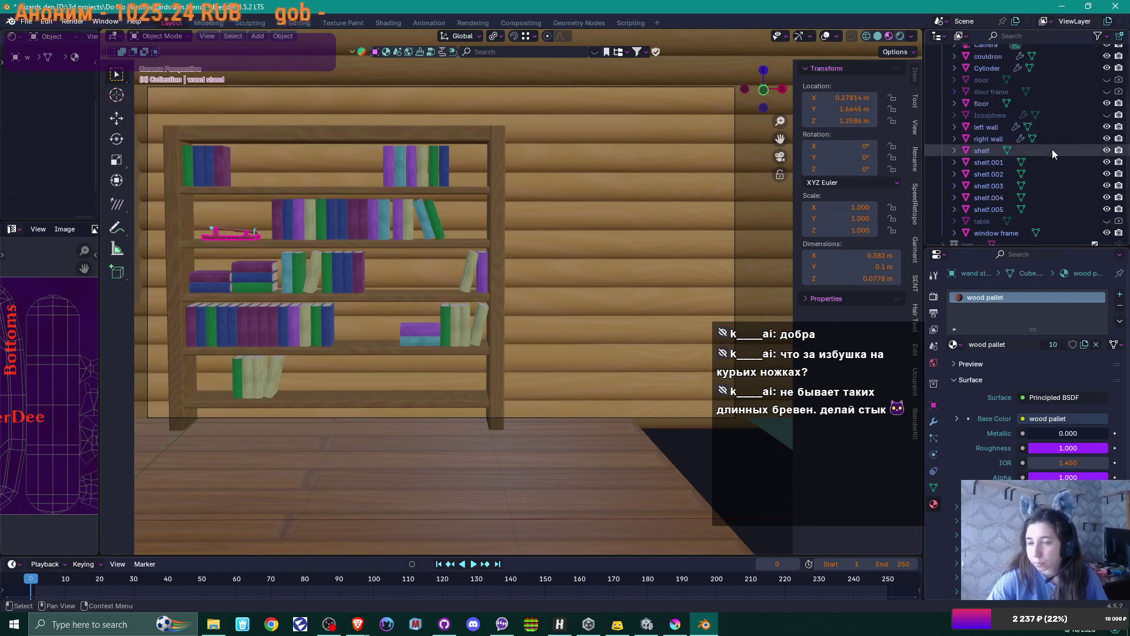
scroll(1052, 149, "down", 4)
mouse_move(945, 219)
middle_mouse_down()
mouse_move(1007, 193)
mouse_move(960, 90)
middle_mouse_up()
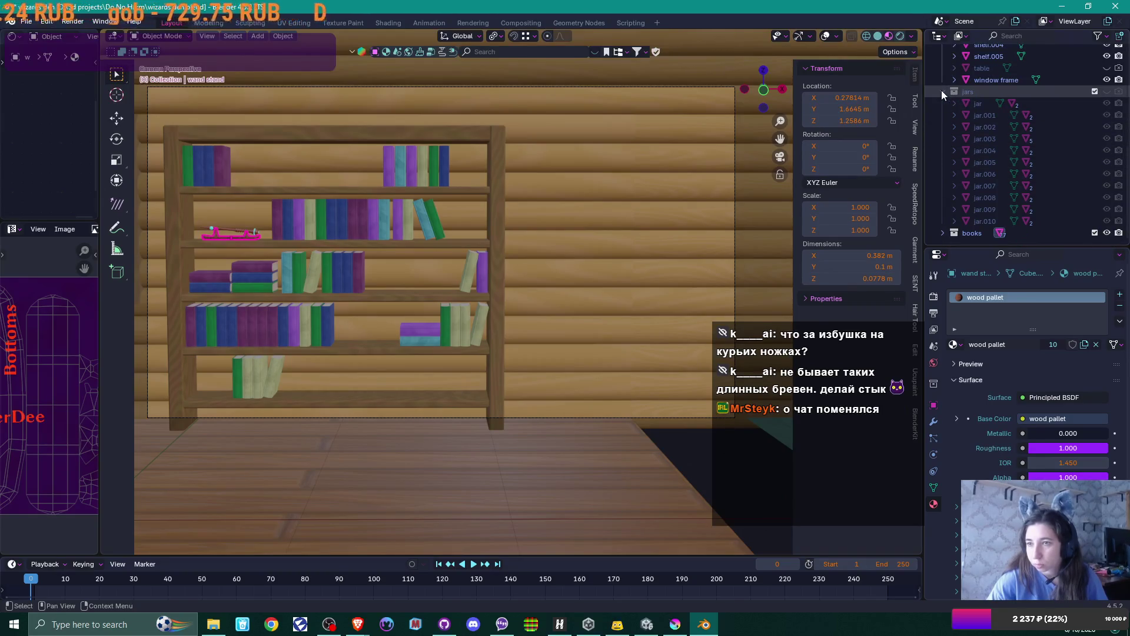
left_click(942, 91)
left_click(943, 233)
scroll(1059, 158, "down", 10)
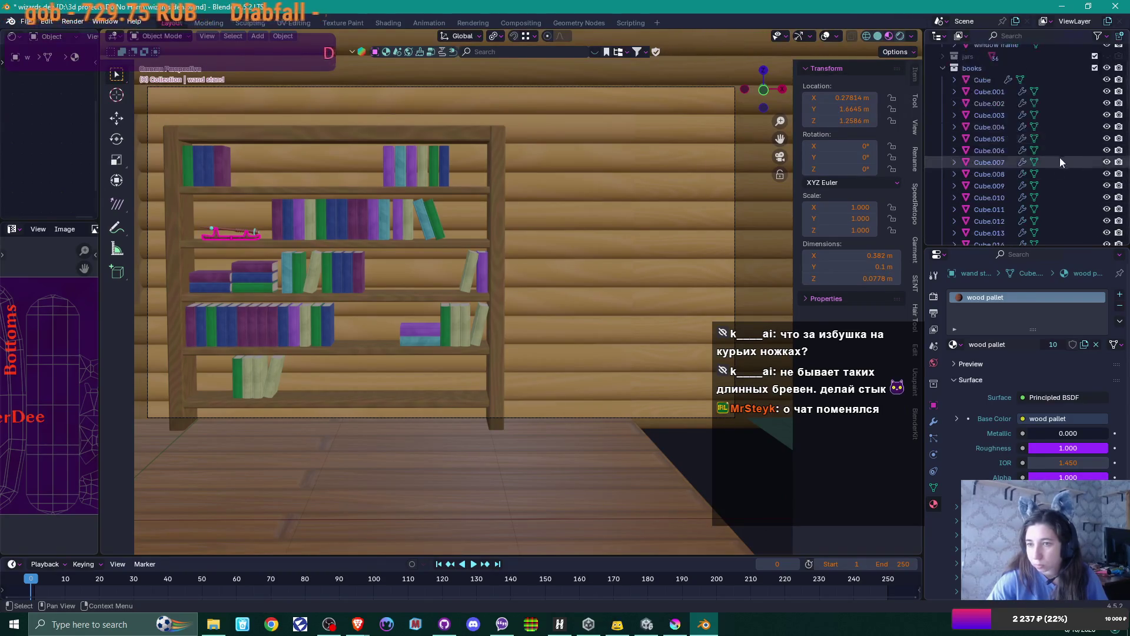
scroll(1063, 156, "down", 8)
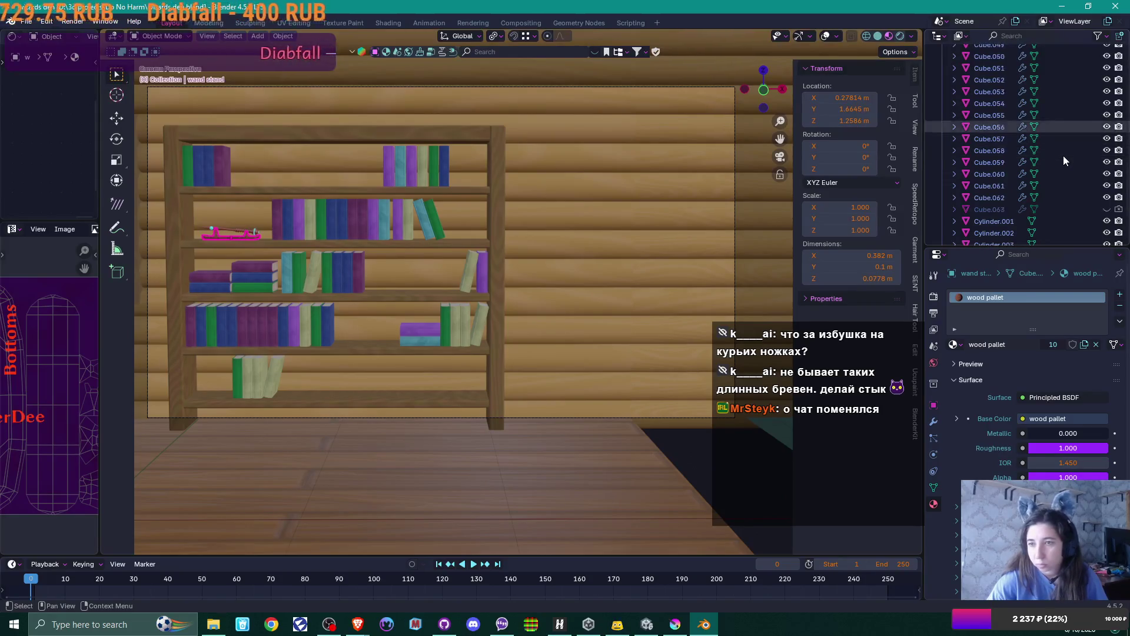
- Hide the wand stand and the Cylinder.009 wand from the viewport
left_click(1107, 233)
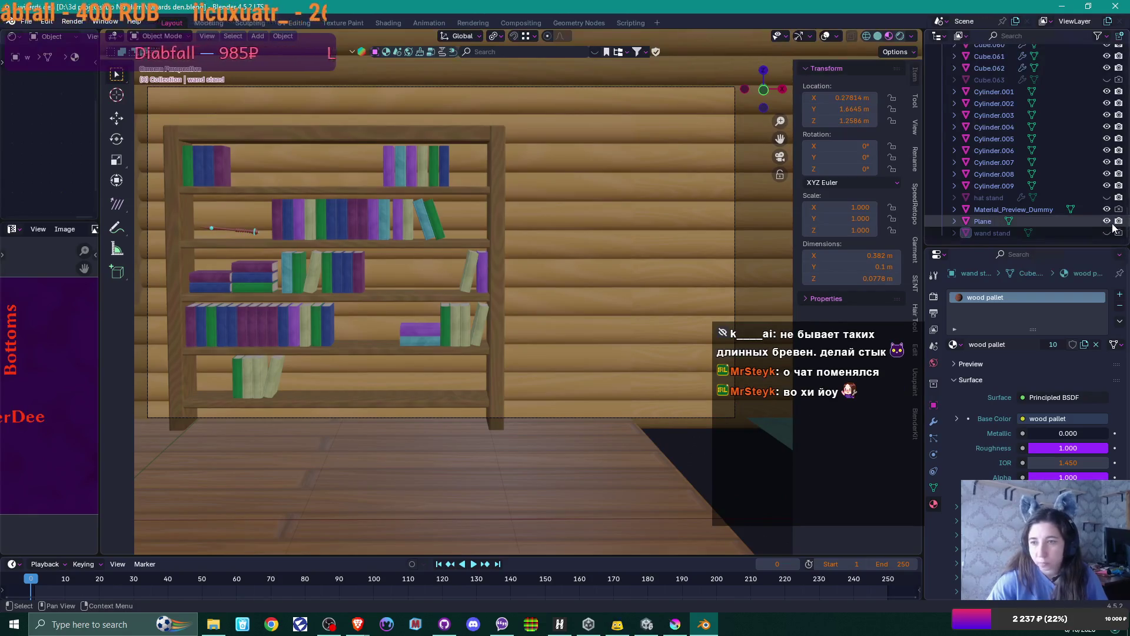
left_click(229, 235)
left_click(1107, 186)
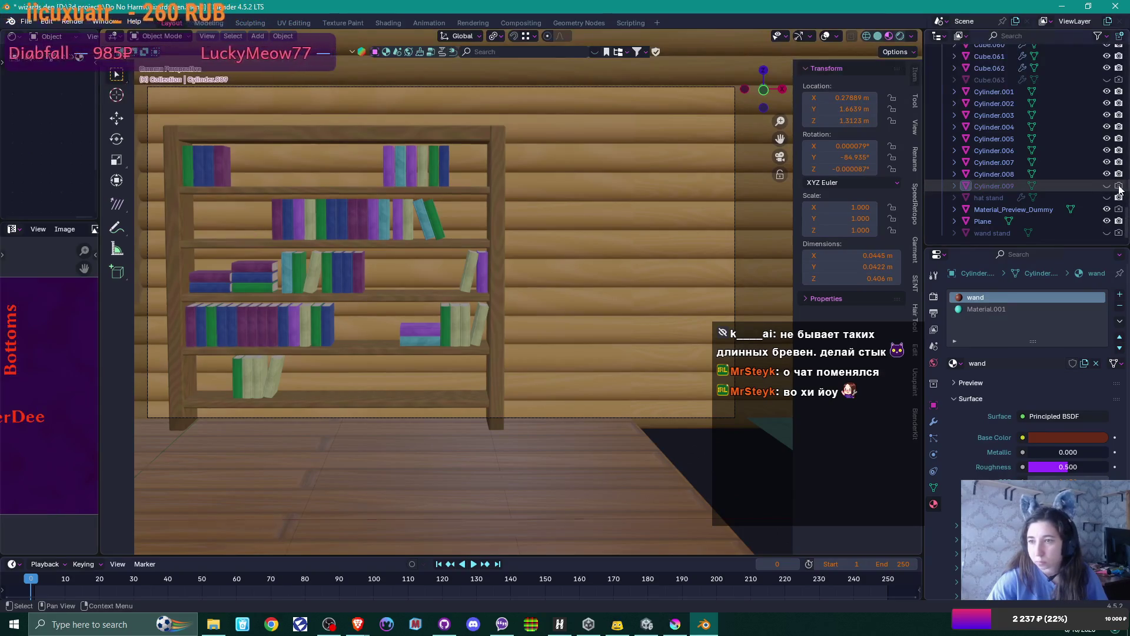
left_click(372, 226)
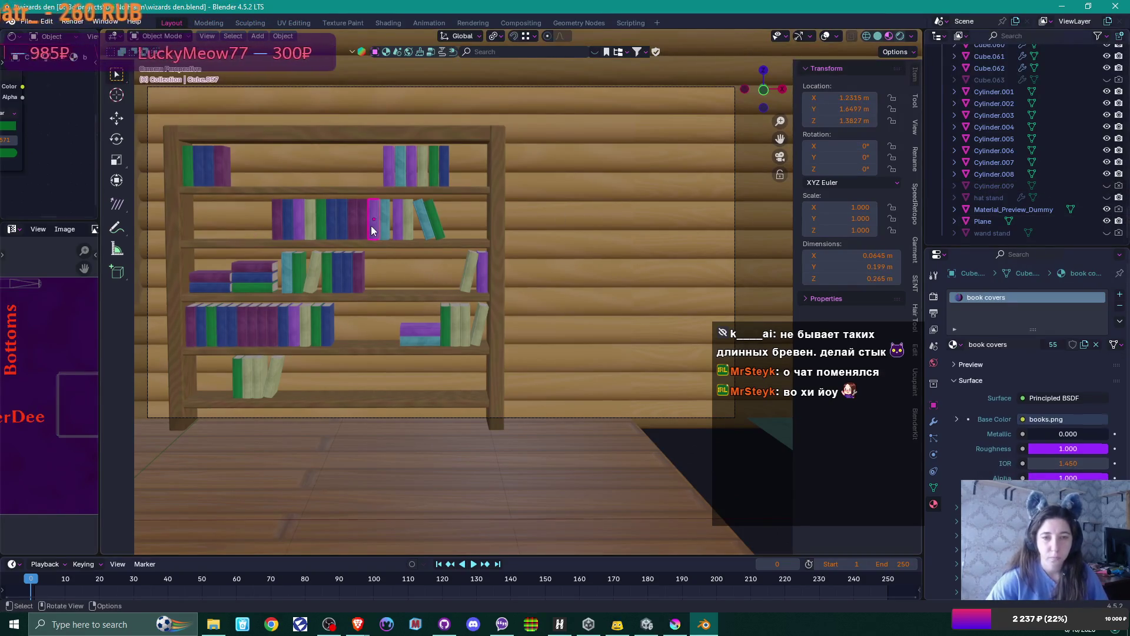
- Duplicate the second shelf's row of books sideways along X into its left gap
left_click(290, 232)
scroll(365, 250, "up", 3)
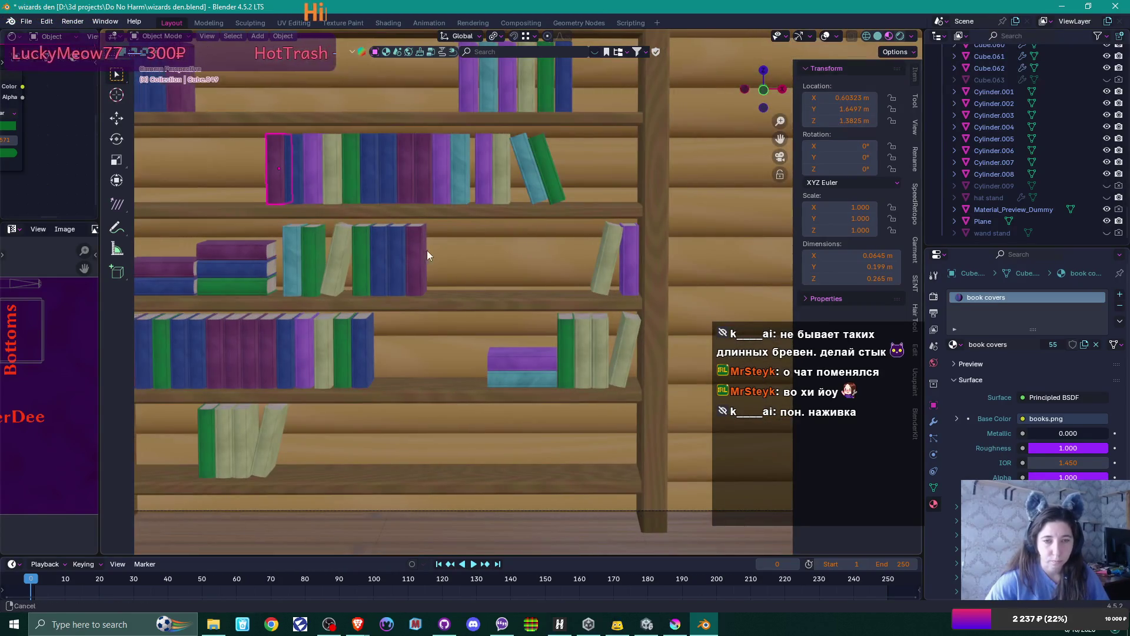
middle_click_drag(343, 185, 414, 204, "shift")
left_click(363, 194, "shift")
left_click(386, 193, "shift")
left_click(400, 192, "shift")
left_click(417, 195, "shift")
left_click(436, 199, "shift")
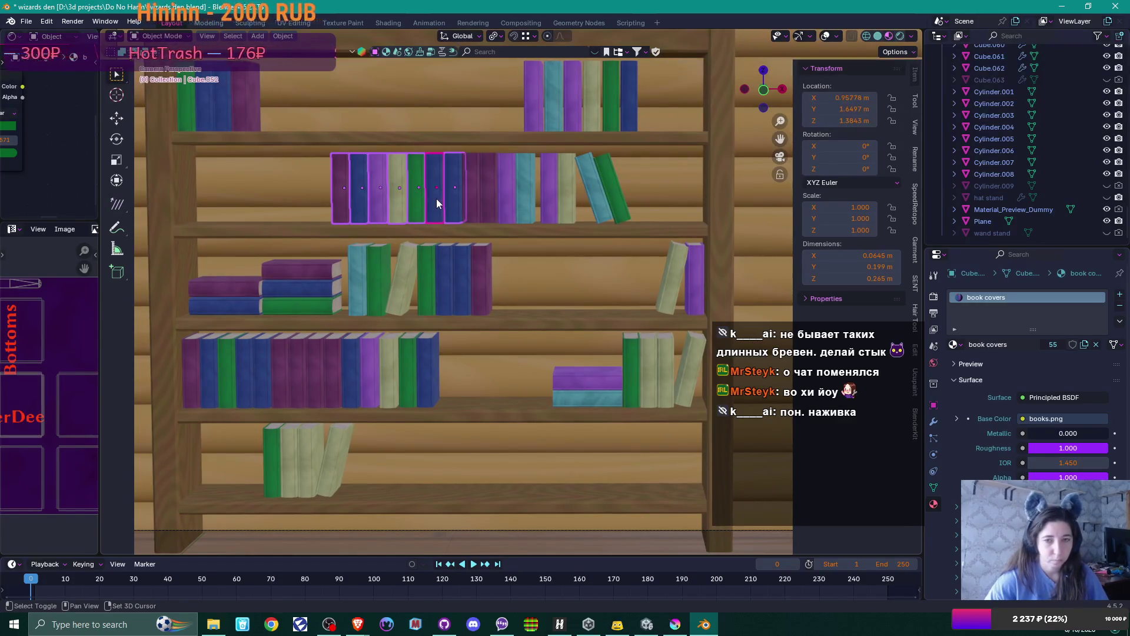
key("d")
key("x")
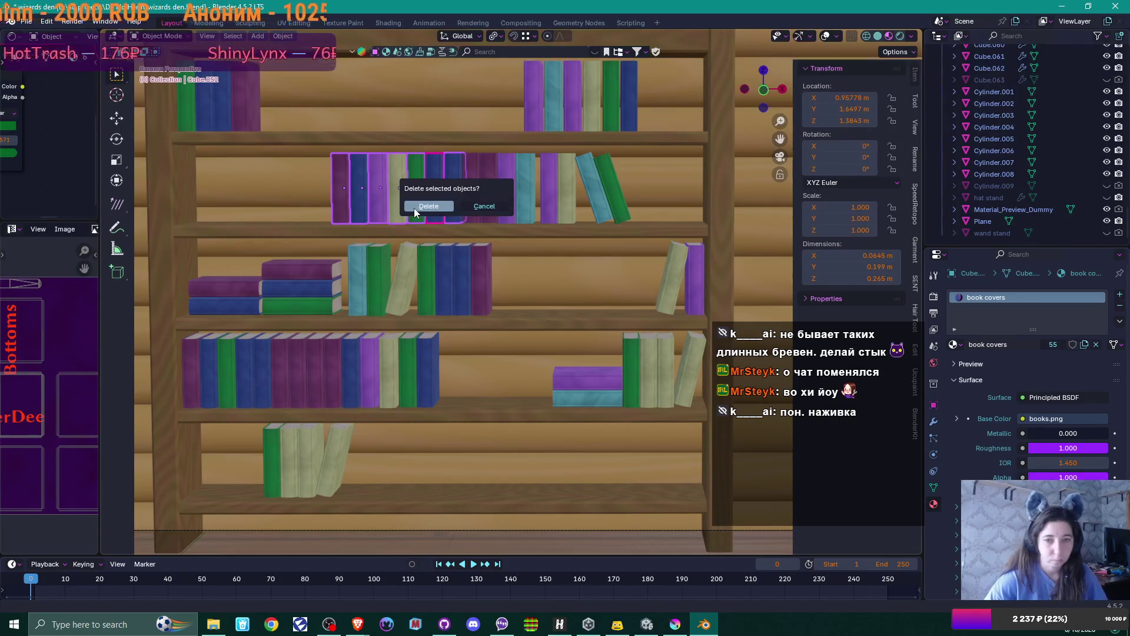
key("Escape")
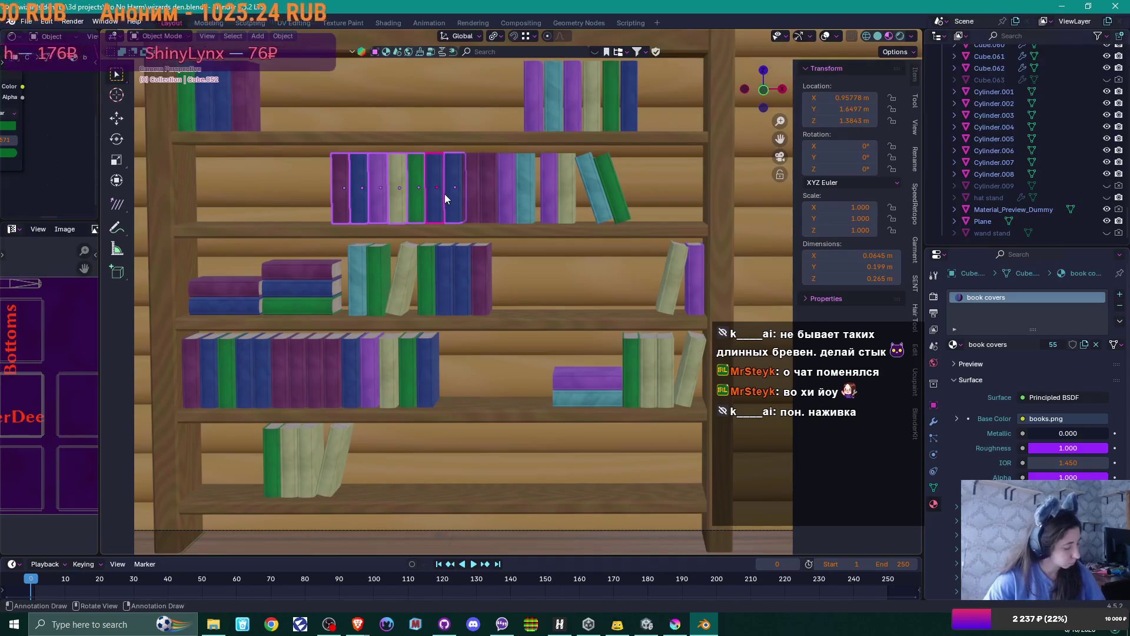
key("shift+d")
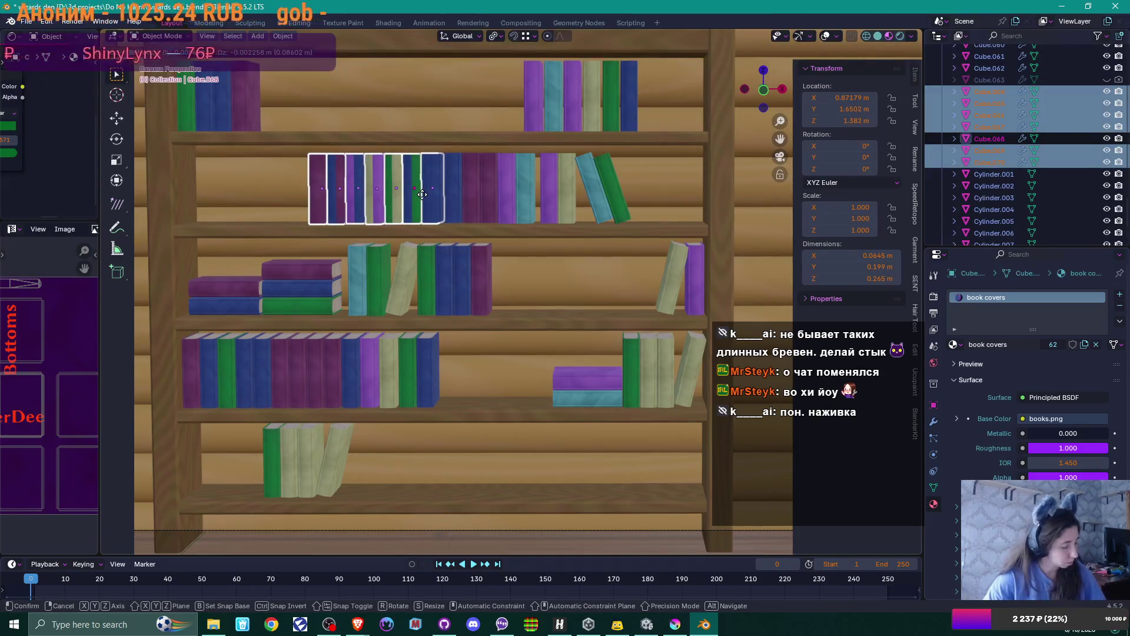
key("x")
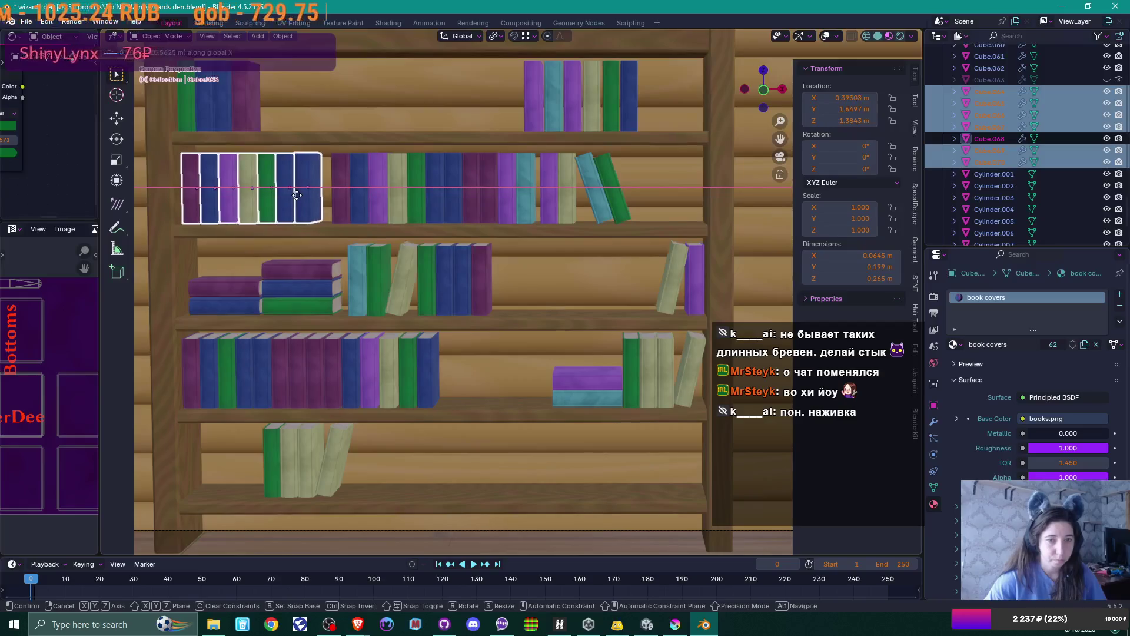
left_click(295, 197)
- Duplicate the two flat books straight up along Z onto the shelf above
left_click(575, 397)
left_click(576, 380, "shift")
key("shift+d")
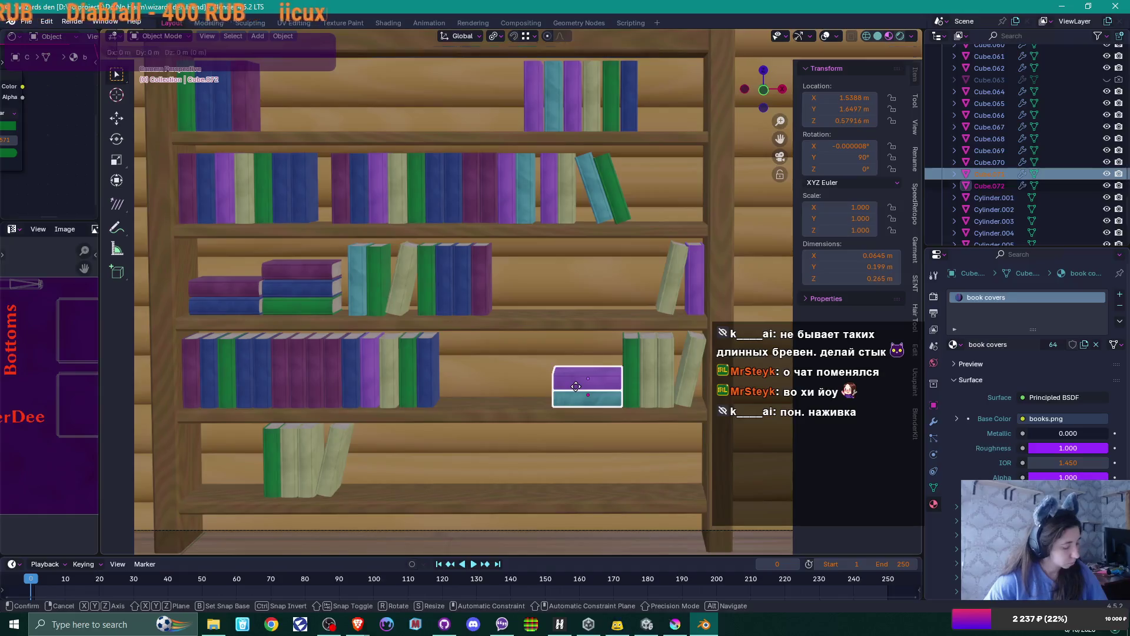
key("z")
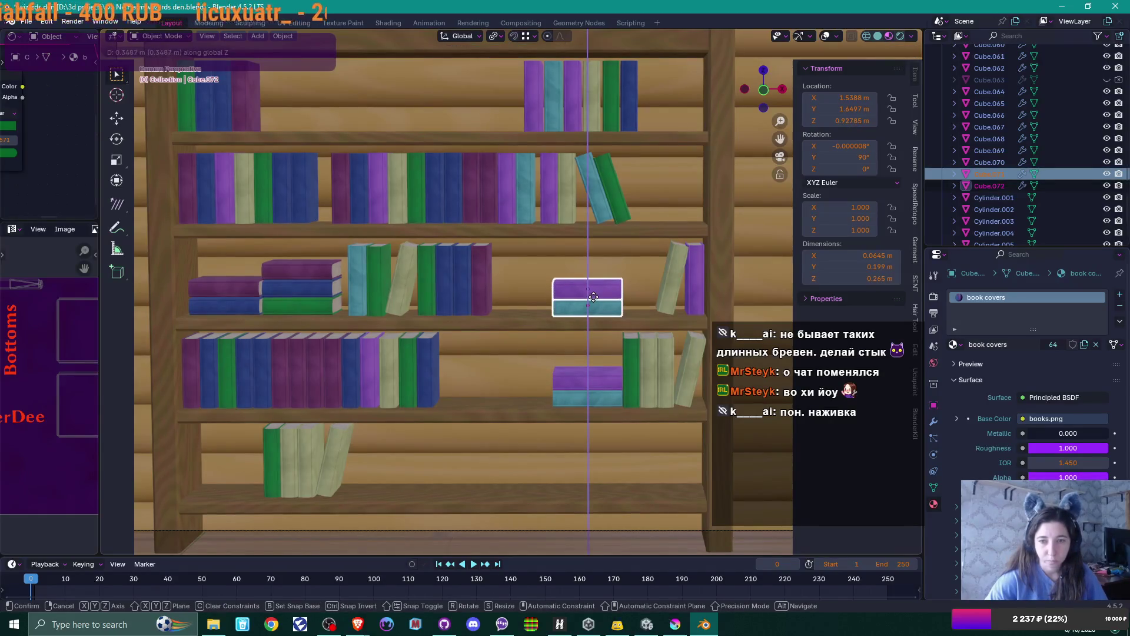
left_click(593, 298)
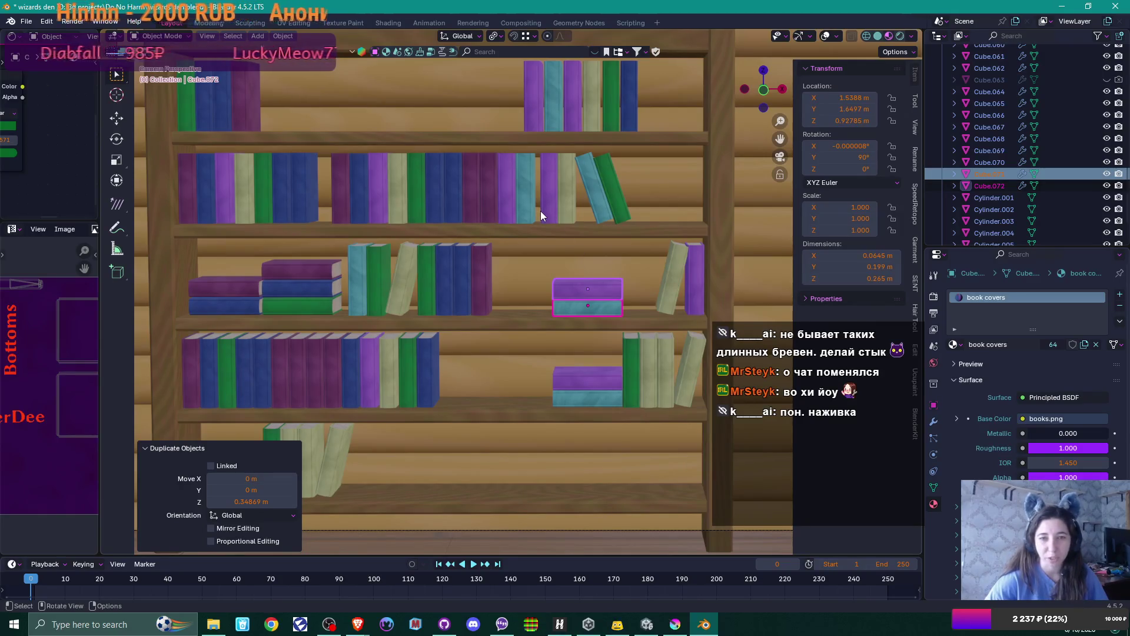
- Copy four of the duplicated books up onto the top shelf and adjust their position
left_click(245, 175)
left_click(264, 175, "shift")
left_click(282, 175, "shift")
left_click(301, 199, "shift")
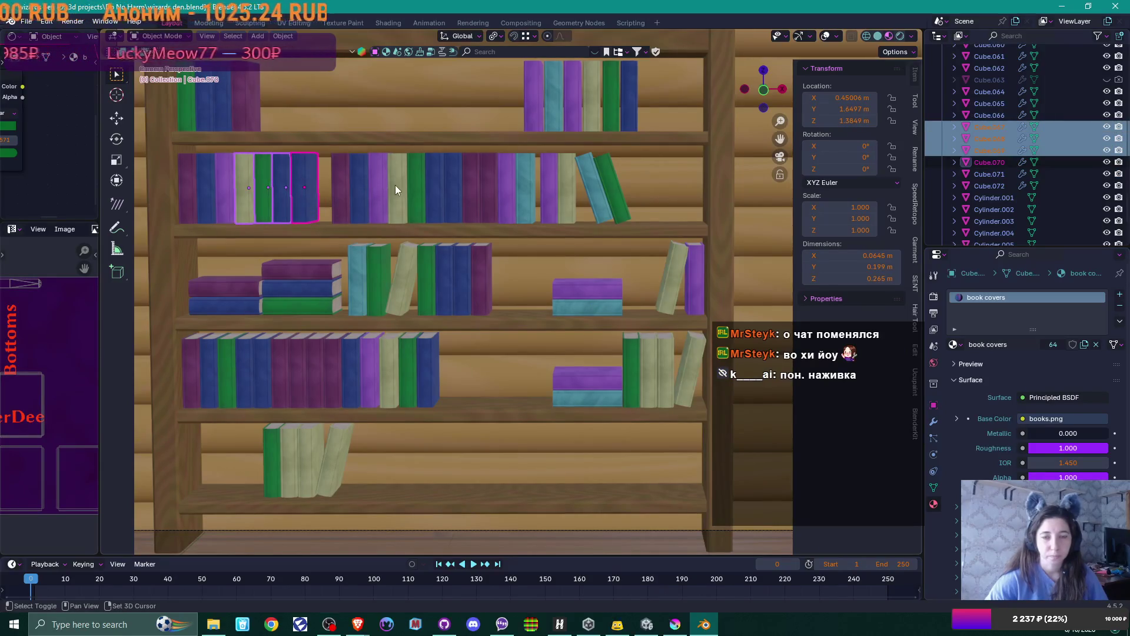
key("shift+d")
key("z")
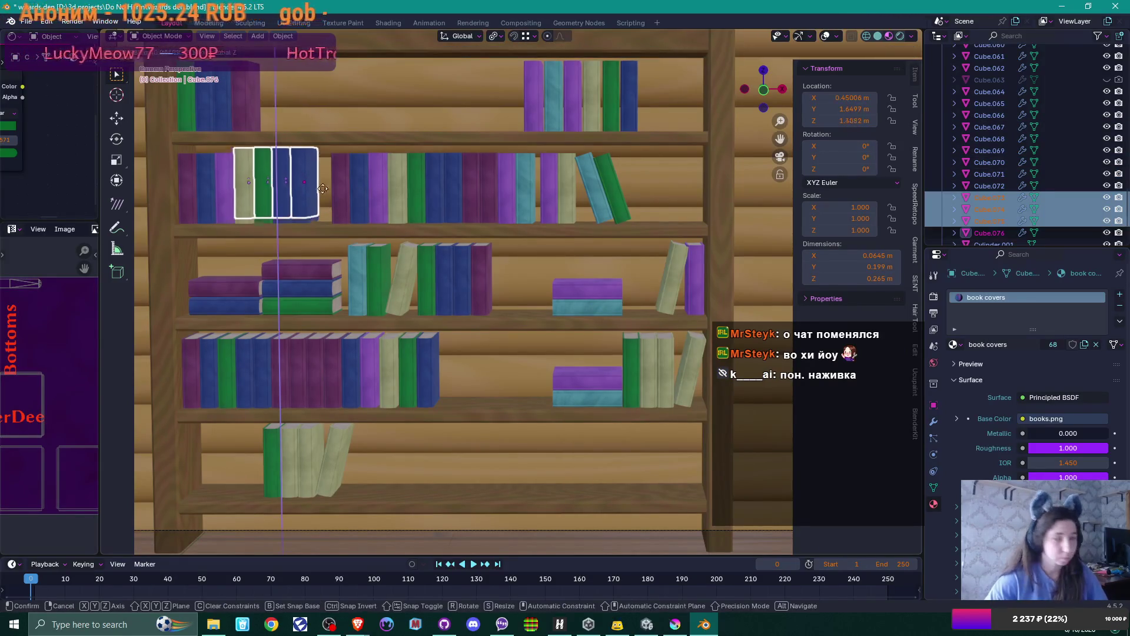
left_click(338, 111)
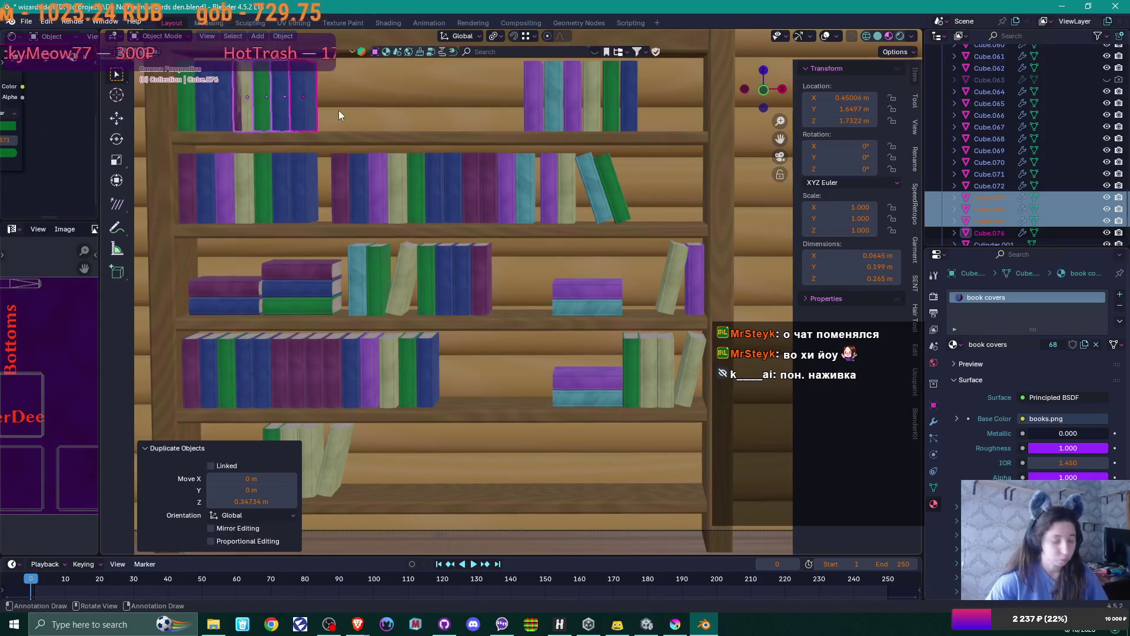
key("g")
key("x")
left_click_drag(388, 120, 365, 121)
left_click(356, 121)
key("g")
key("z")
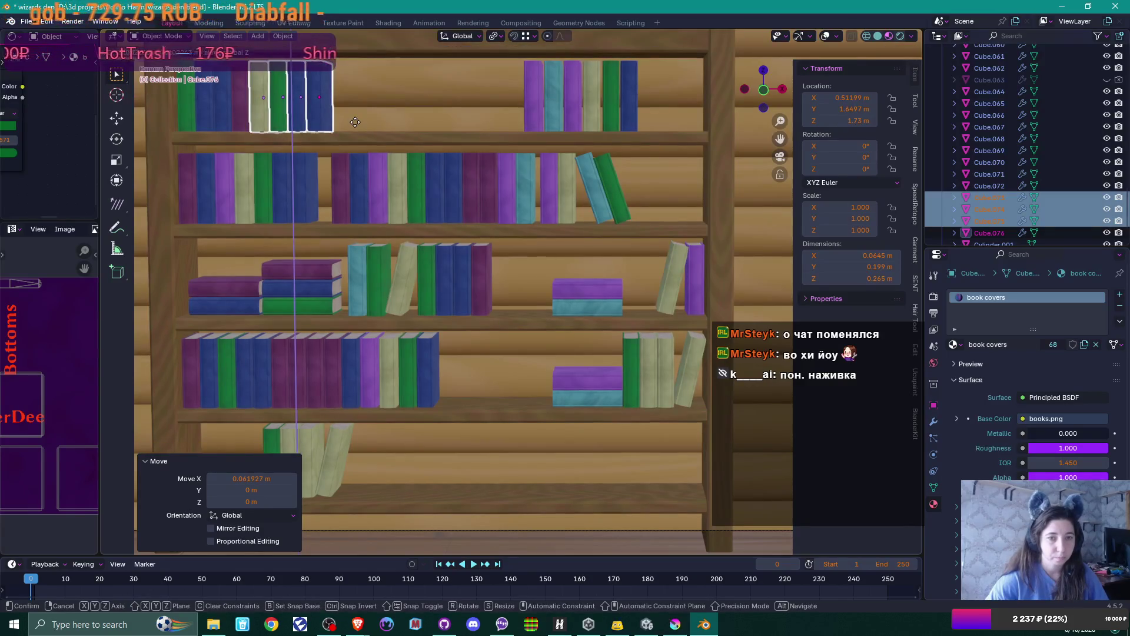
left_click(356, 122)
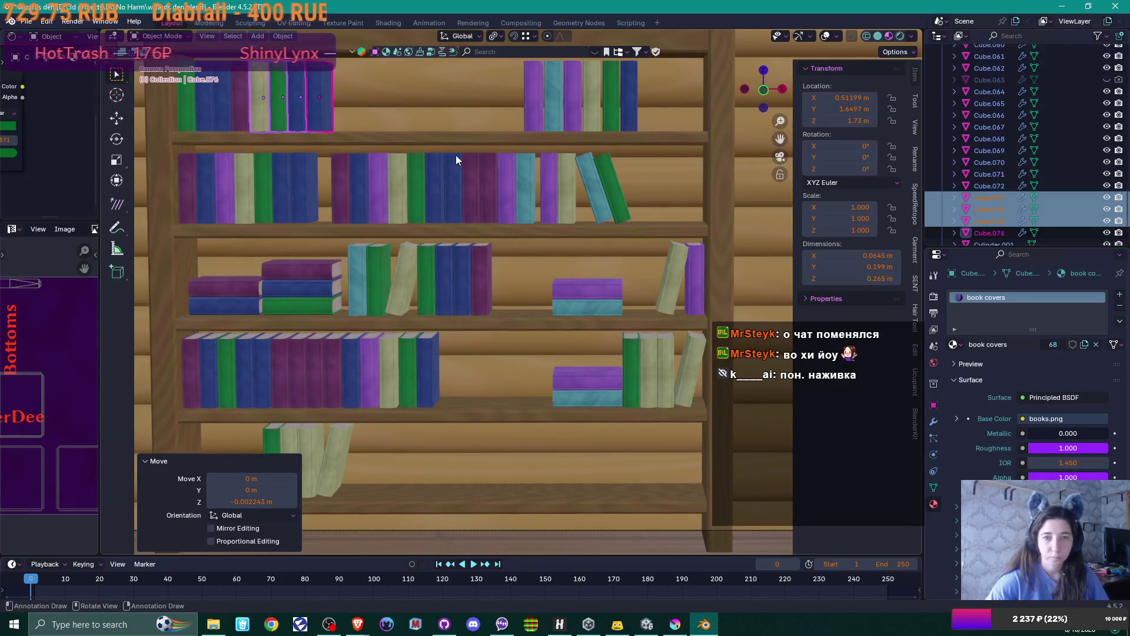
- Duplicate four top-shelf books 0.733 m left along X into the middle gap
left_click(534, 89)
left_click(554, 89, "shift")
left_click(573, 88, "shift")
left_click(591, 87, "shift")
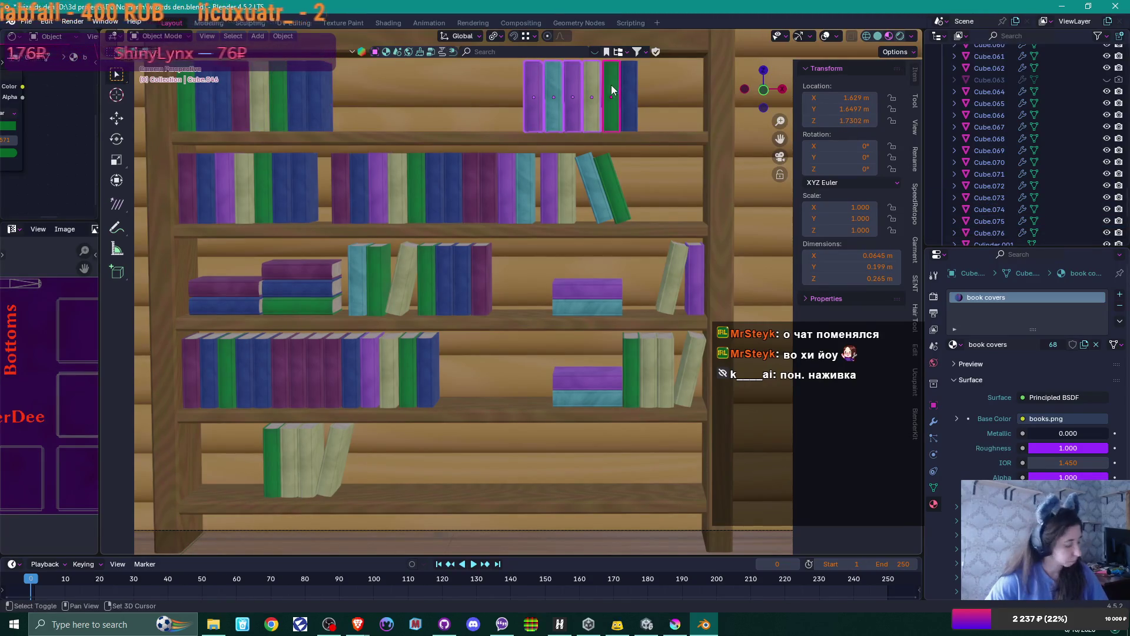
key("shift+d")
key("x")
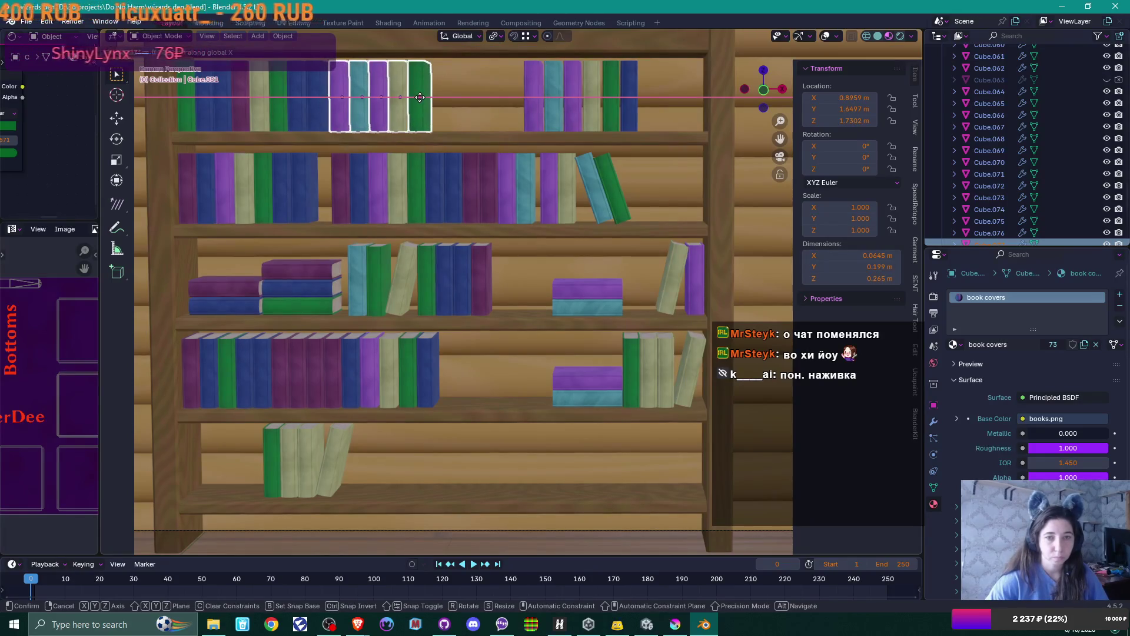
left_click(420, 97)
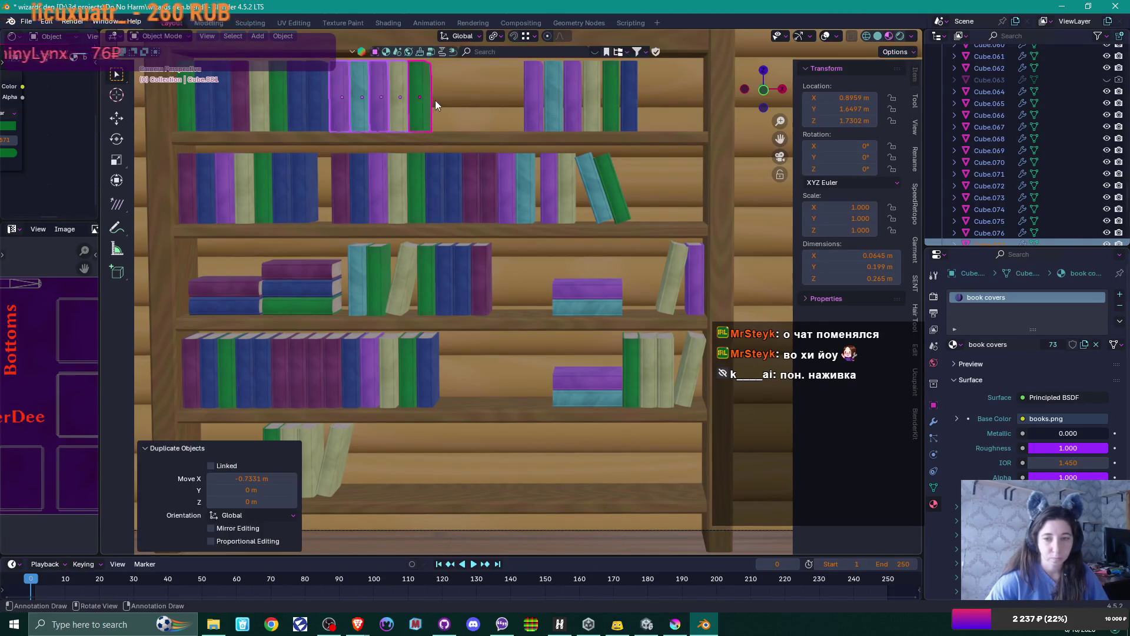
scroll(481, 326, "down", 3)
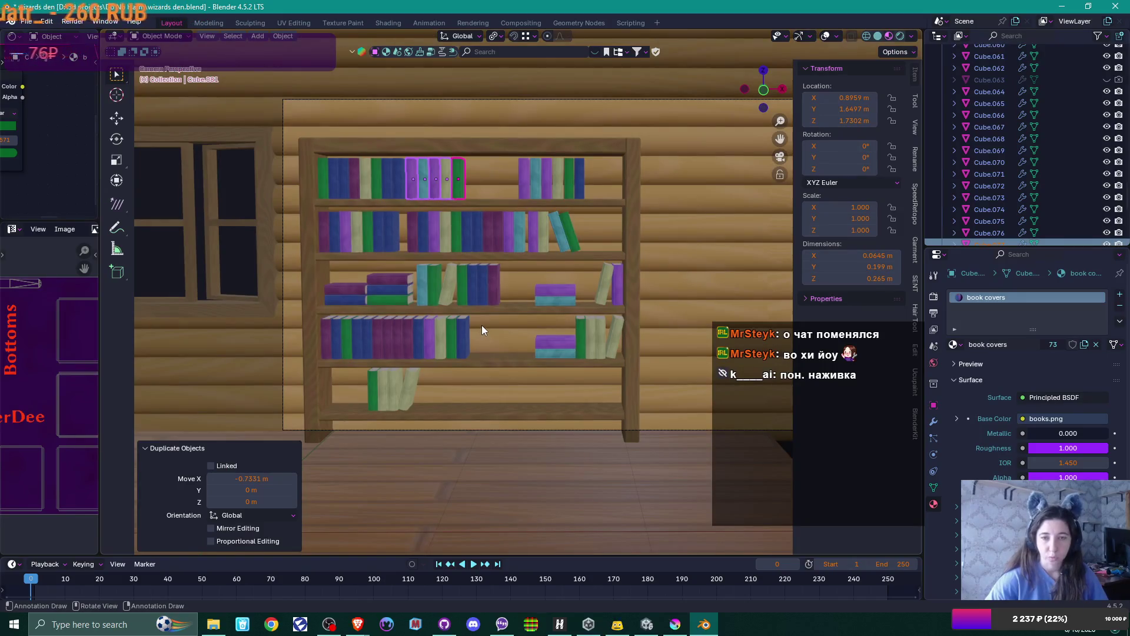
scroll(482, 326, "down", 1)
scroll(575, 330, "down", 2)
middle_click_drag(588, 337, 521, 323, "shift")
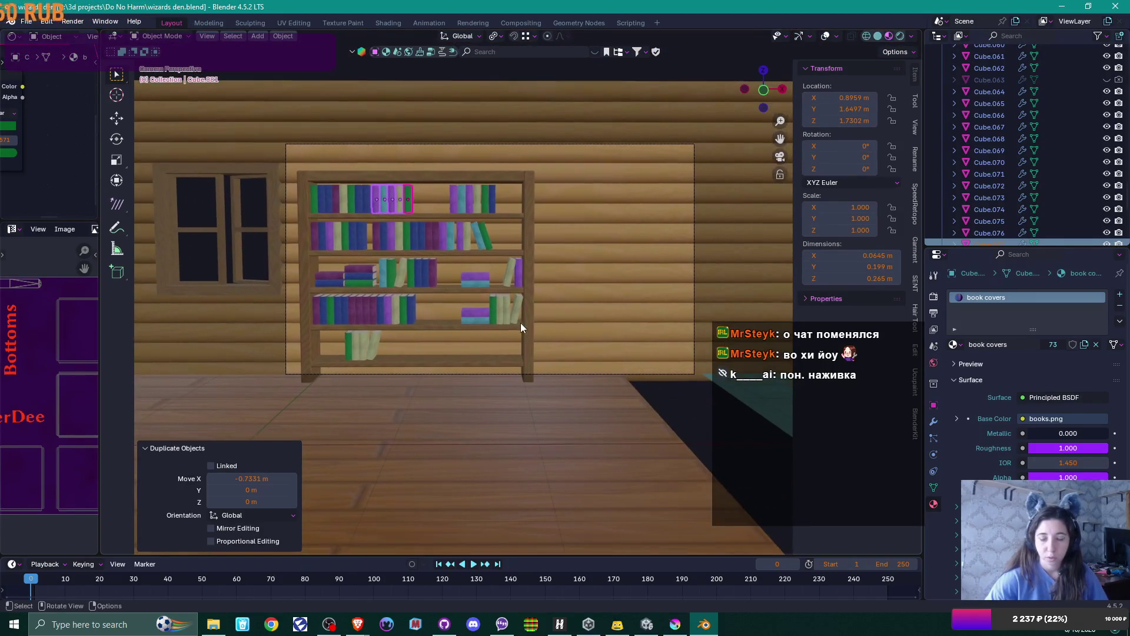
left_click(547, 304)
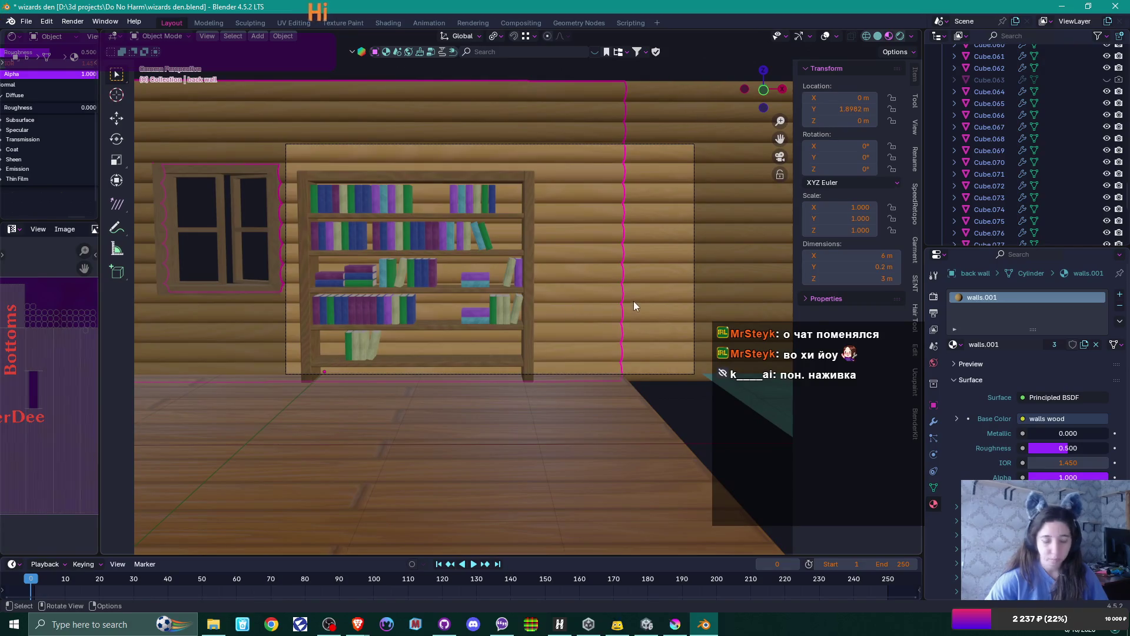
- Start a test render, cancel it, and hide the Material_Preview_Dummy object
key("F12")
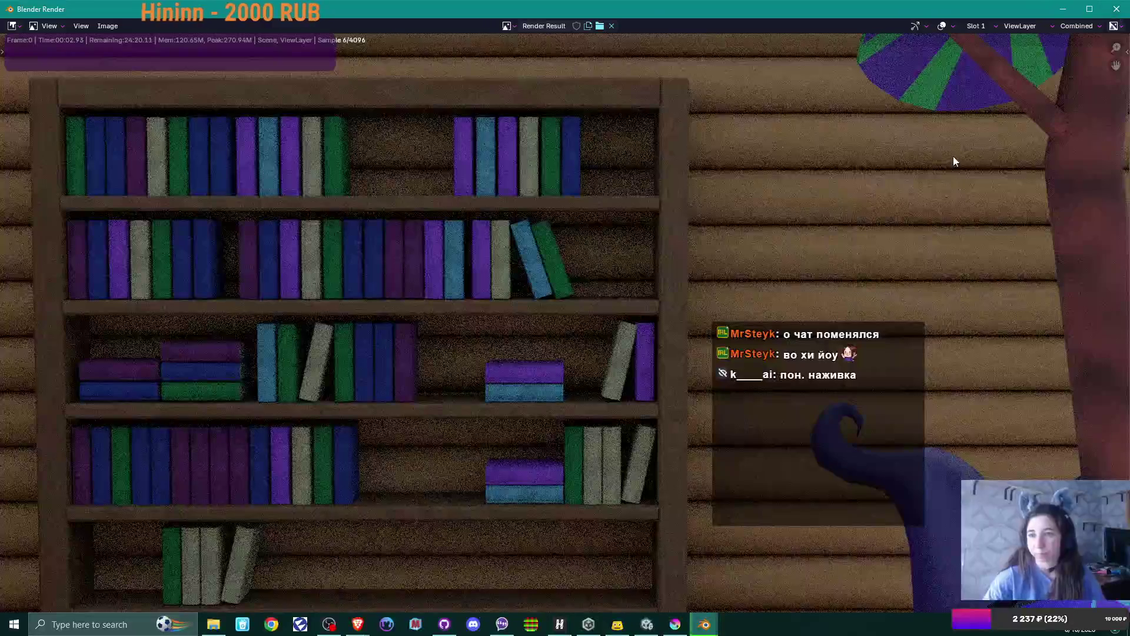
key("Escape")
scroll(1051, 132, "down", 5)
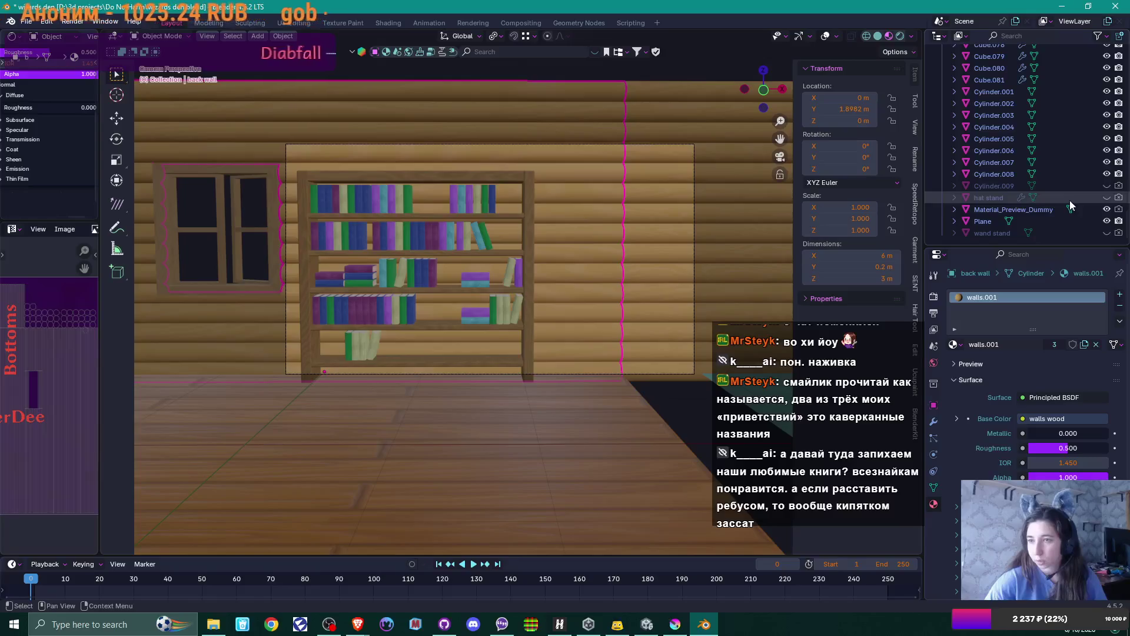
left_click(1107, 209)
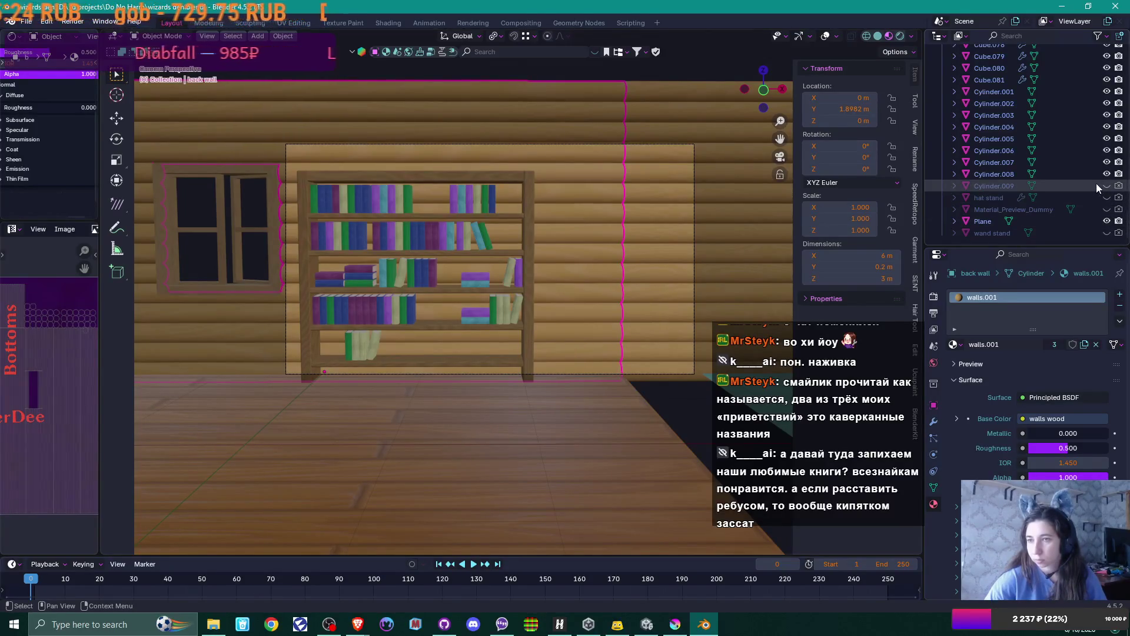
- Confirm the render engine, render the camera view, review the result and close it
left_click(933, 297)
left_click(1071, 294)
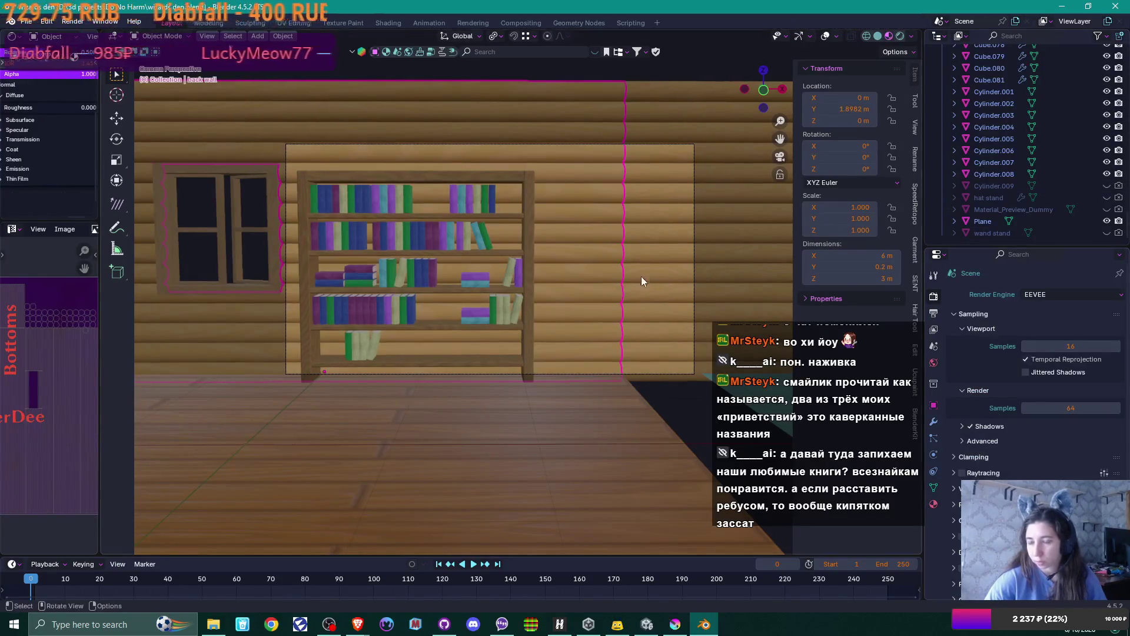
key("F12")
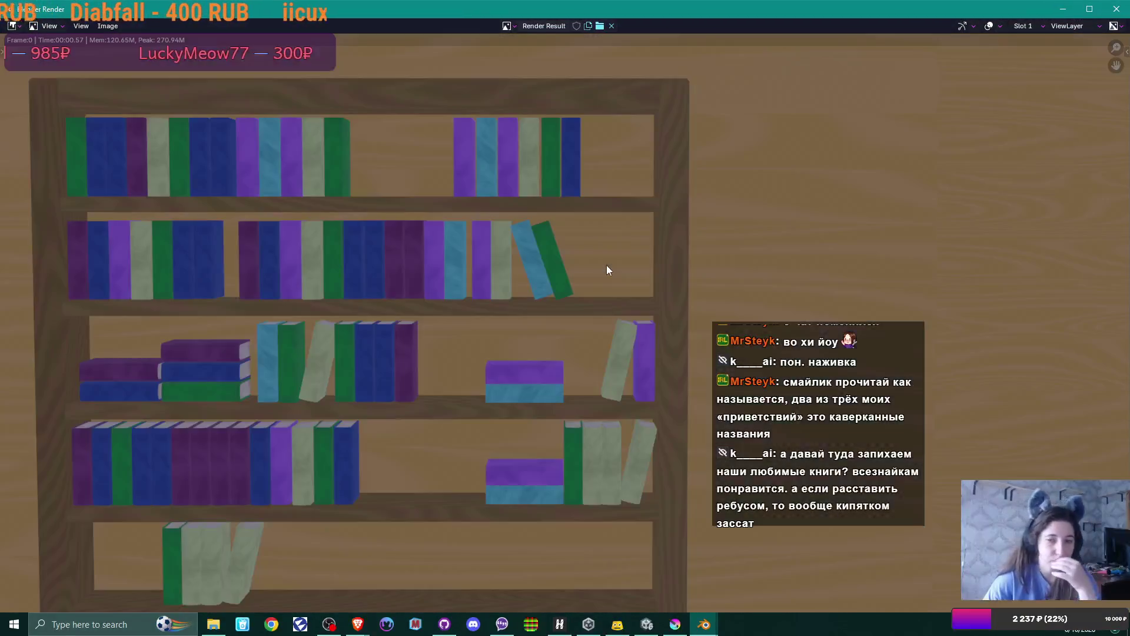
scroll(608, 271, "down", 3)
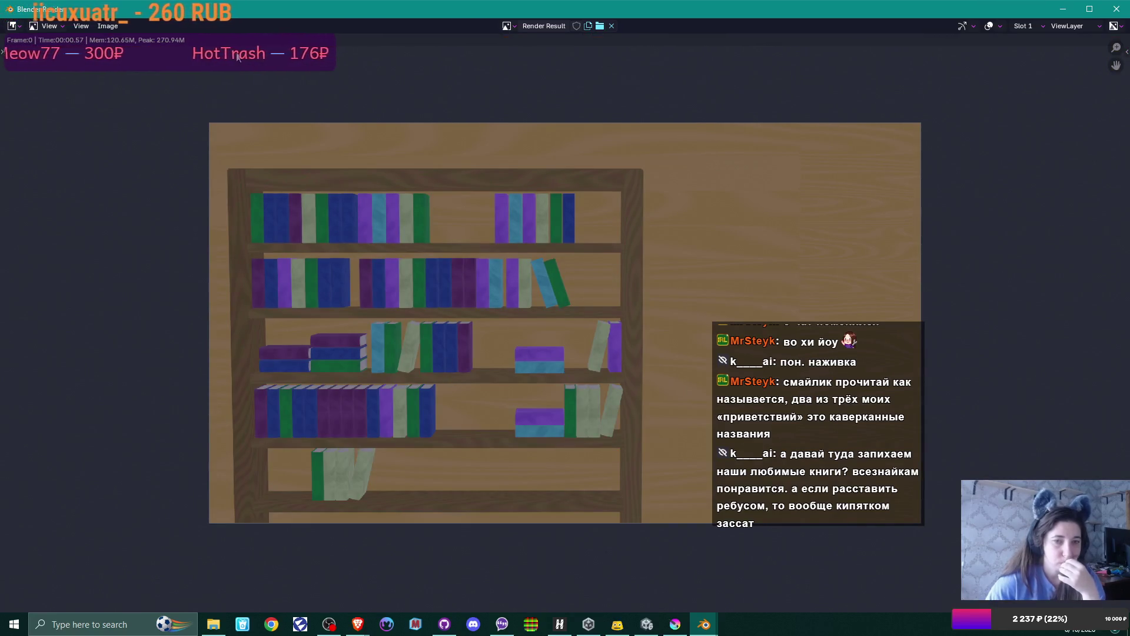
left_click(109, 26)
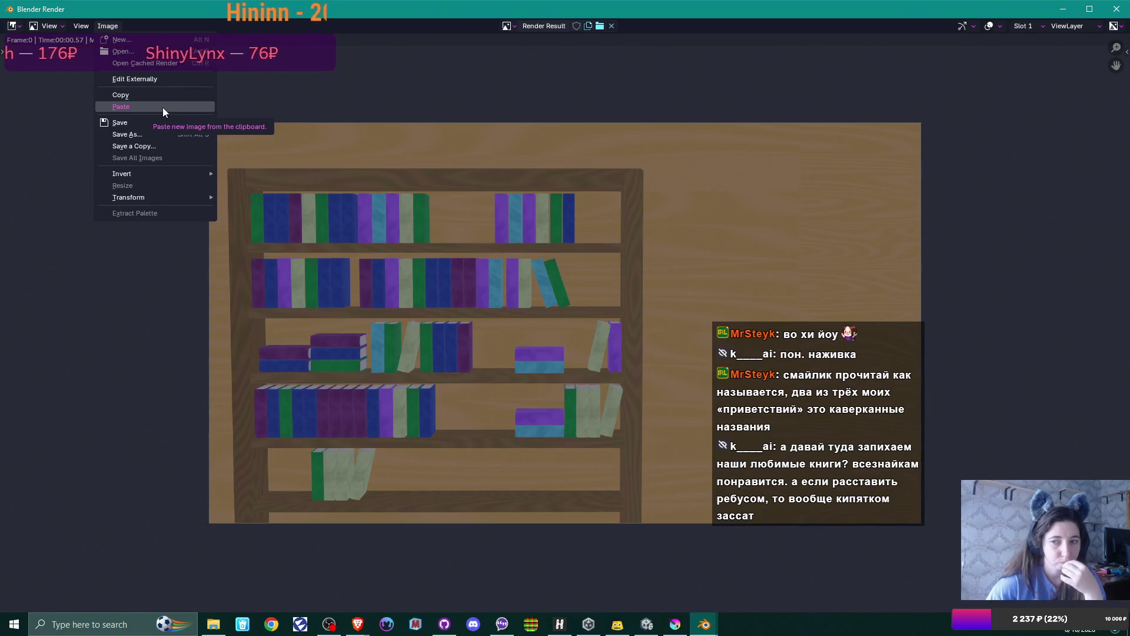
left_click(1116, 9)
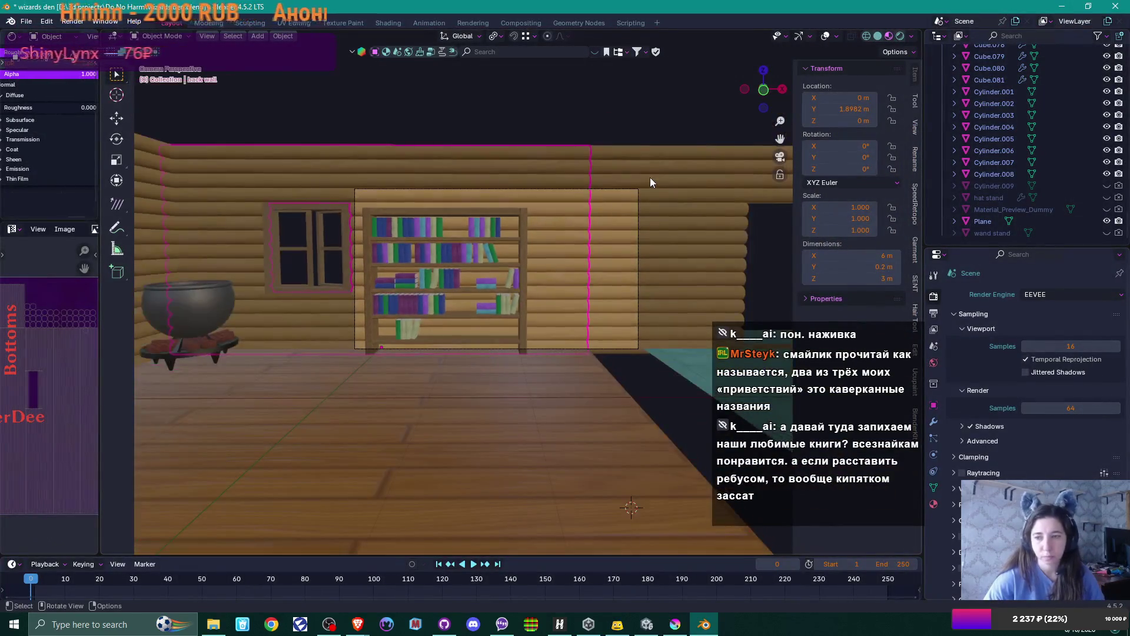
- Select the back wall, widen the side editors, and briefly enter and leave its Edit Mode
left_click(678, 168)
left_click(545, 171)
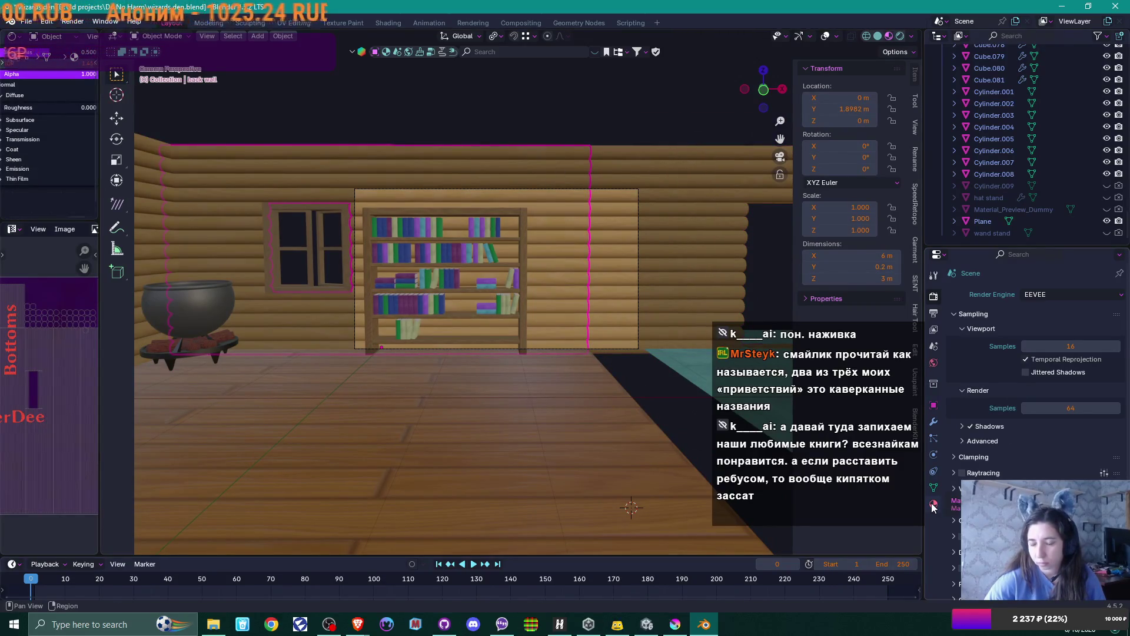
left_click_drag(99, 337, 281, 336)
key("Tab")
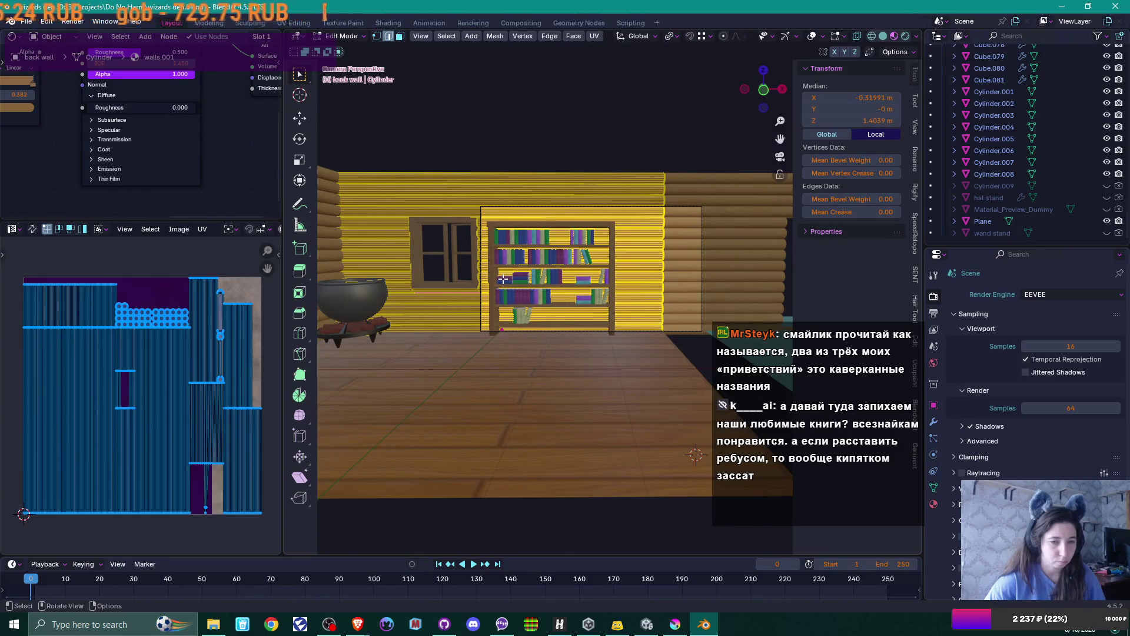
key("Tab")
- Smart UV Project the right wall's entire mesh and render the scene again
left_click(697, 272)
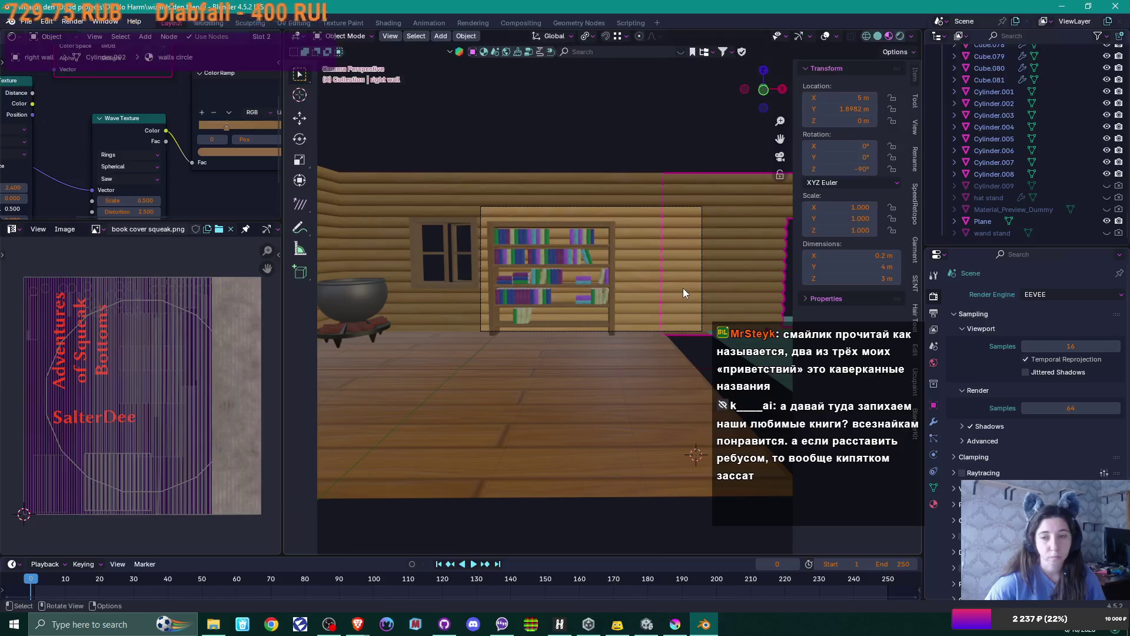
key("Tab")
key("a")
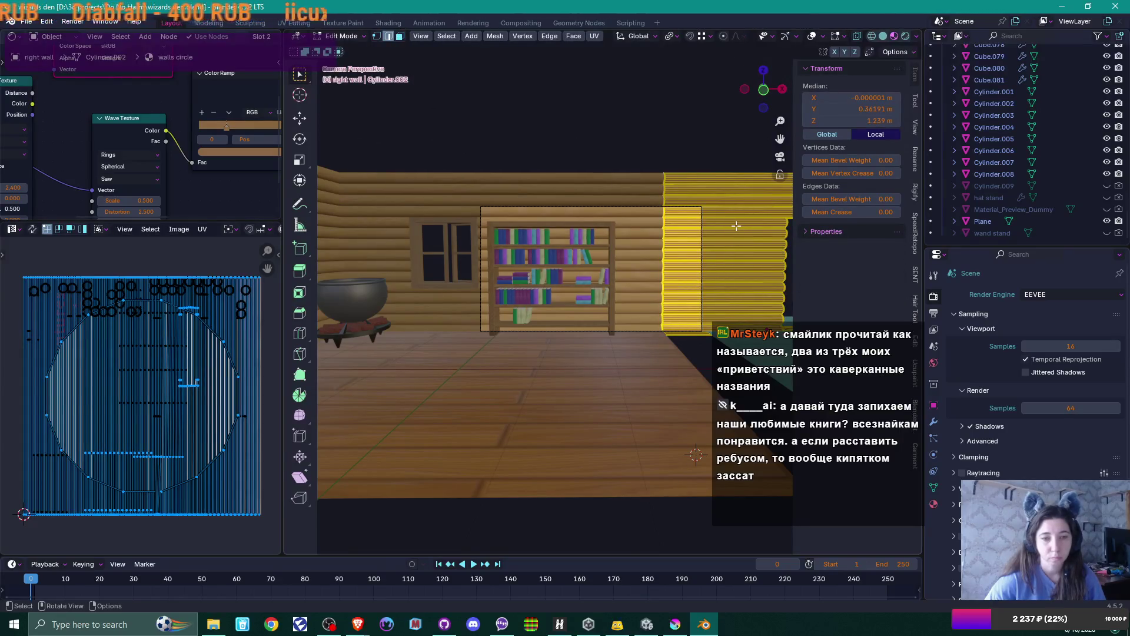
key("u")
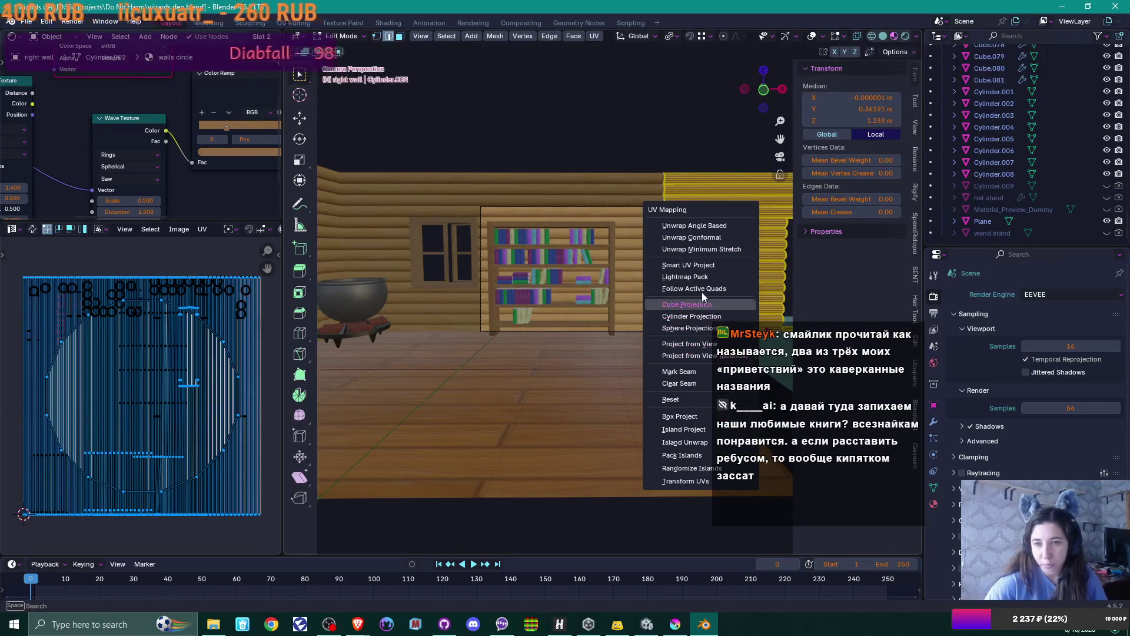
left_click(707, 264)
left_click(680, 371)
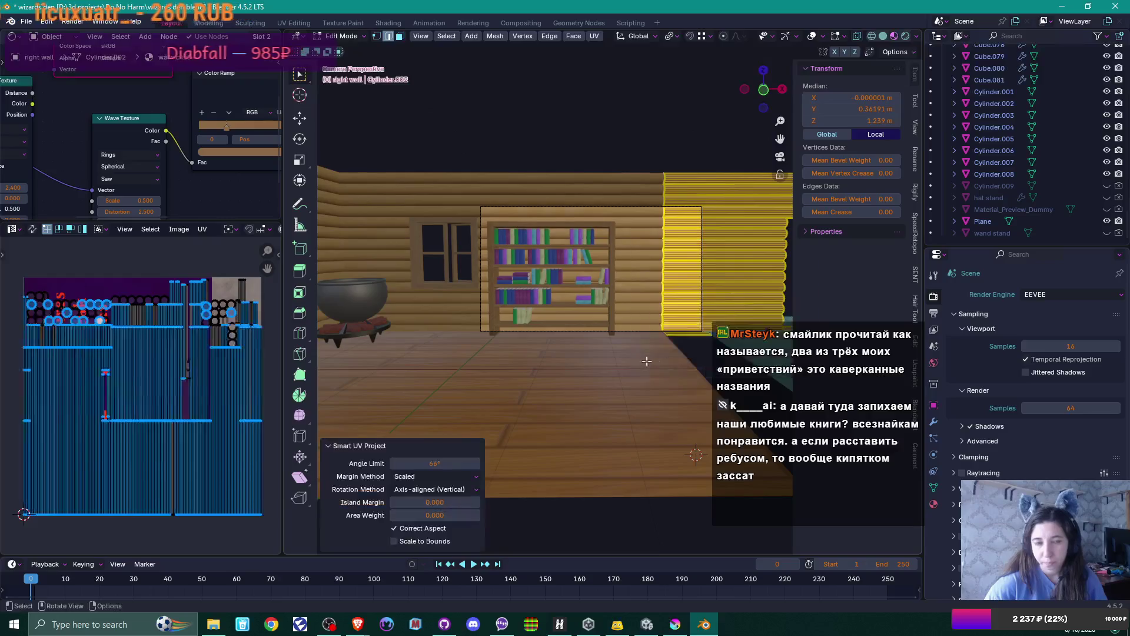
key("Tab")
scroll(672, 297, "up", 2)
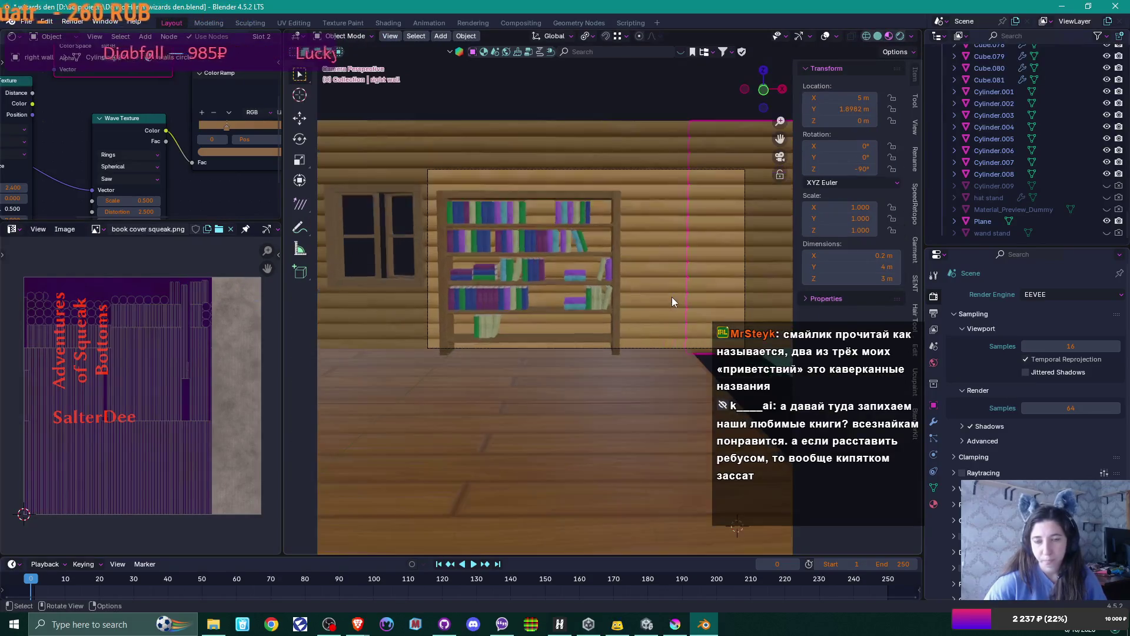
key("F12")
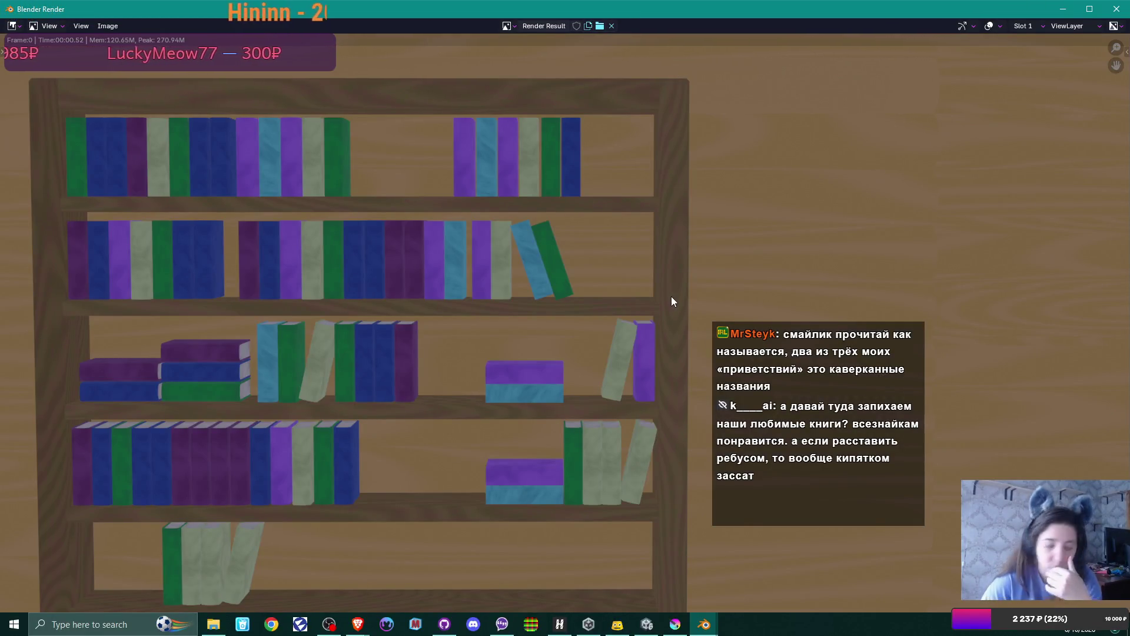
- Close the render and, in Edit Mode, select the back wall's right-end vertices
left_click(1115, 11)
mouse_move(683, 167)
middle_mouse_down()
mouse_move(678, 213)
mouse_move(691, 235)
mouse_move(675, 217)
middle_mouse_up()
left_click_drag(668, 216, 883, 216)
left_click(530, 197)
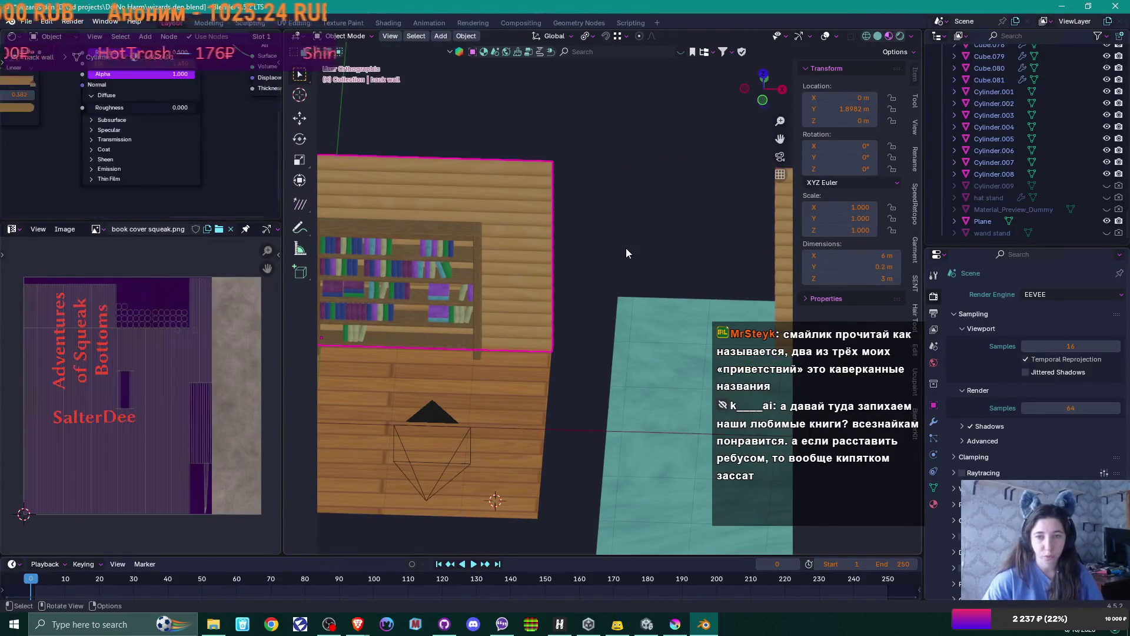
key("Tab")
mouse_move(606, 239)
middle_mouse_down()
mouse_move(635, 270)
mouse_move(572, 228)
middle_mouse_up()
mouse_move(478, 94)
left_mouse_down()
mouse_move(564, 370)
mouse_move(579, 554)
left_mouse_up()
key("g")
key("g")
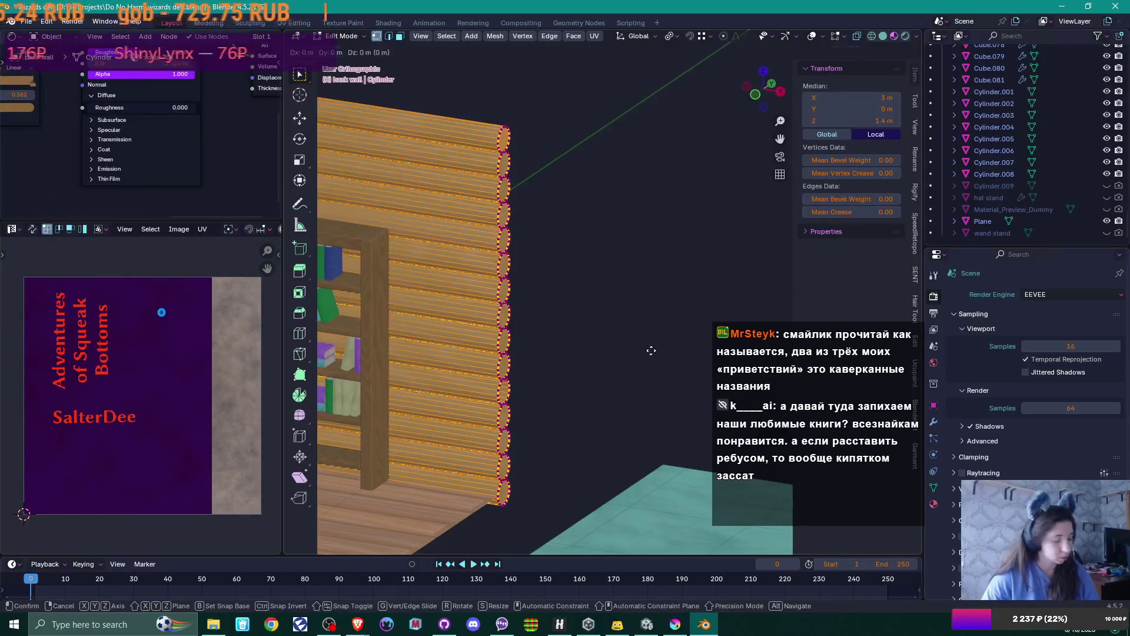
key("Escape")
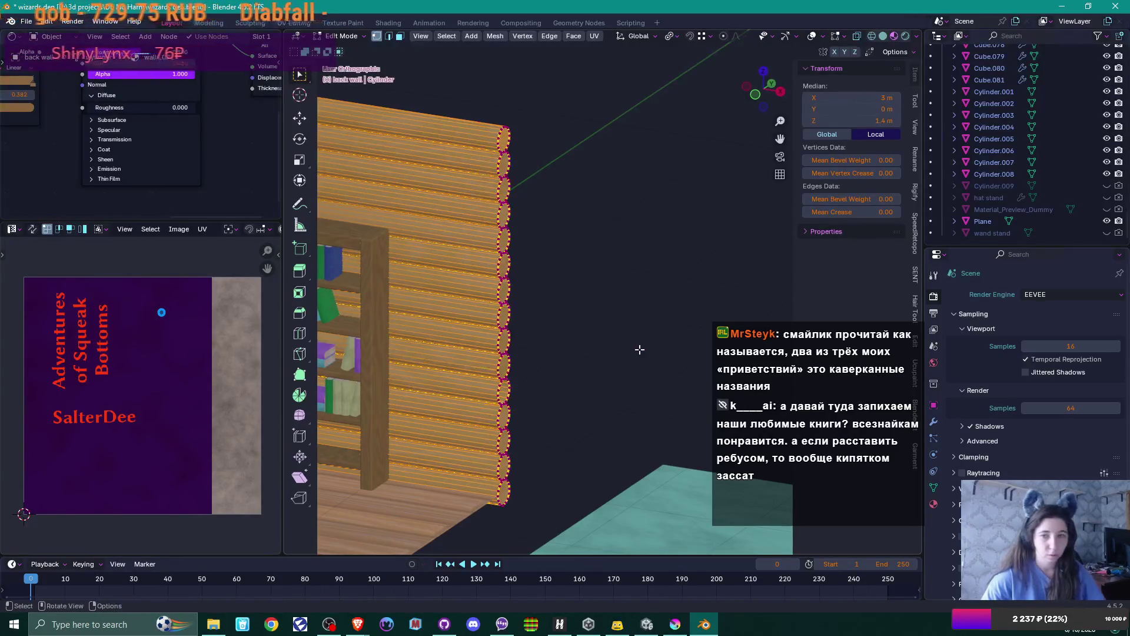
- In X-ray, edge-slide all the back wall's end loops outward to lengthen it to 10.7 m
key("alt+z")
left_click_drag(478, 104, 555, 554)
key("g")
key("g")
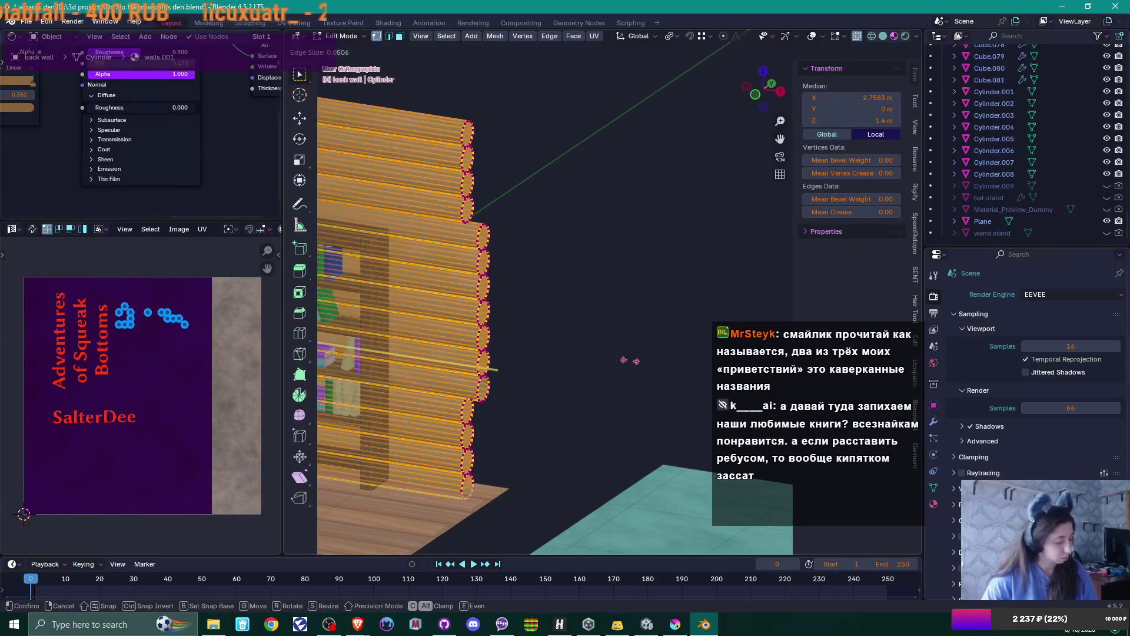
left_click(795, 370)
scroll(542, 439, "down", 6)
left_click(524, 485)
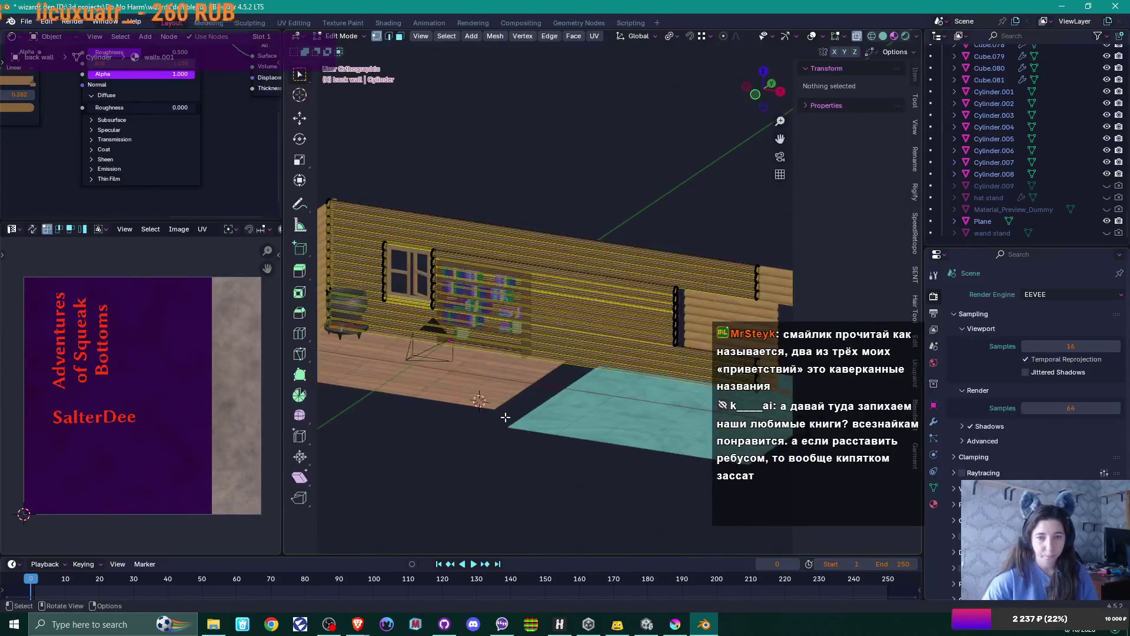
- Return to Object Mode and render the scene from the camera view
key("Tab")
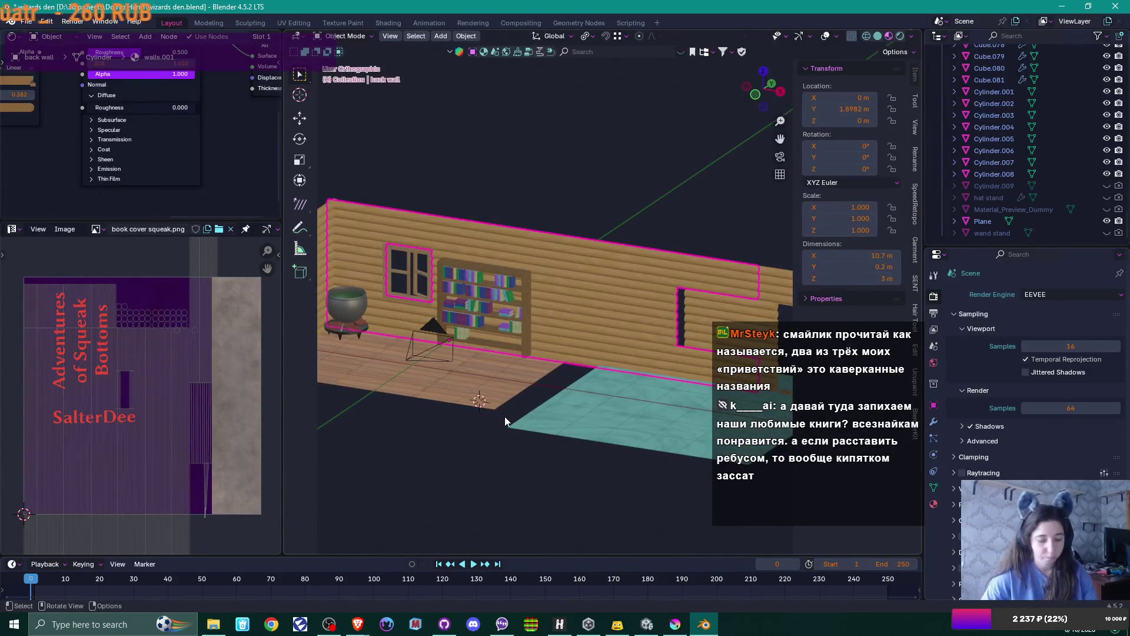
key("KP_0")
scroll(551, 323, "up", 2)
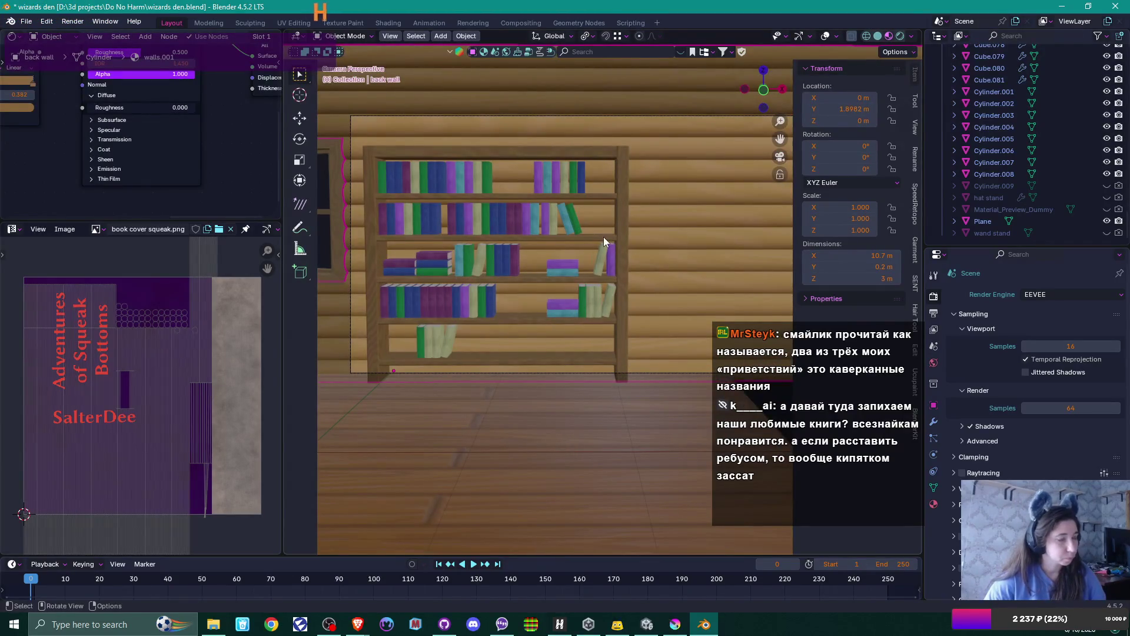
key("F12")
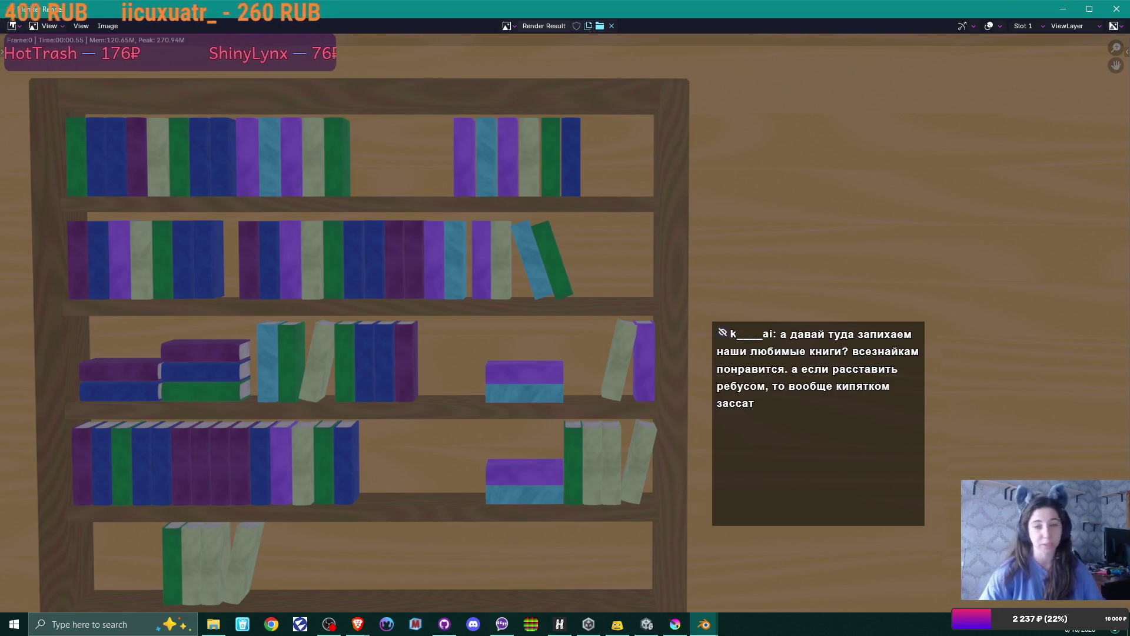
- Save the Render Result with Image > Save As into the Staircase bookmark folder as BG.png
scroll(606, 126, "down", 1)
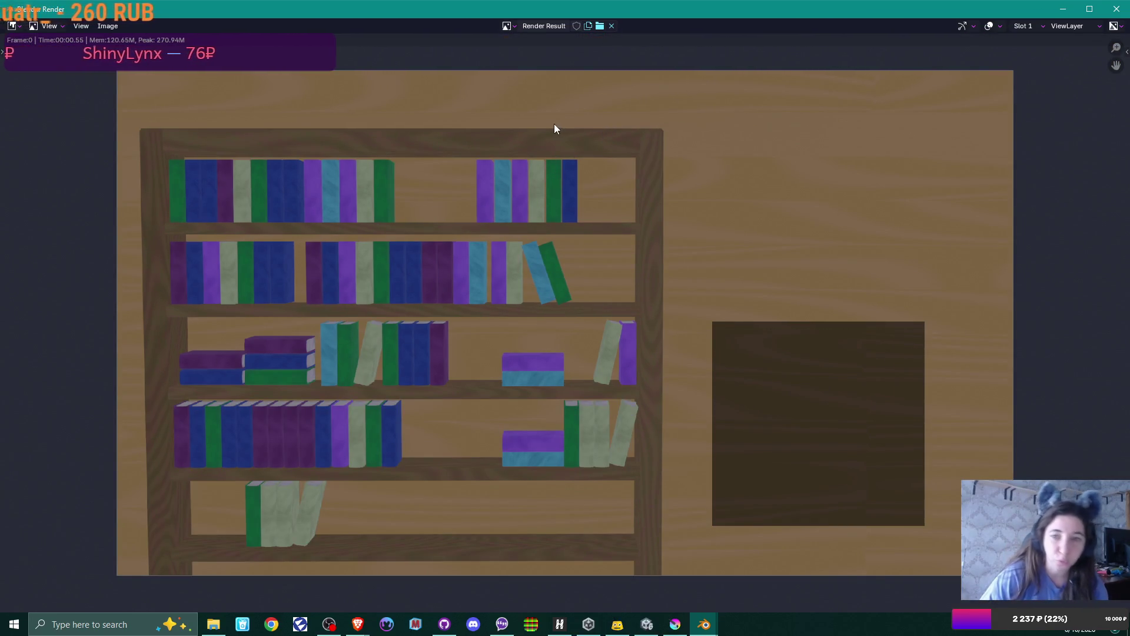
left_click(112, 27)
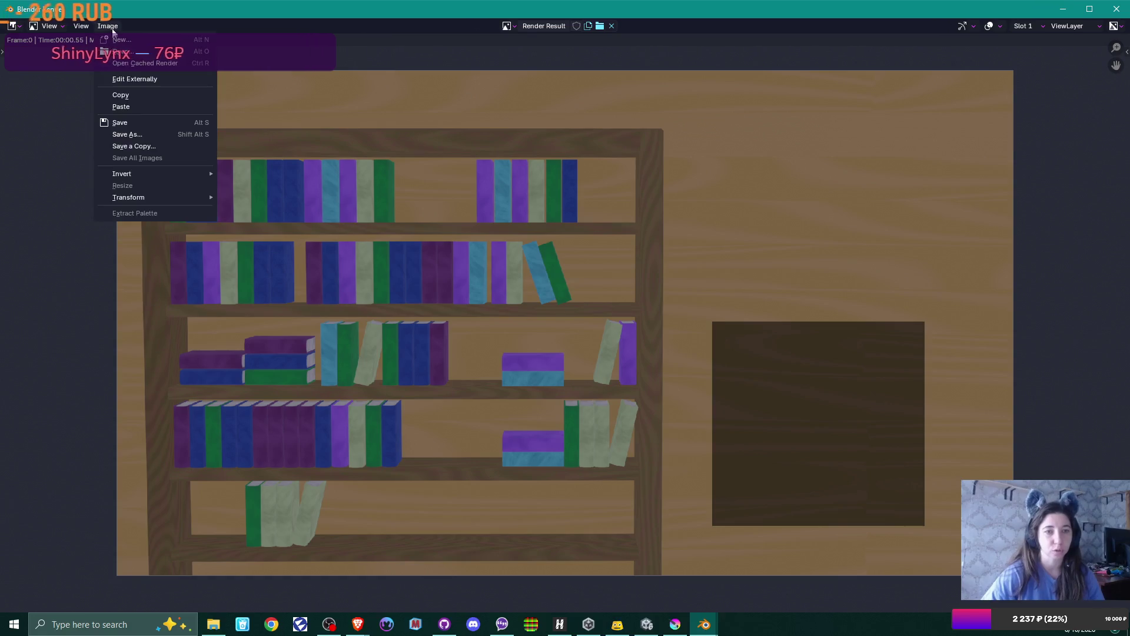
left_click(144, 134)
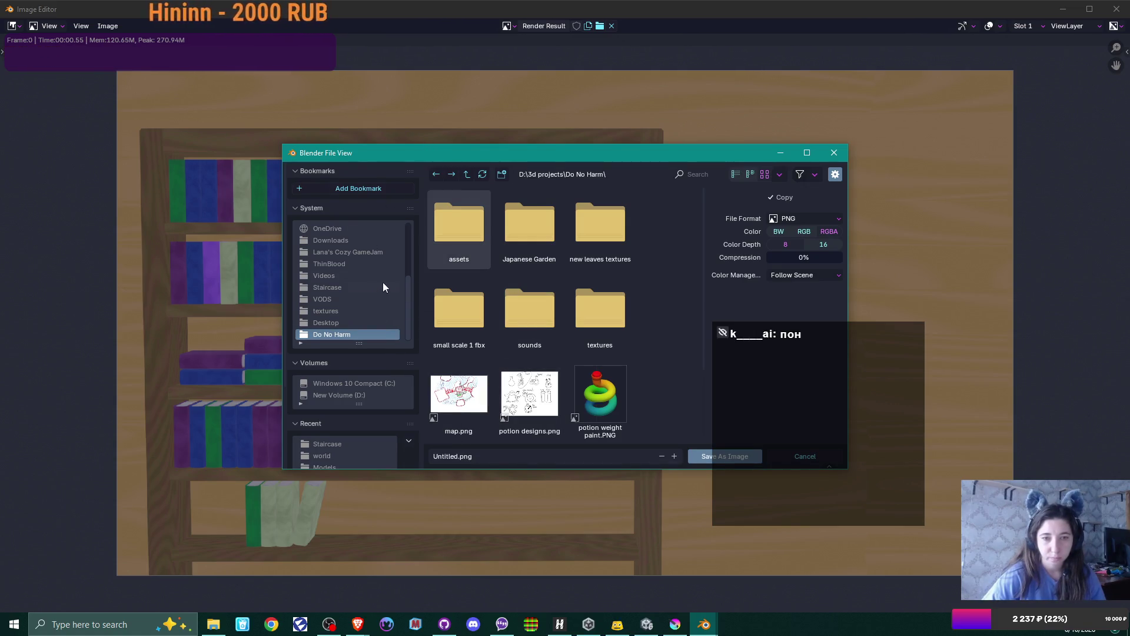
left_click(327, 287)
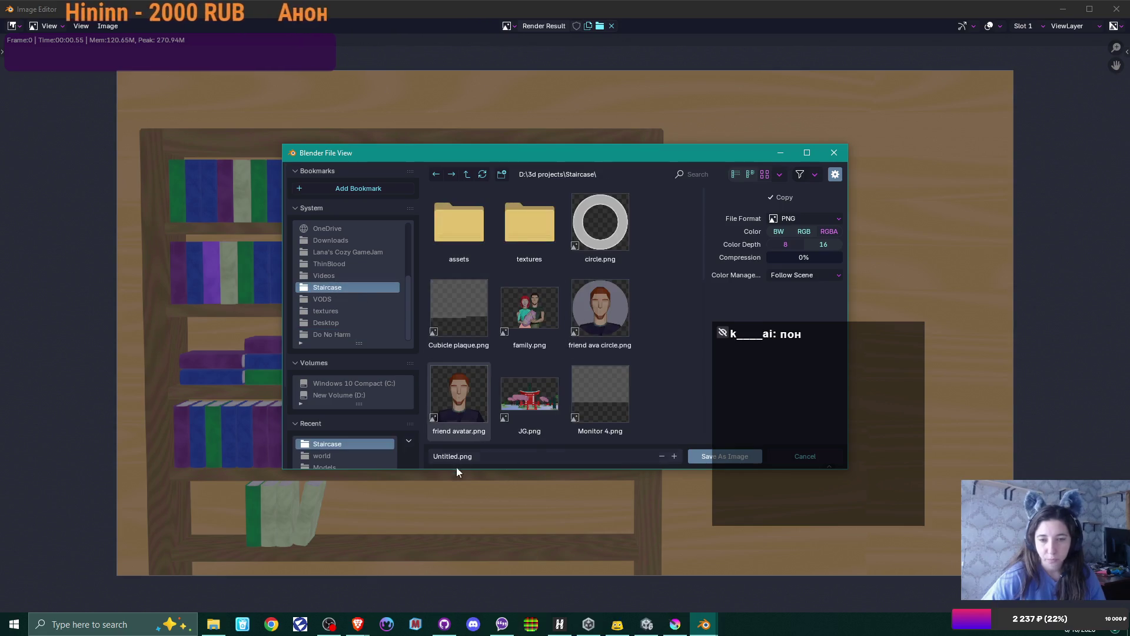
left_click_drag(460, 456, 286, 460)
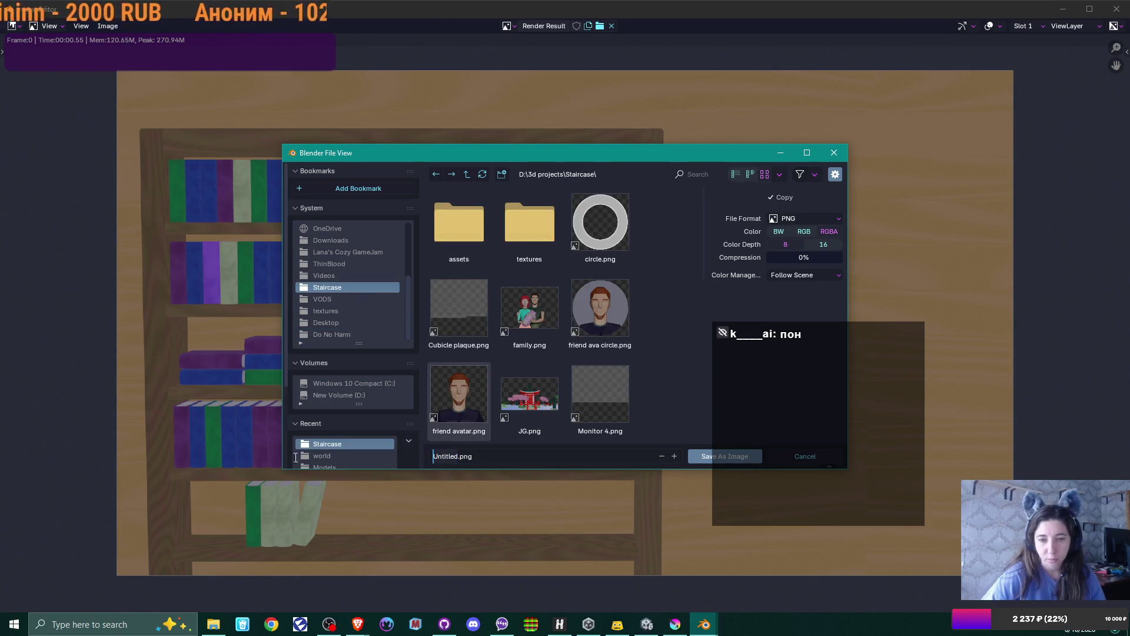
type("BG")
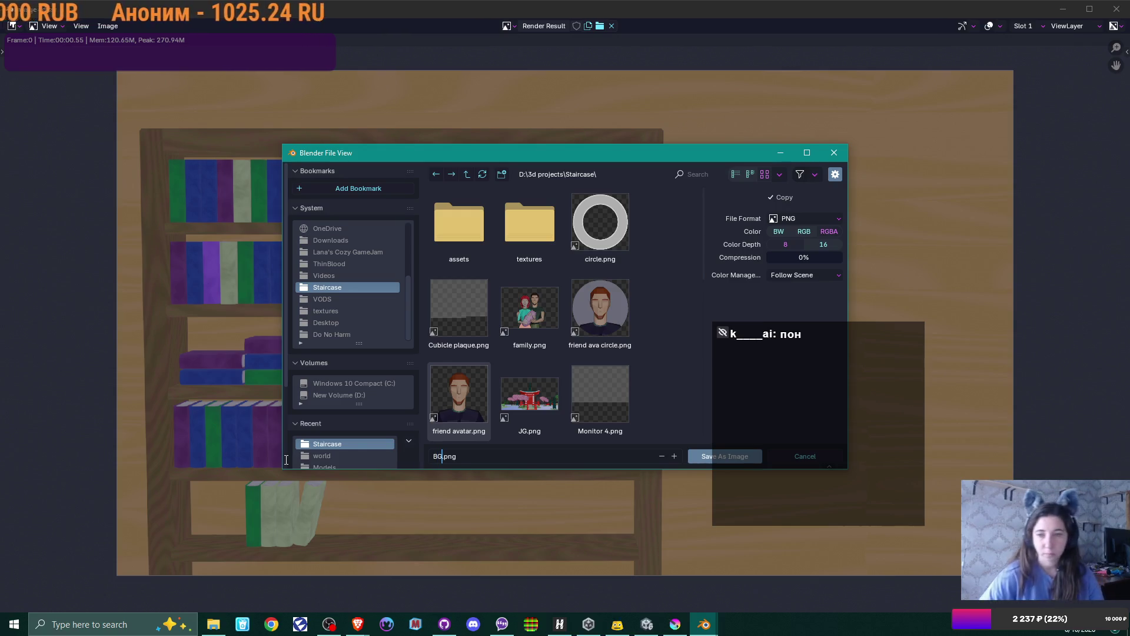
left_click(742, 458)
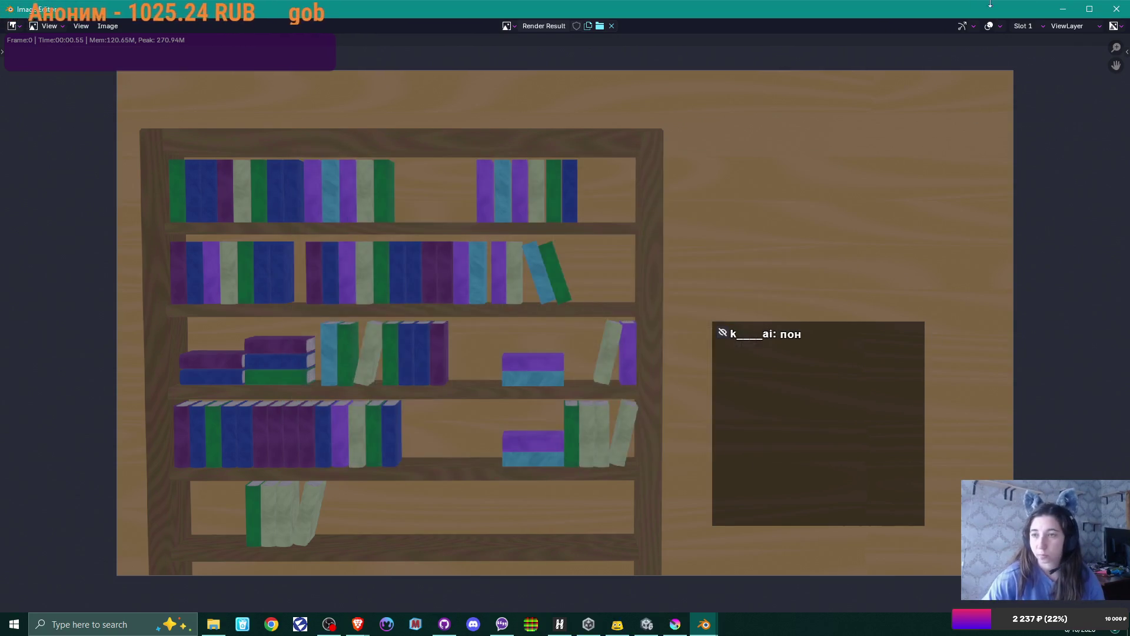
- Close the render, minimize Blender, and bring up Krita and the Do No Harm folder window
left_click(1117, 11)
left_click(1073, 9)
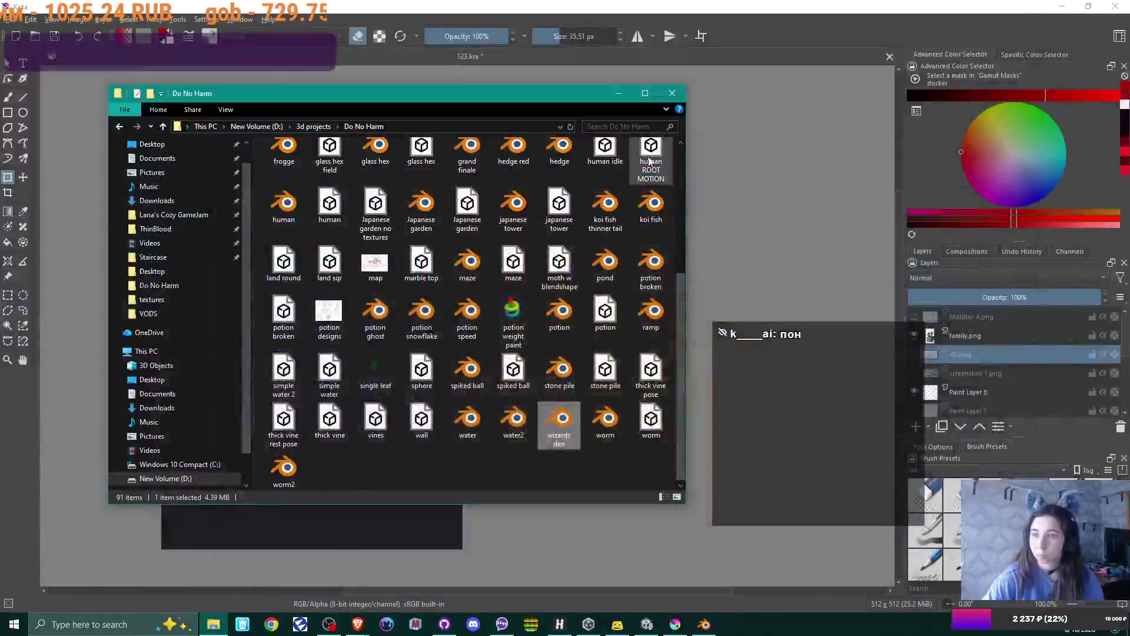
left_click(665, 97)
left_click(213, 624)
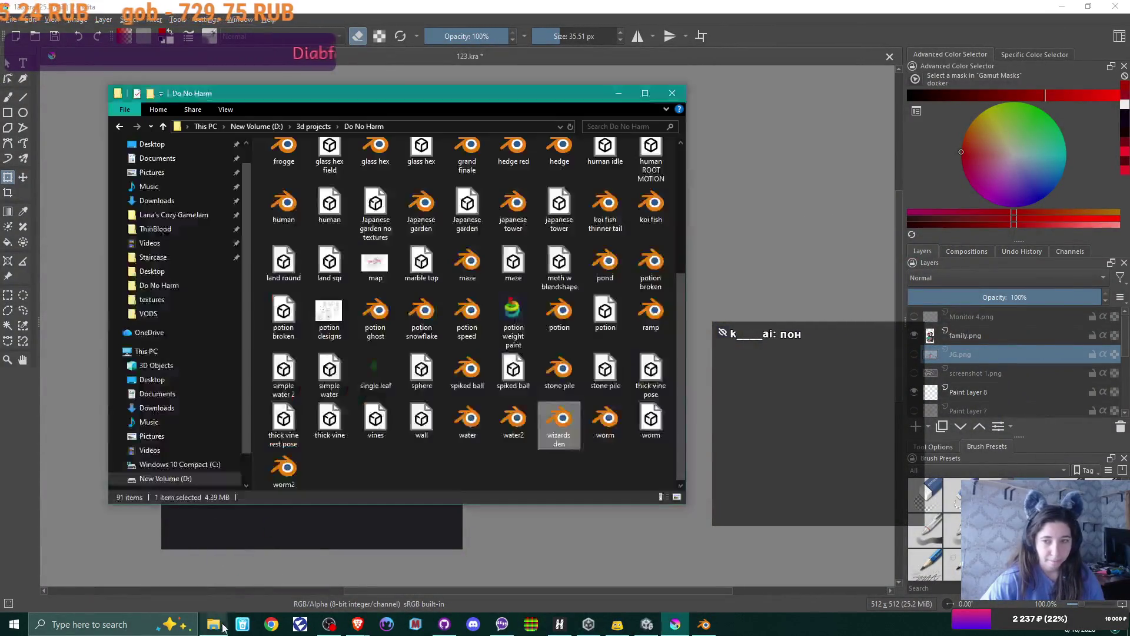
- Drag BG.png from 3d projects > Staircase onto the Krita canvas as a new layer
left_click(313, 126)
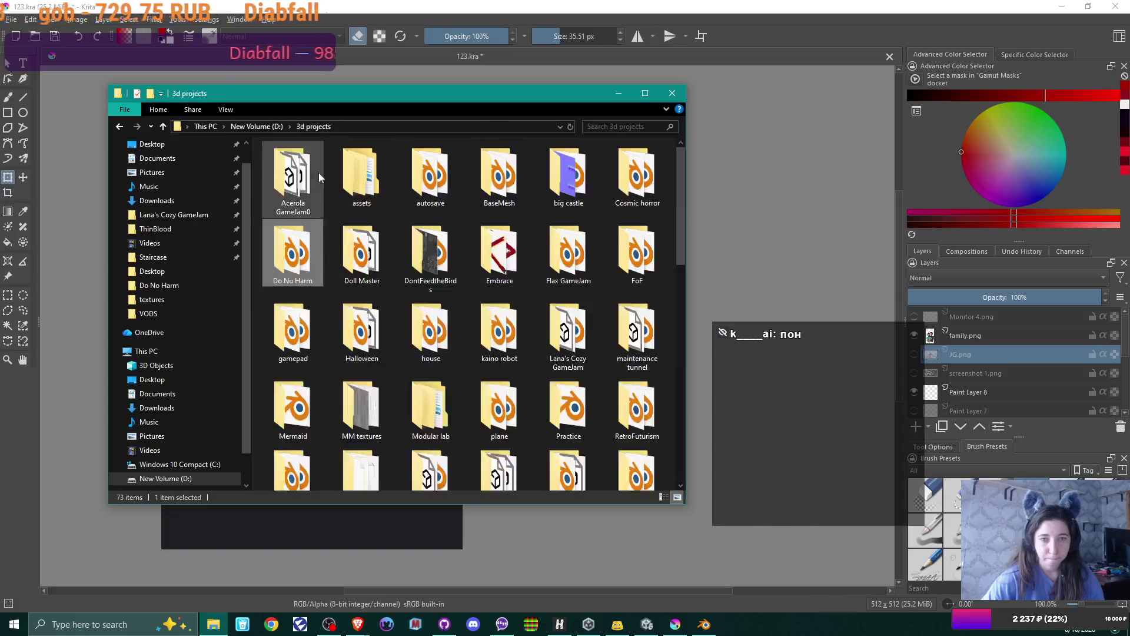
scroll(371, 349, "down", 3)
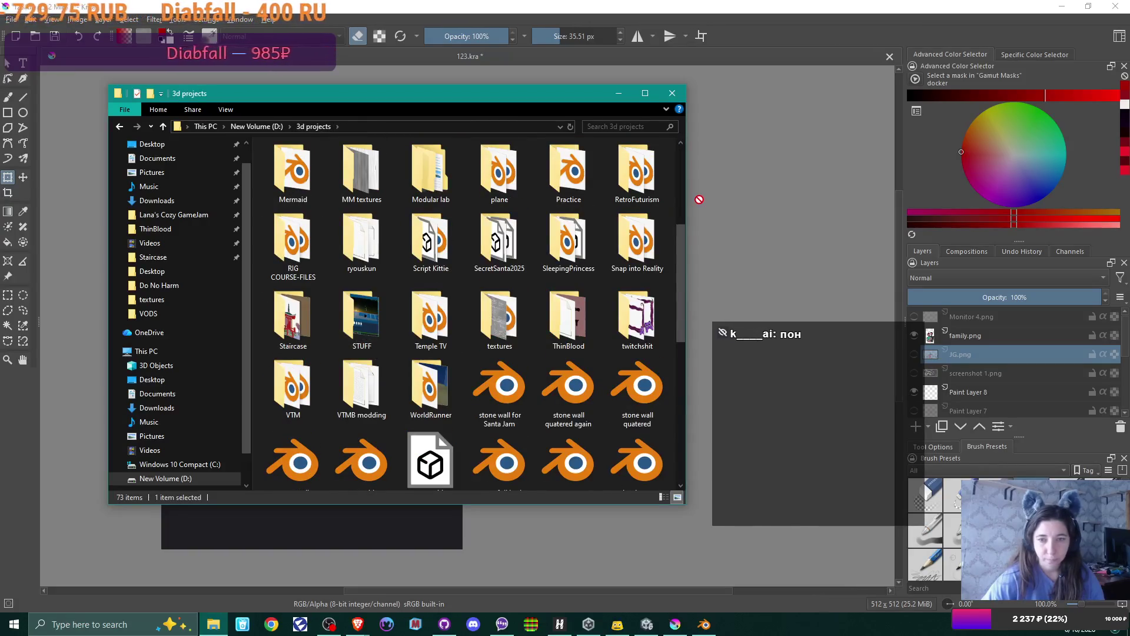
double_click(306, 315)
mouse_move(499, 174)
left_mouse_down()
mouse_move(599, 193)
mouse_move(796, 196)
left_mouse_up()
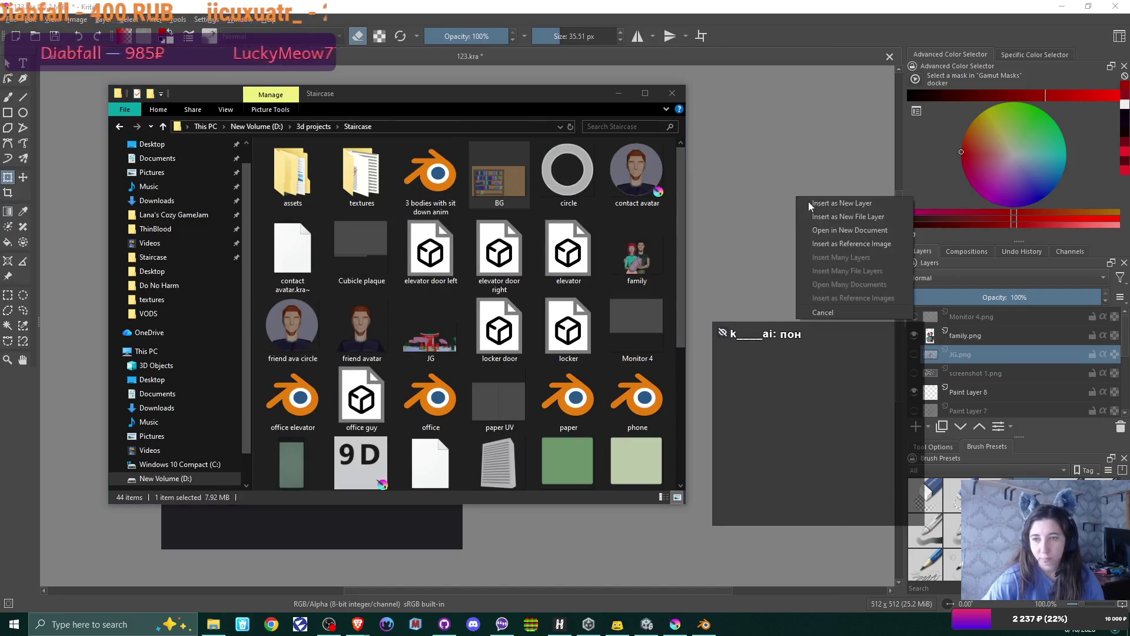
left_click(853, 221)
left_click(738, 5)
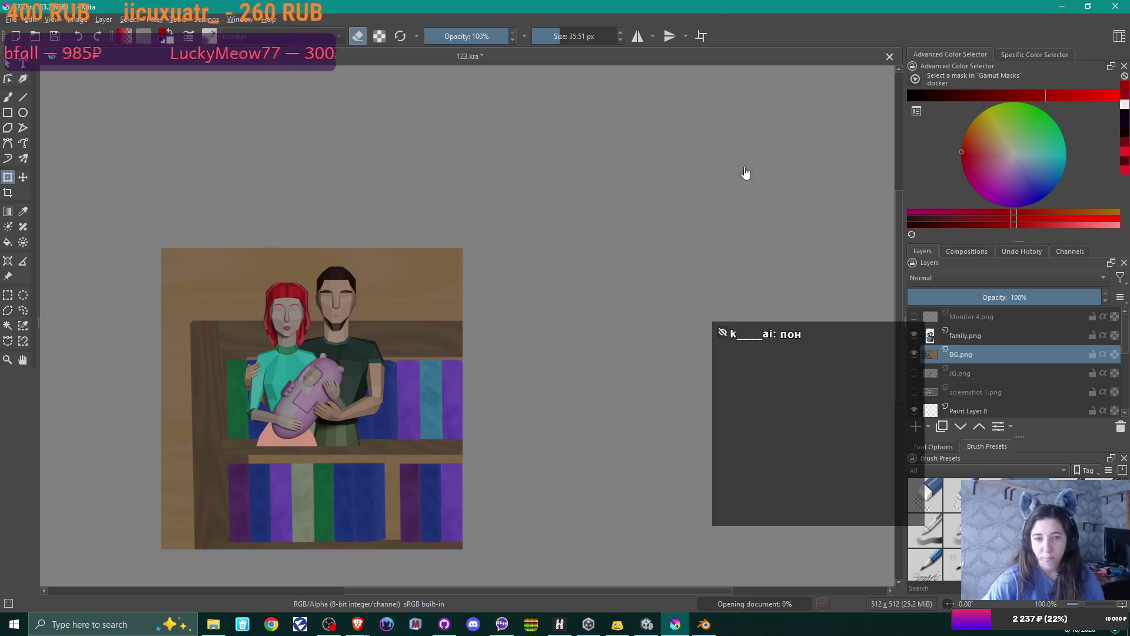
- Shrink the BG layer with its corner handle to roughly the canvas width
scroll(459, 476, "down", 2)
scroll(459, 477, "down", 2)
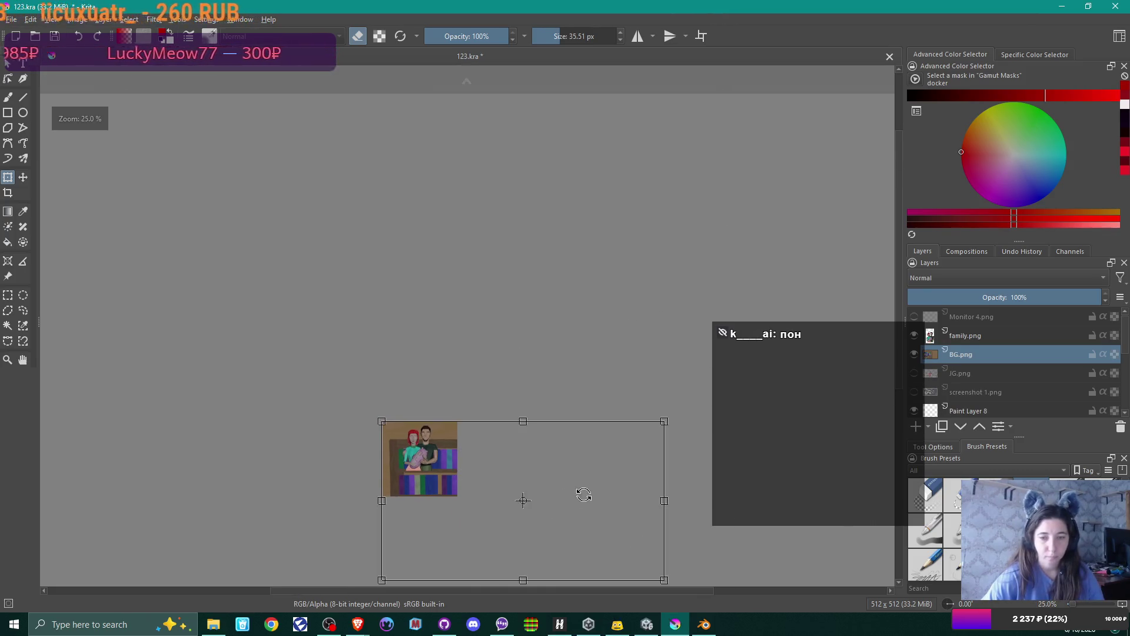
left_click_drag(579, 491, 532, 343)
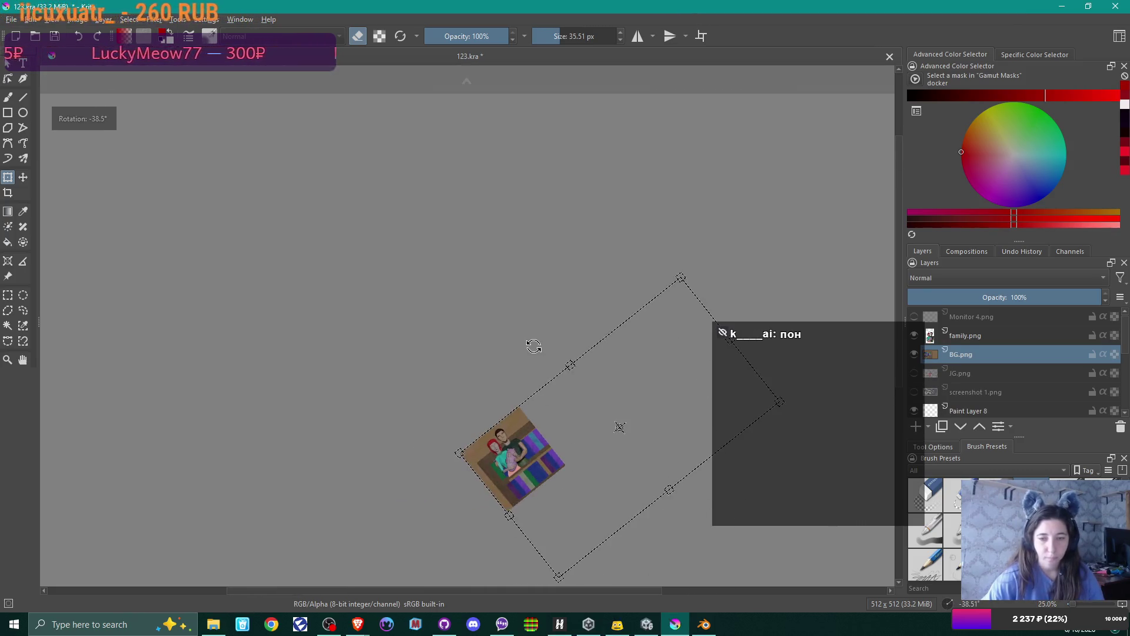
left_click(948, 604)
middle_click_drag(663, 298, 606, 178)
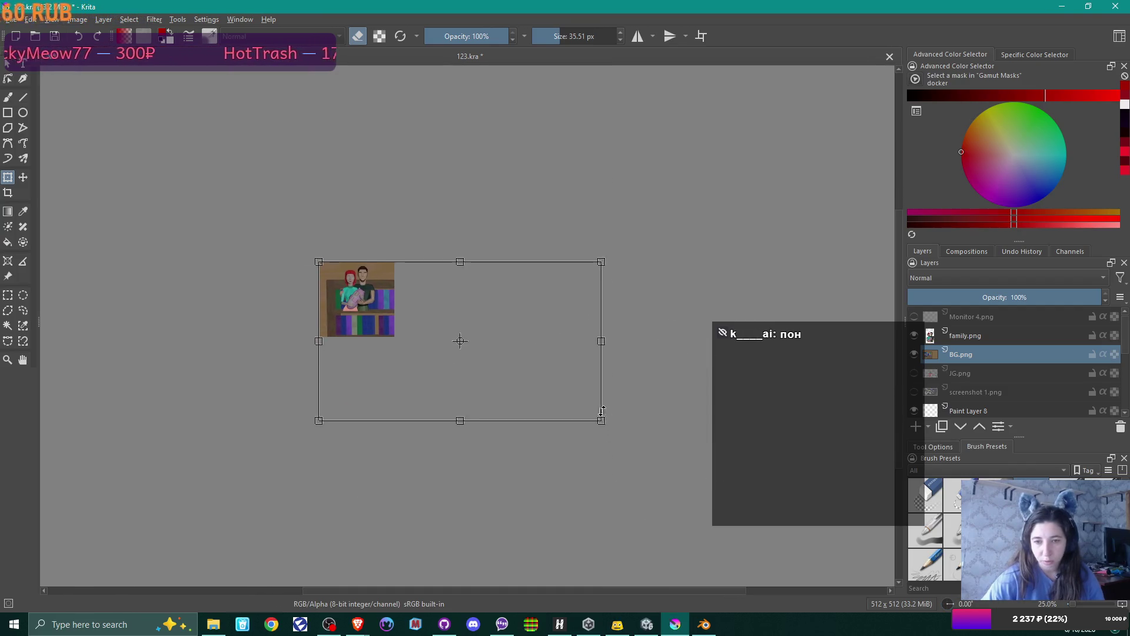
left_click_drag(603, 422, 405, 314)
- Reset the canvas rotation to 0° and recentre the view on the resized background
scroll(406, 313, "up", 6)
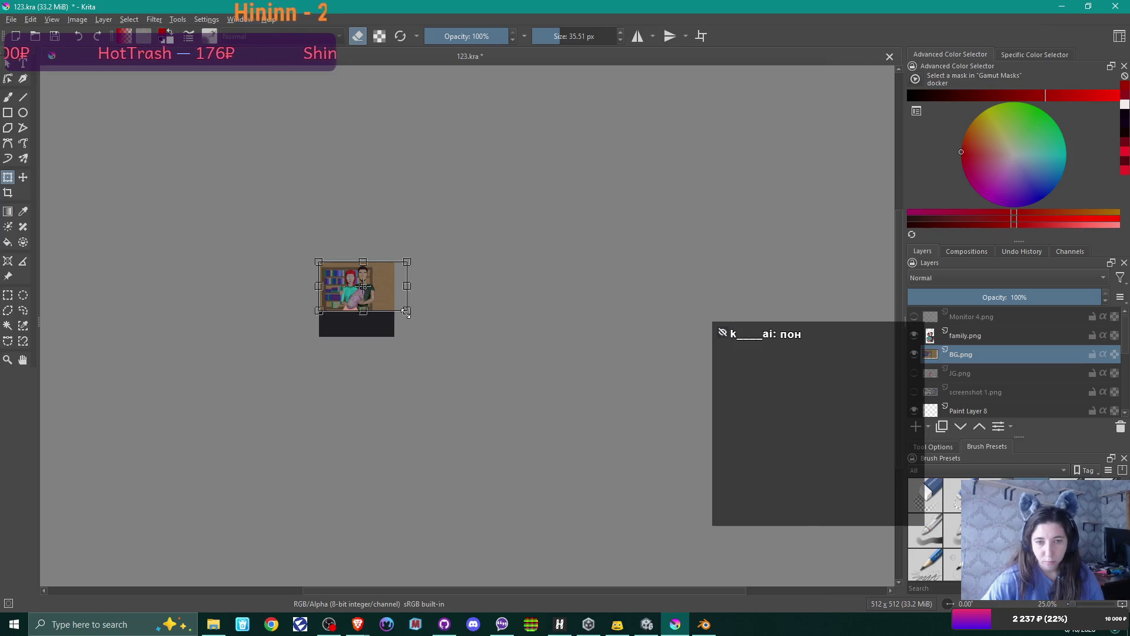
mouse_move(417, 323)
middle_mouse_down()
mouse_move(578, 389)
mouse_move(615, 465)
middle_mouse_up()
scroll(578, 388, "up", 1)
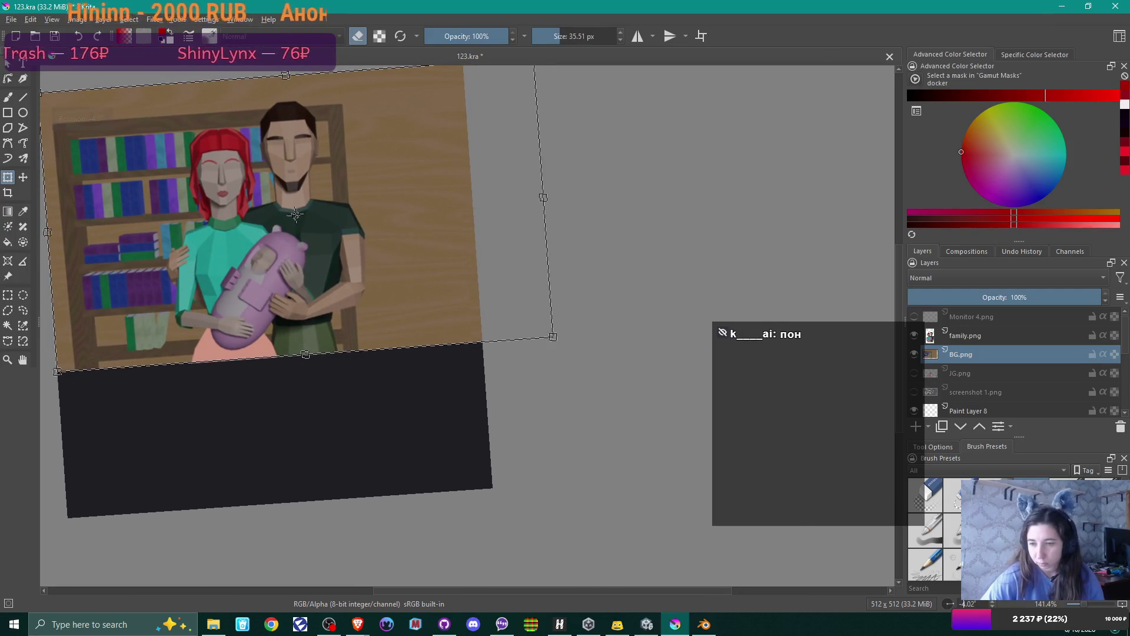
key("4")
key("5")
mouse_move(575, 334)
middle_mouse_down()
mouse_move(552, 400)
mouse_move(680, 503)
middle_mouse_up()
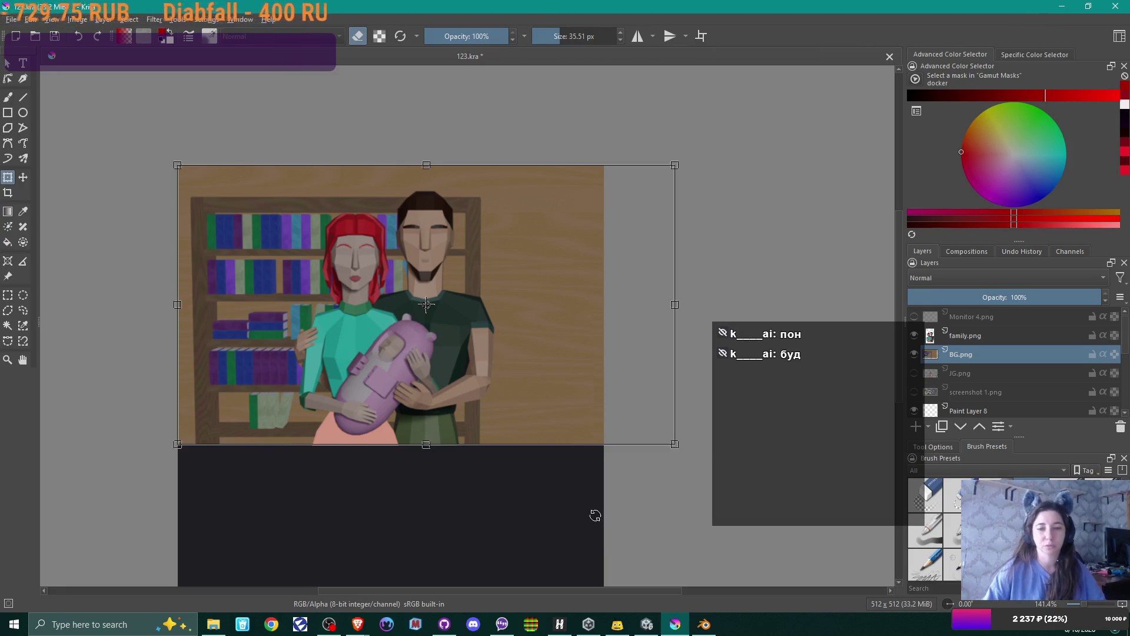
mouse_move(517, 252)
left_mouse_down()
mouse_move(488, 252)
mouse_move(560, 252)
mouse_move(516, 252)
left_mouse_up()
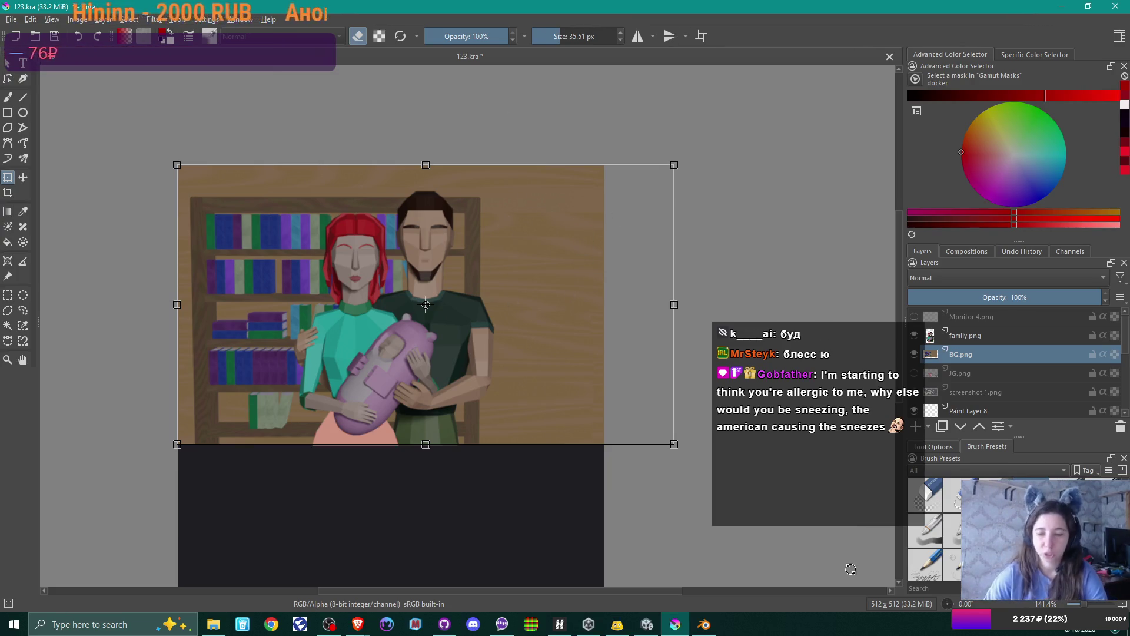
- Bring the Blender window with the wizards den scene back to the front
left_click(704, 624)
- Try the window.001 and wooden floor materials on the back wall
middle_click_drag(677, 217, 657, 256)
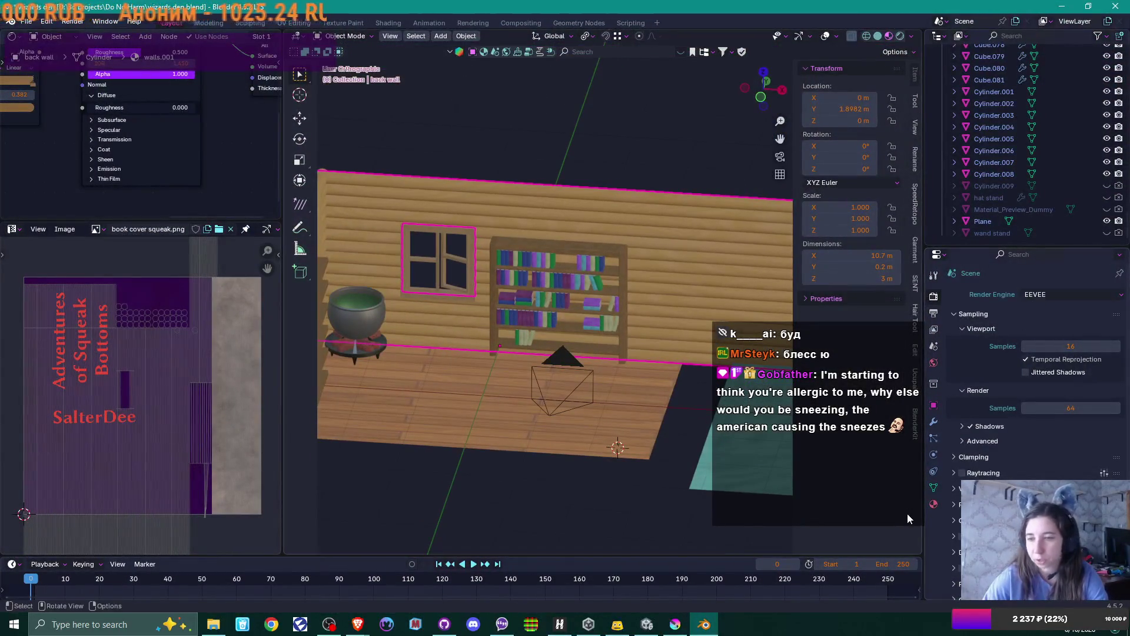
left_click(934, 503)
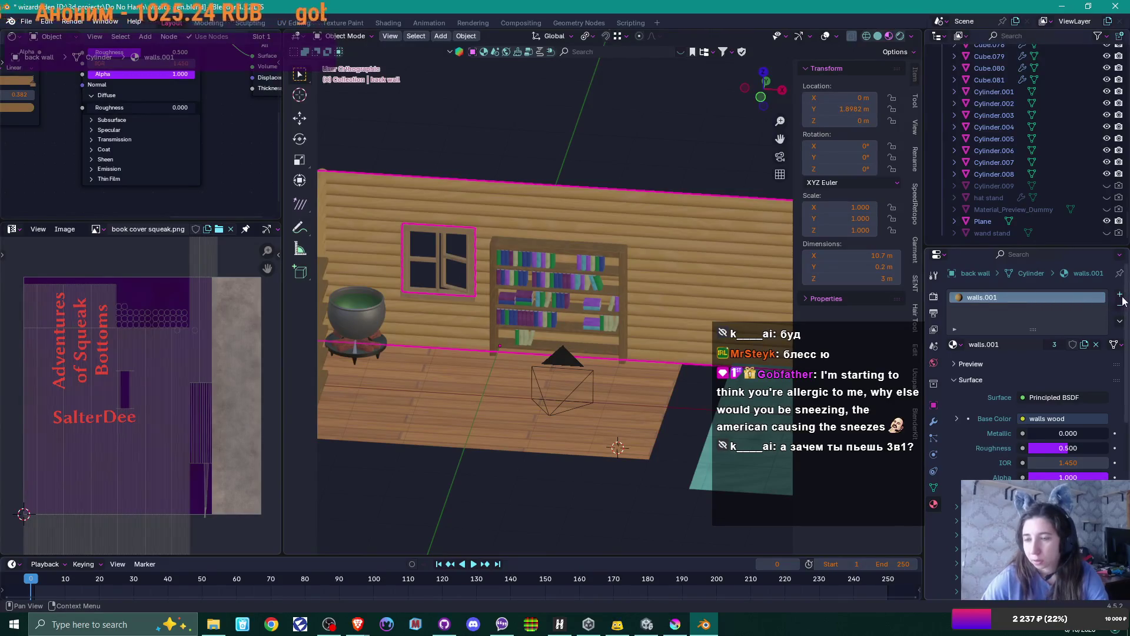
left_click(957, 345)
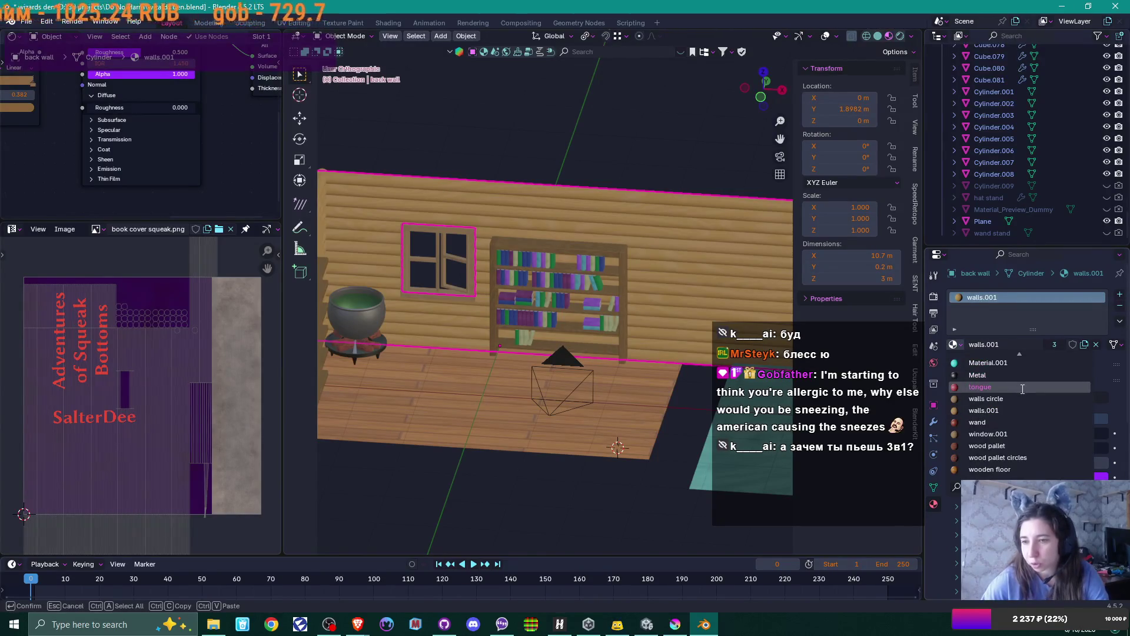
left_click(1029, 433)
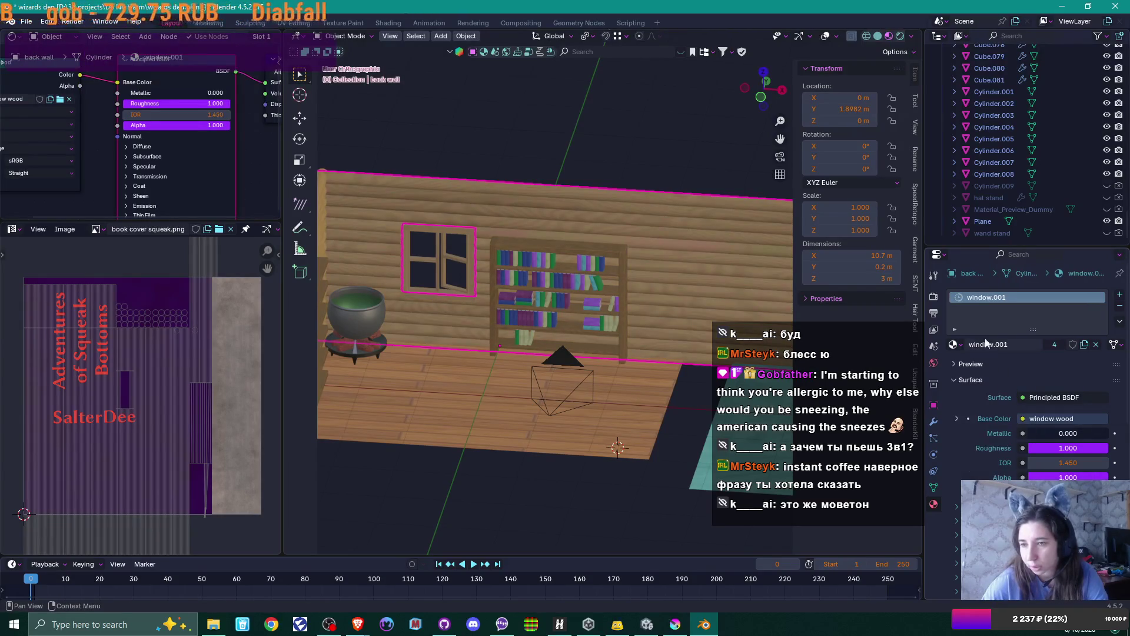
left_click(958, 345)
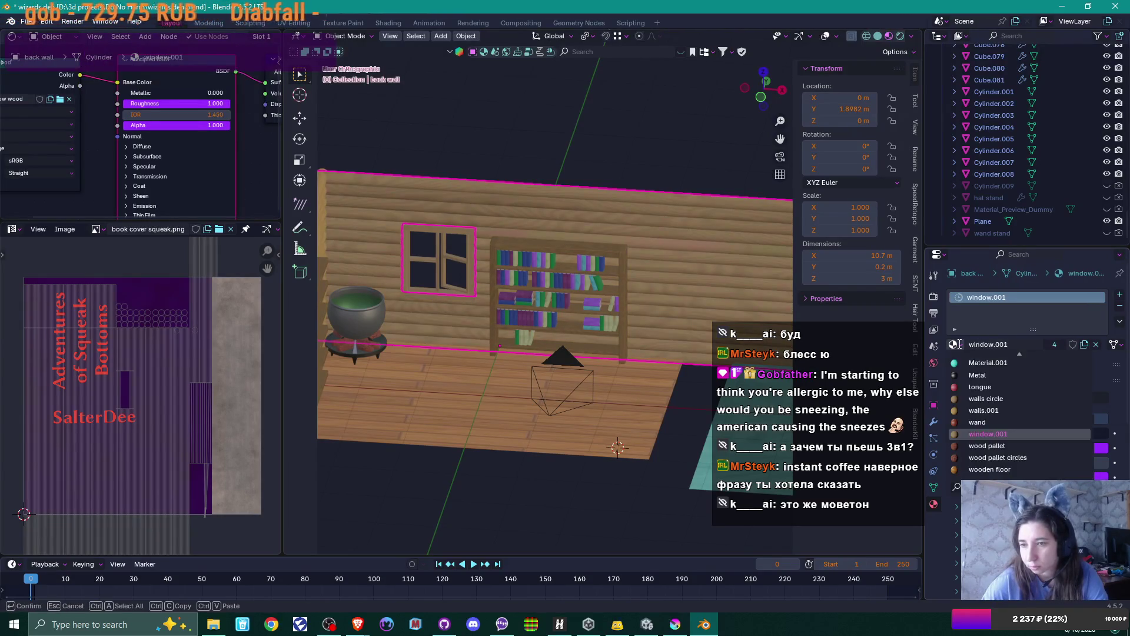
left_click(1023, 469)
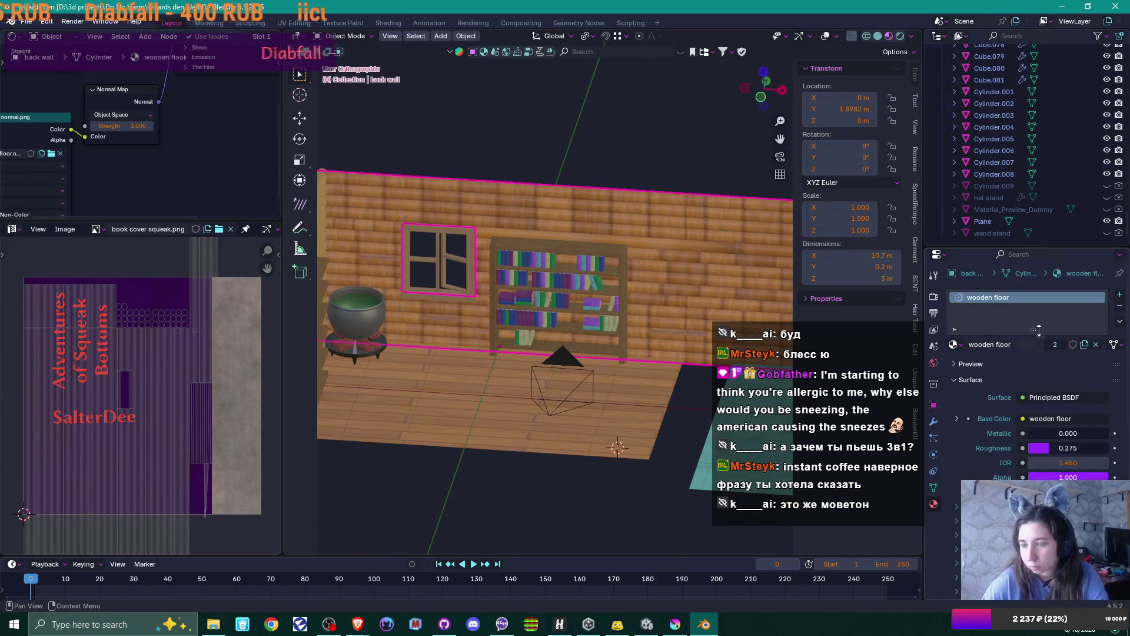
- Replace the back wall's material slot with a new material named 'wall simple'
left_click(1119, 306)
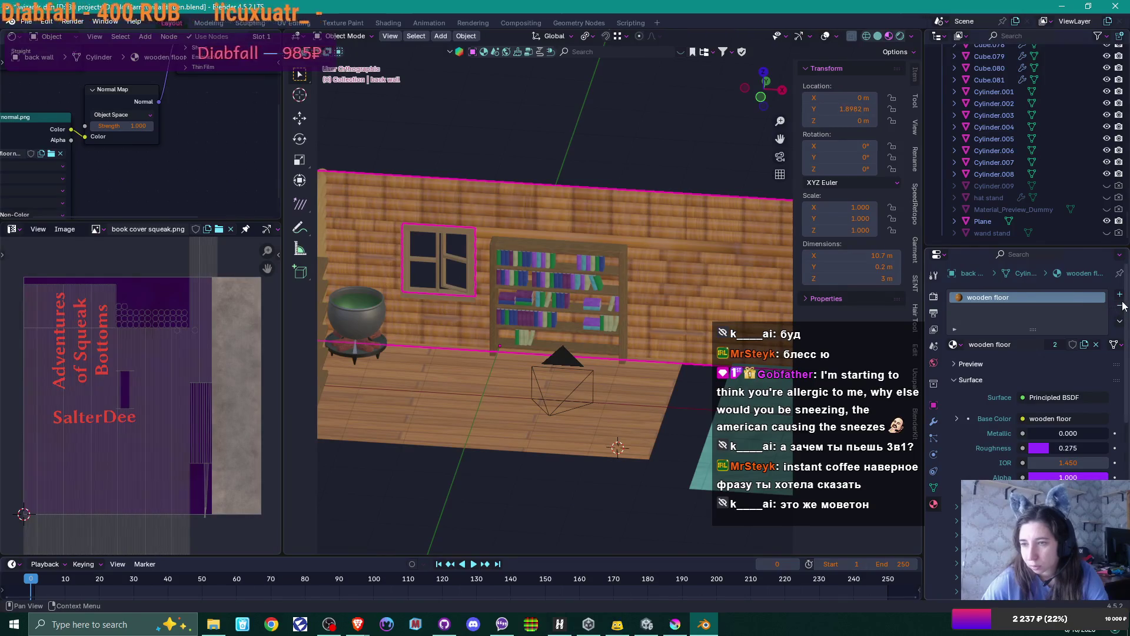
left_click(985, 346)
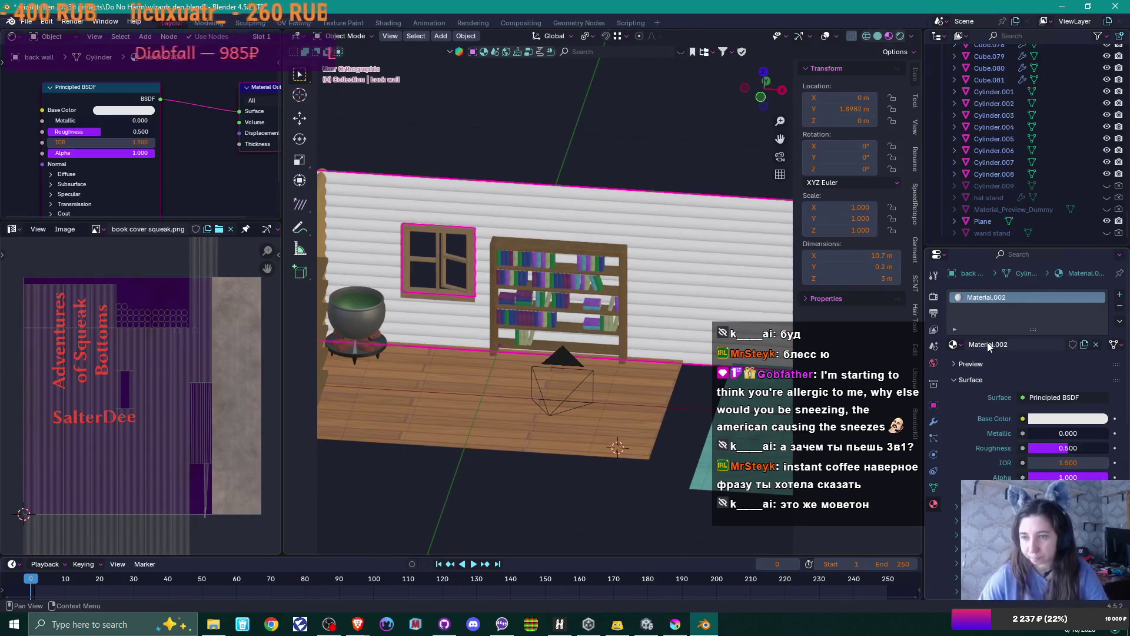
double_click(995, 345)
type("wall")
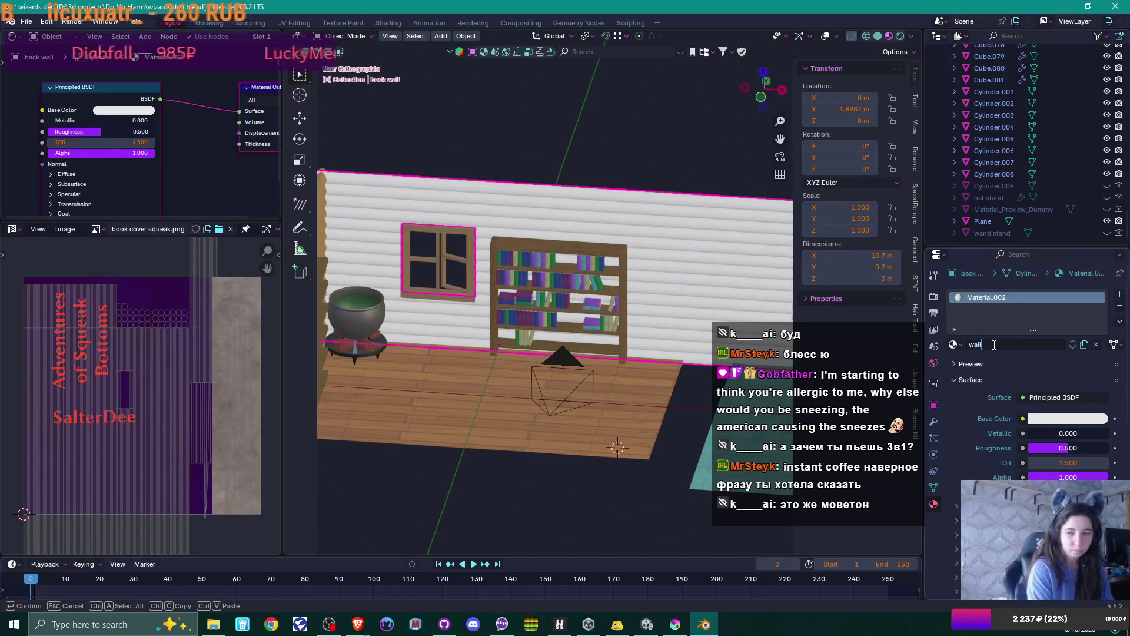
type(" simple")
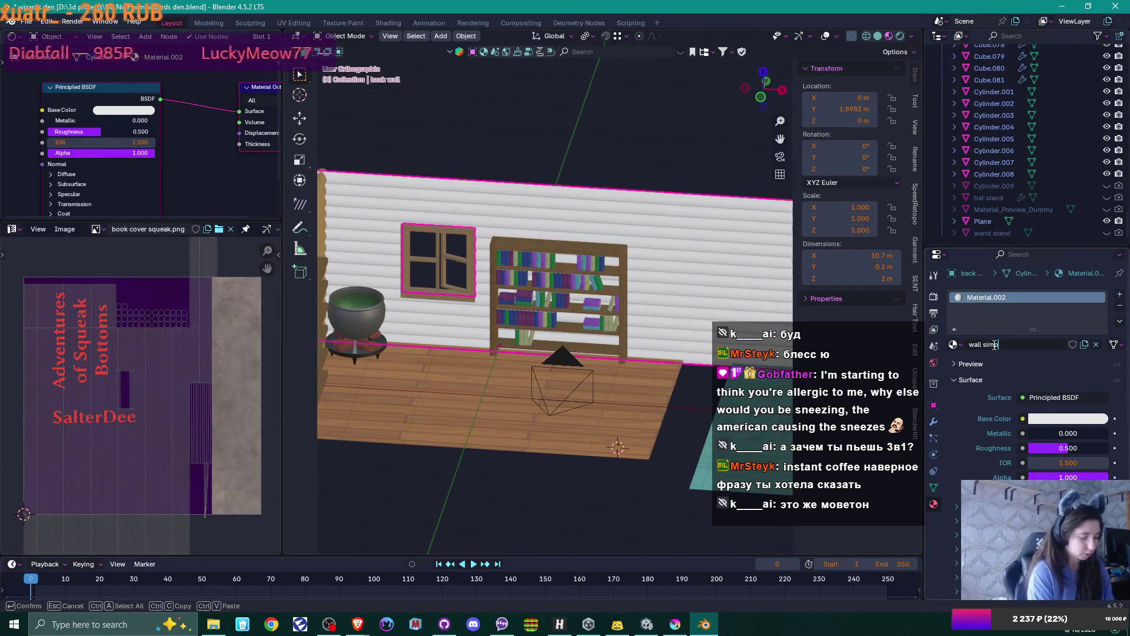
key("Return")
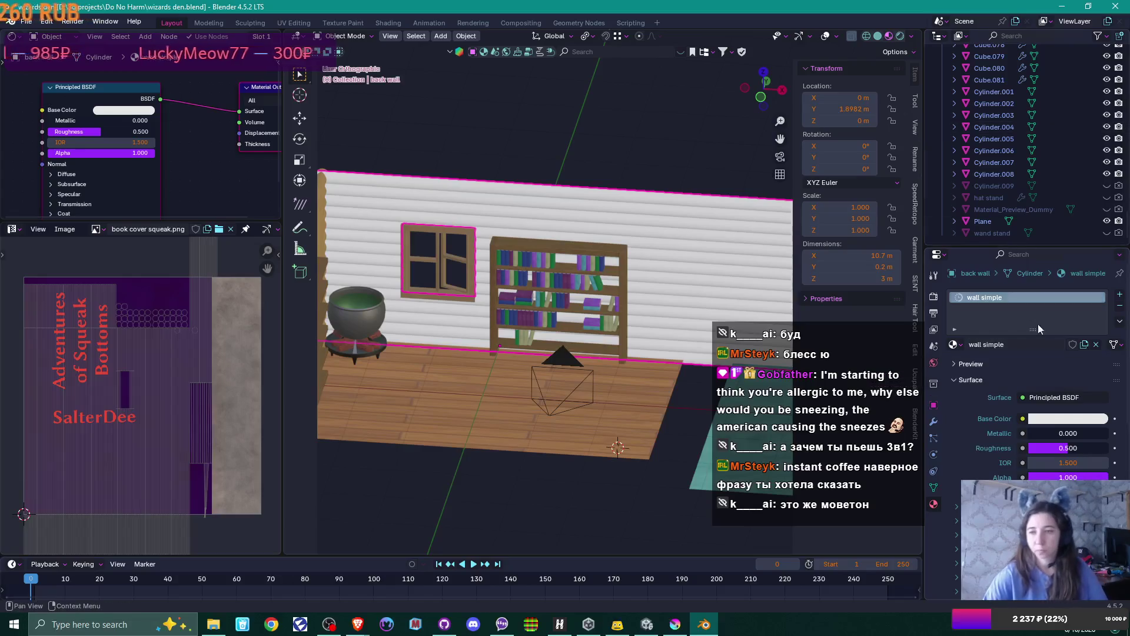
left_click(1065, 419)
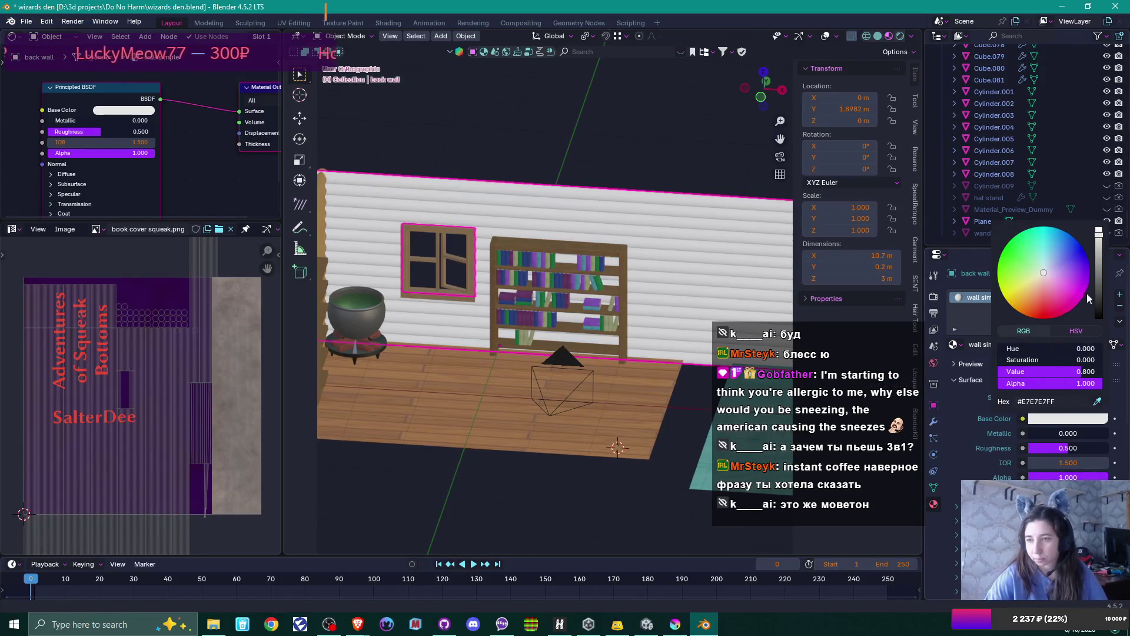
- Inspect the floor's base colour texture, undo the accidental wood image unlink, and reselect the back wall
left_click(457, 403)
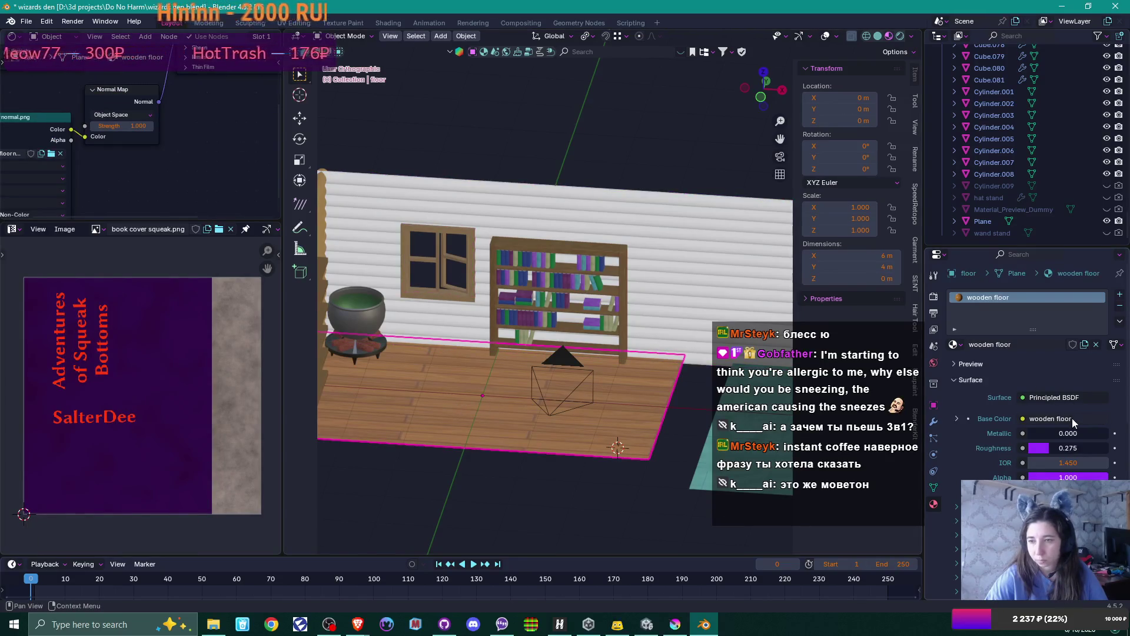
left_click(956, 419)
left_click(1115, 434)
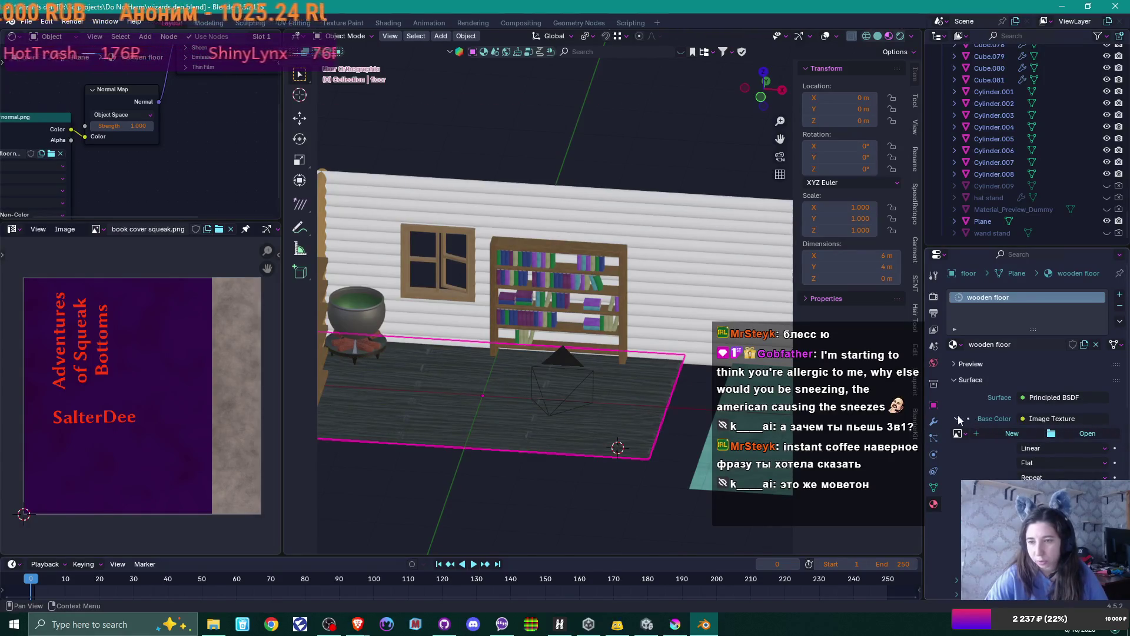
scroll(167, 183, "down", 2)
middle_click_drag(170, 188, 205, 262)
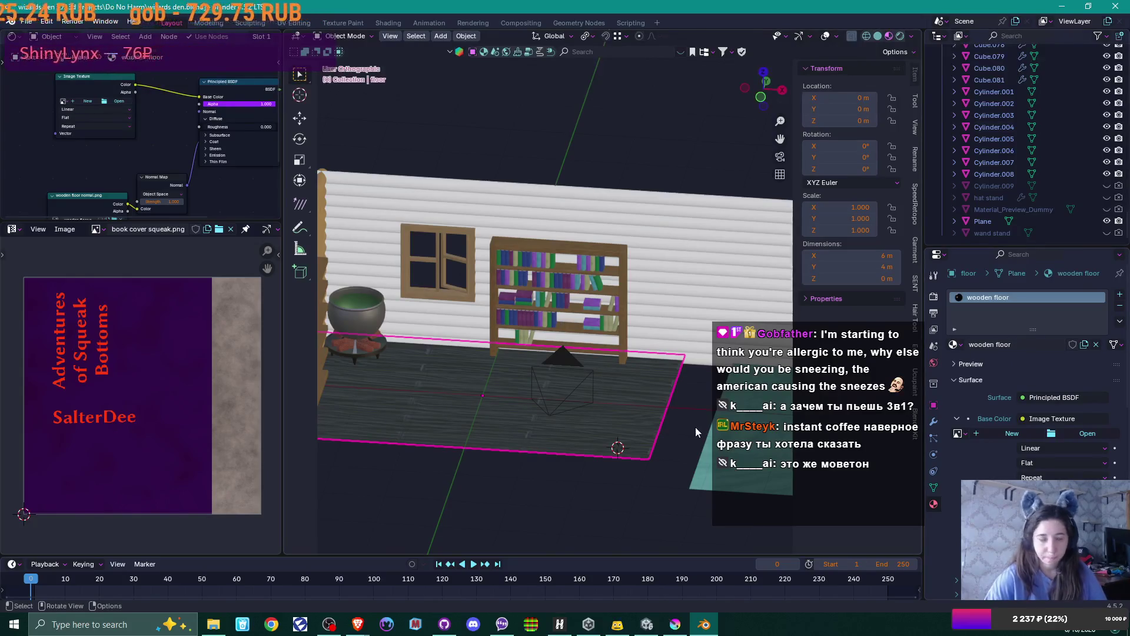
key("ctrl+z")
left_click(694, 229)
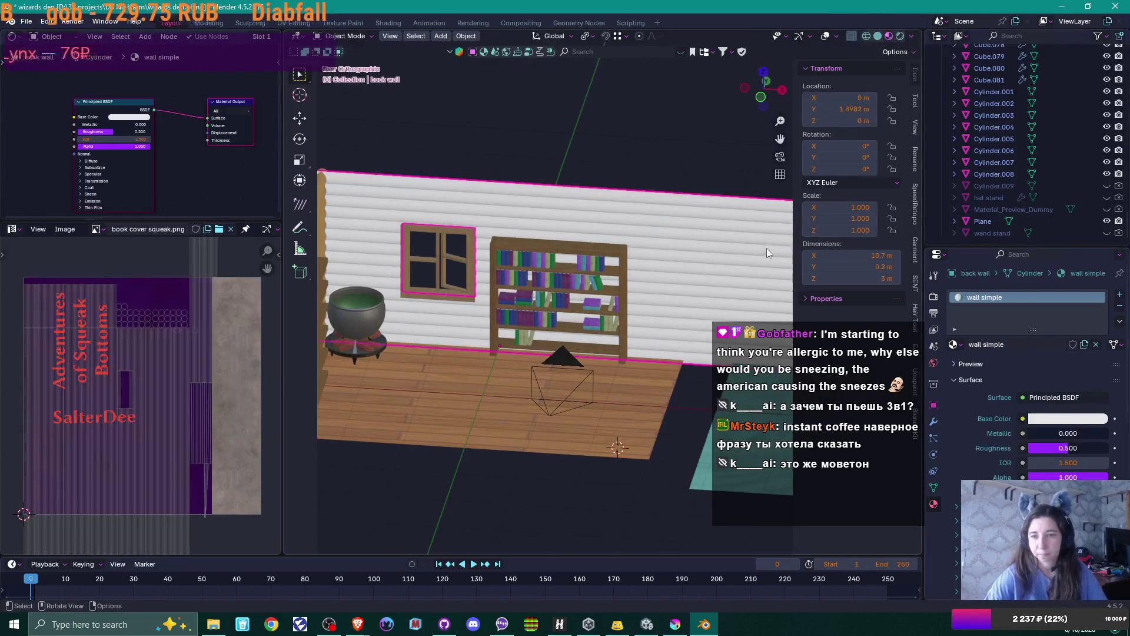
- Eyedrop the floor's brown into wall simple's base colour and raise its roughness to 0.945
left_click(1062, 418)
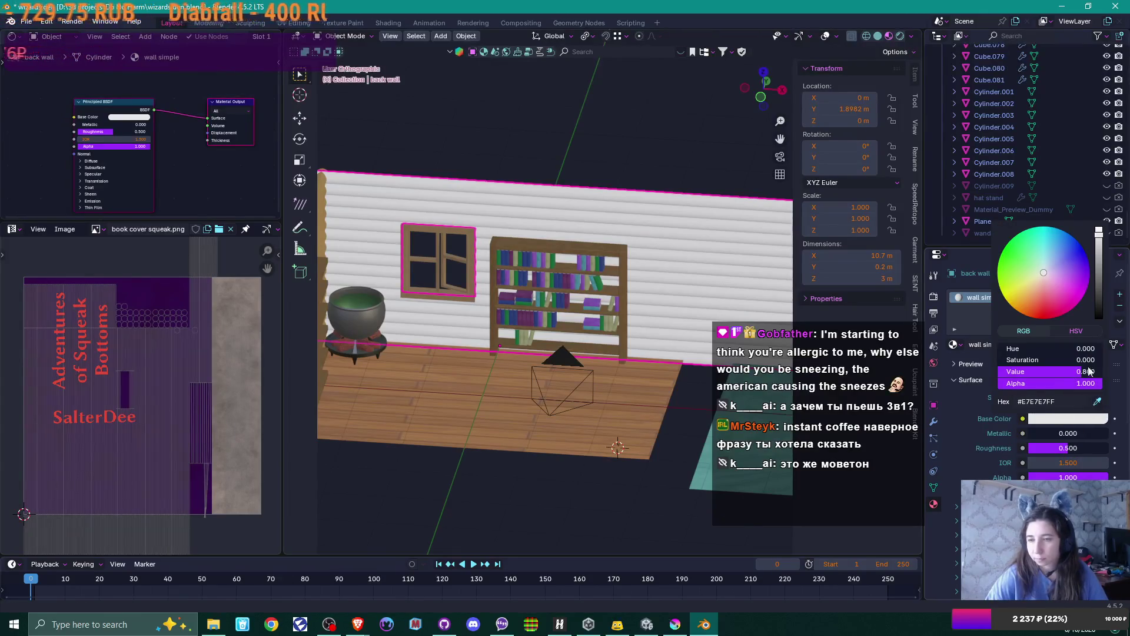
left_click(1098, 401)
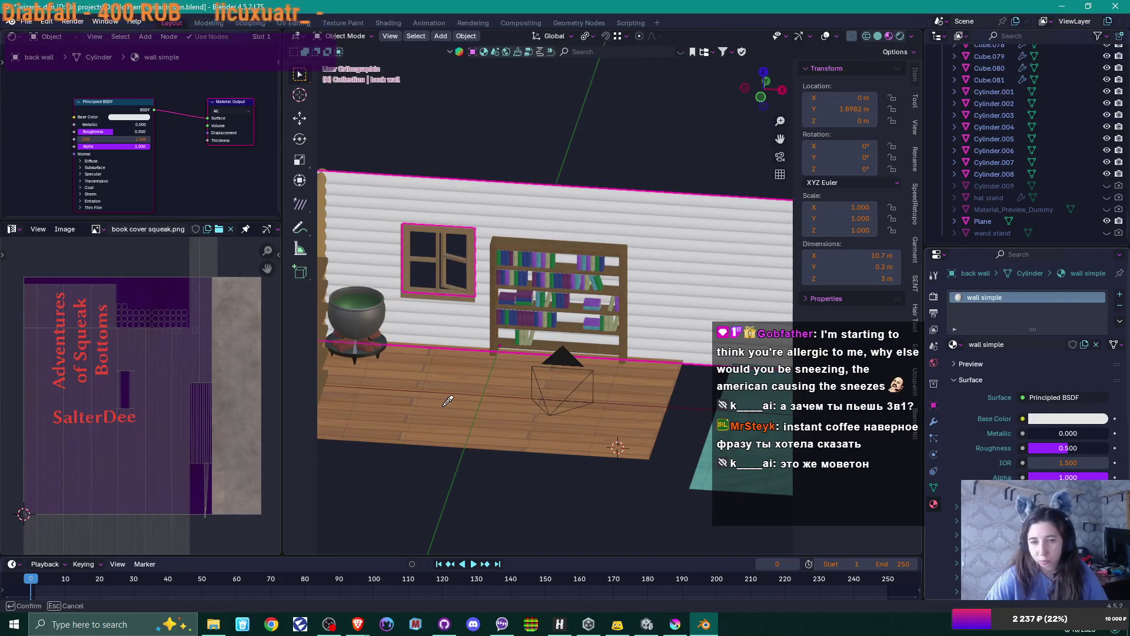
left_click(413, 376)
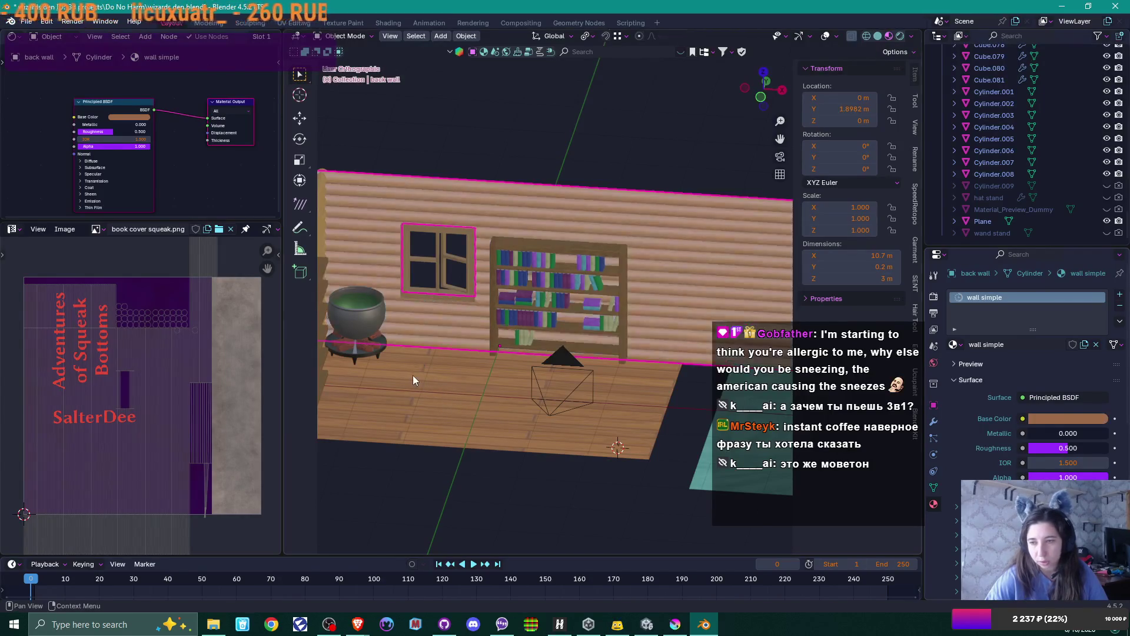
mouse_move(414, 379)
middle_mouse_down()
mouse_move(573, 411)
mouse_move(587, 428)
mouse_move(581, 421)
mouse_move(765, 409)
middle_mouse_up()
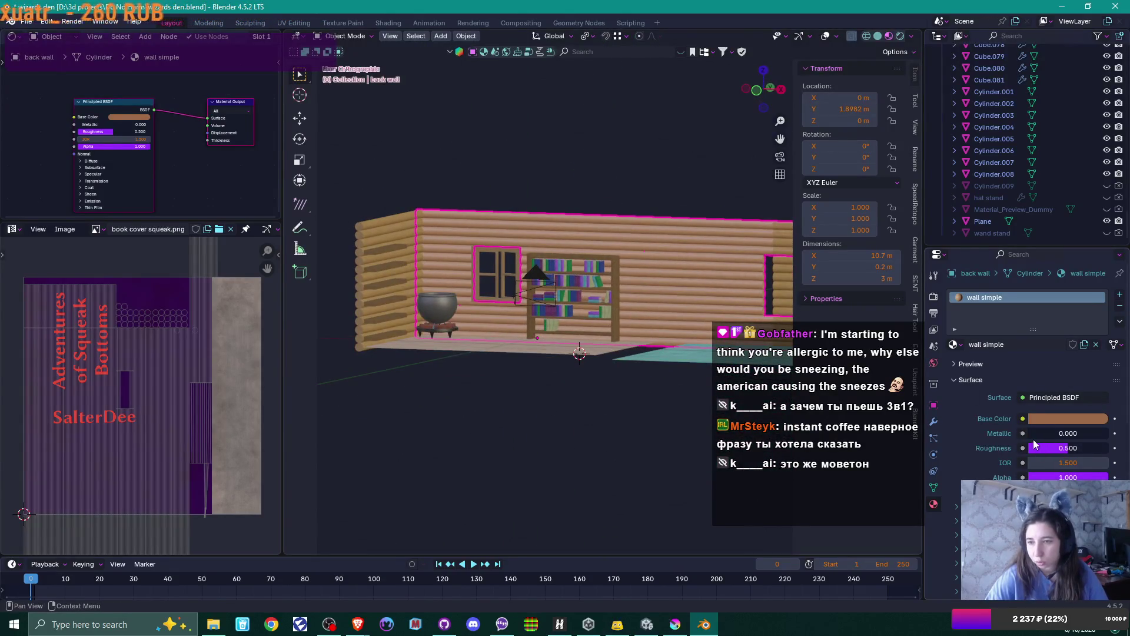
left_click_drag(1051, 448, 1103, 448)
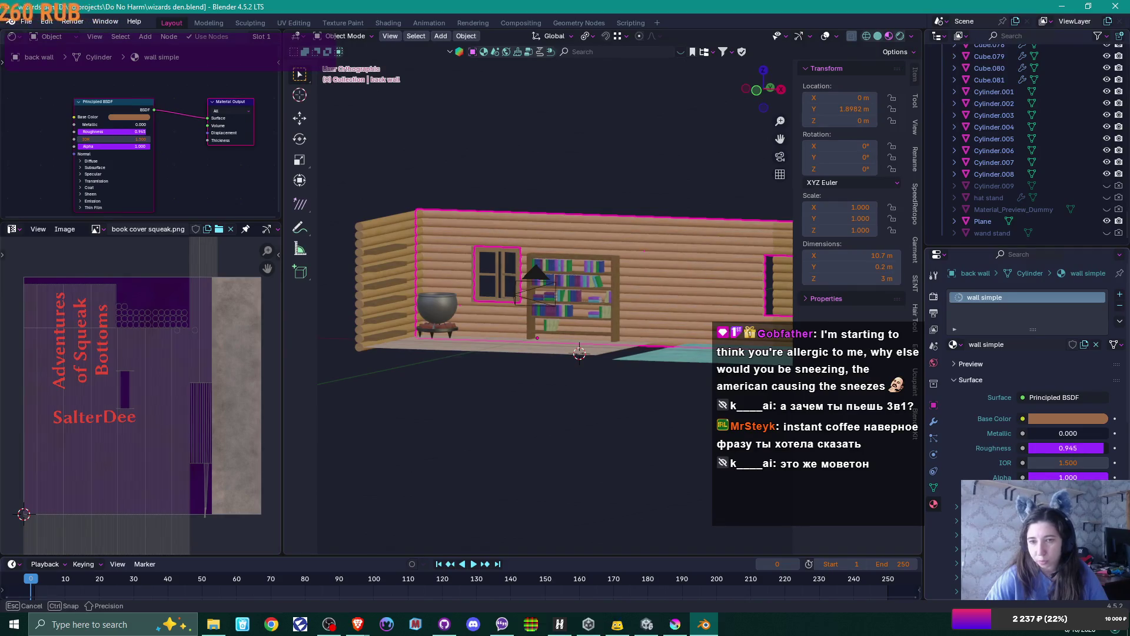
scroll(612, 353, "up", 4)
scroll(624, 300, "up", 3)
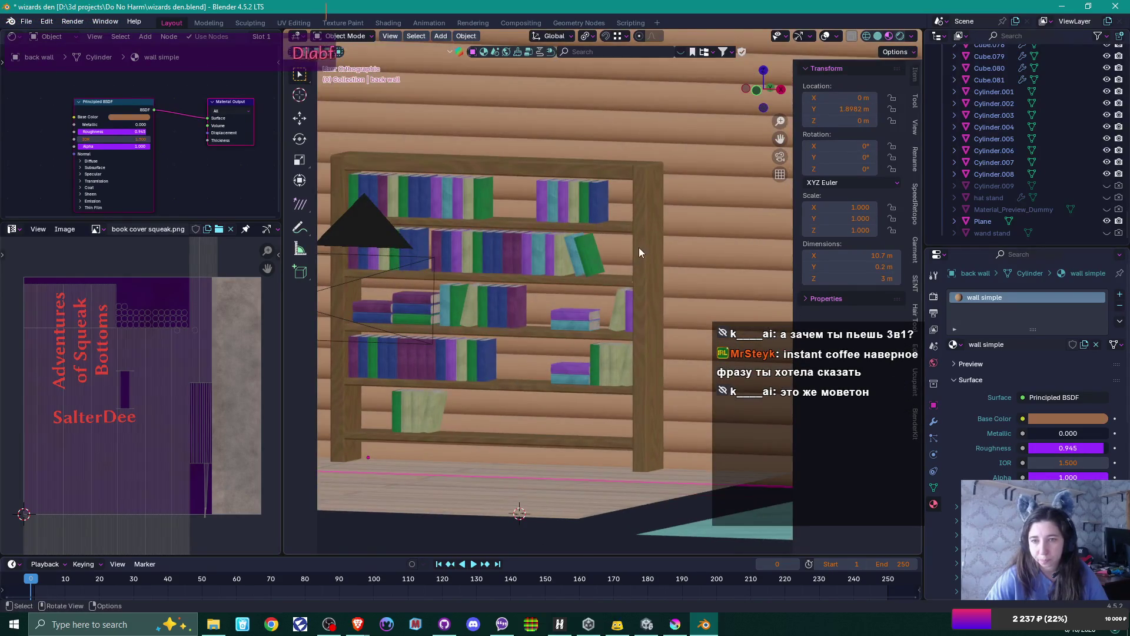
- Replace the bookshelf's shared bookcase.001 material with a new one named 'shelf simple'
left_click(639, 252)
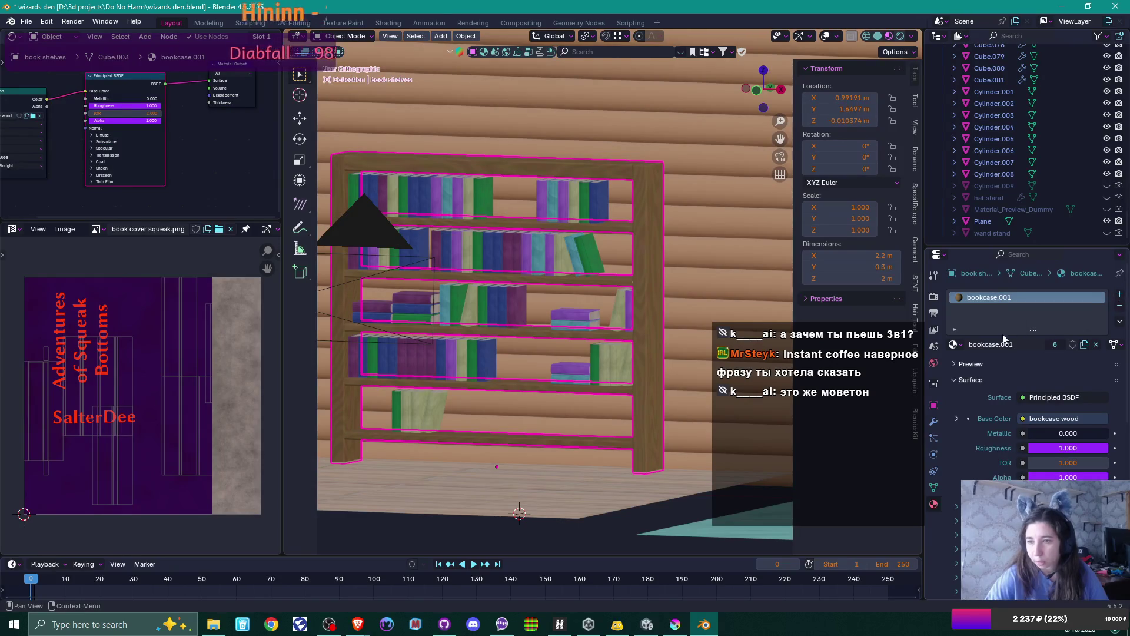
left_click(1096, 344)
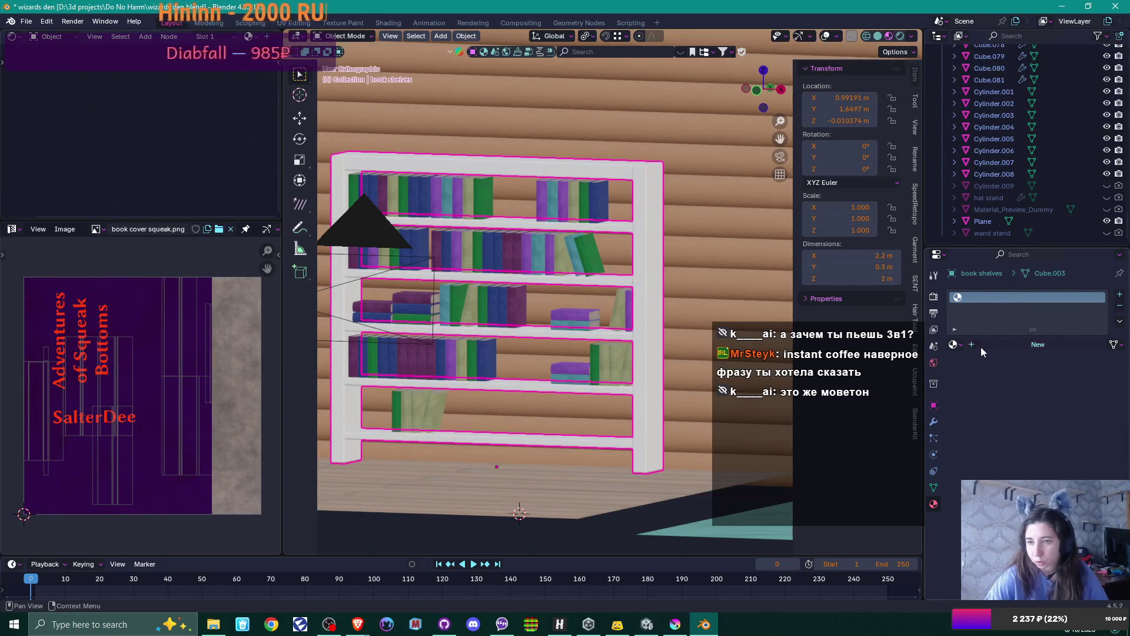
left_click(995, 344)
double_click(998, 344)
type("shelf simple")
key("Return")
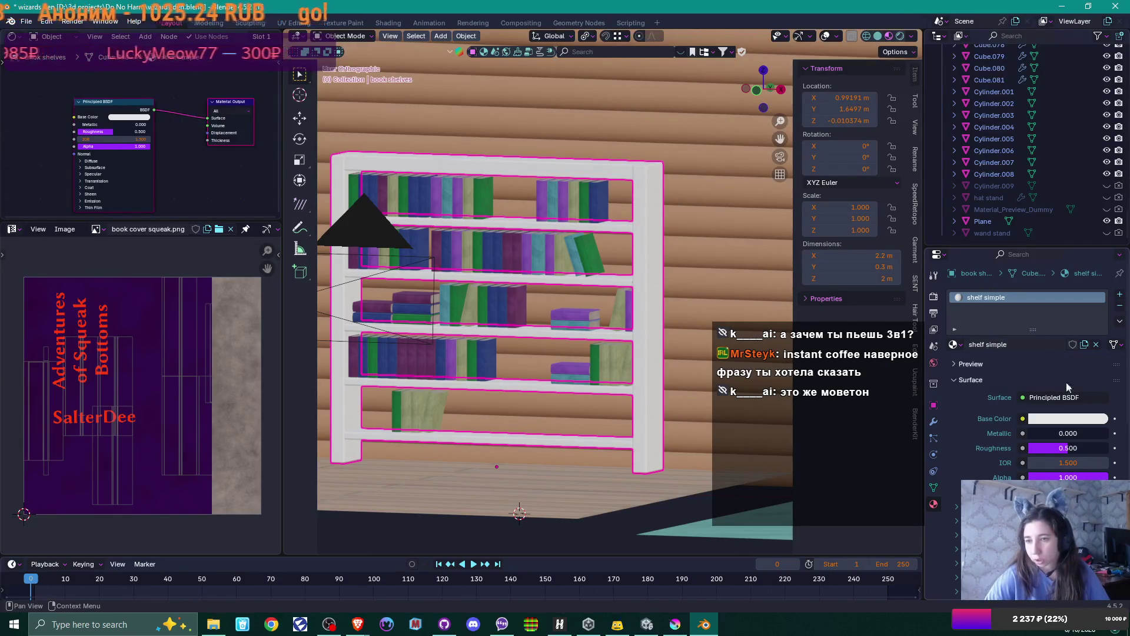
- Eyedrop the wall's wood brown into shelf simple's base colour and view through the camera
left_click(1069, 420)
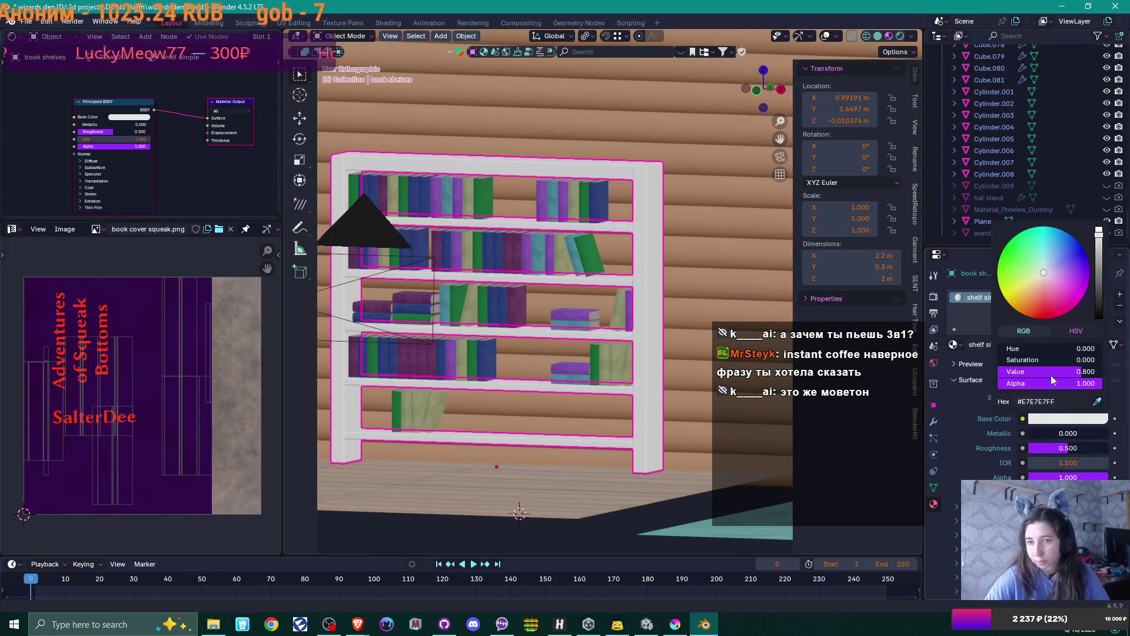
left_click(1098, 402)
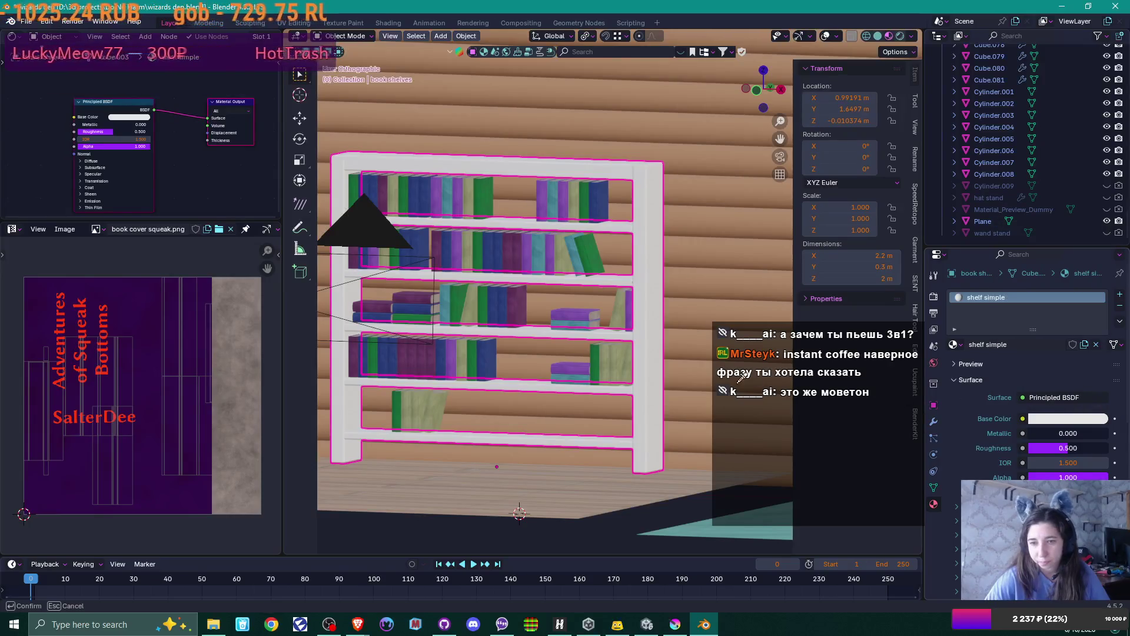
left_click(695, 325)
mouse_move(675, 316)
middle_mouse_down()
mouse_move(658, 303)
mouse_move(588, 384)
mouse_move(598, 360)
middle_mouse_up()
left_click(545, 512)
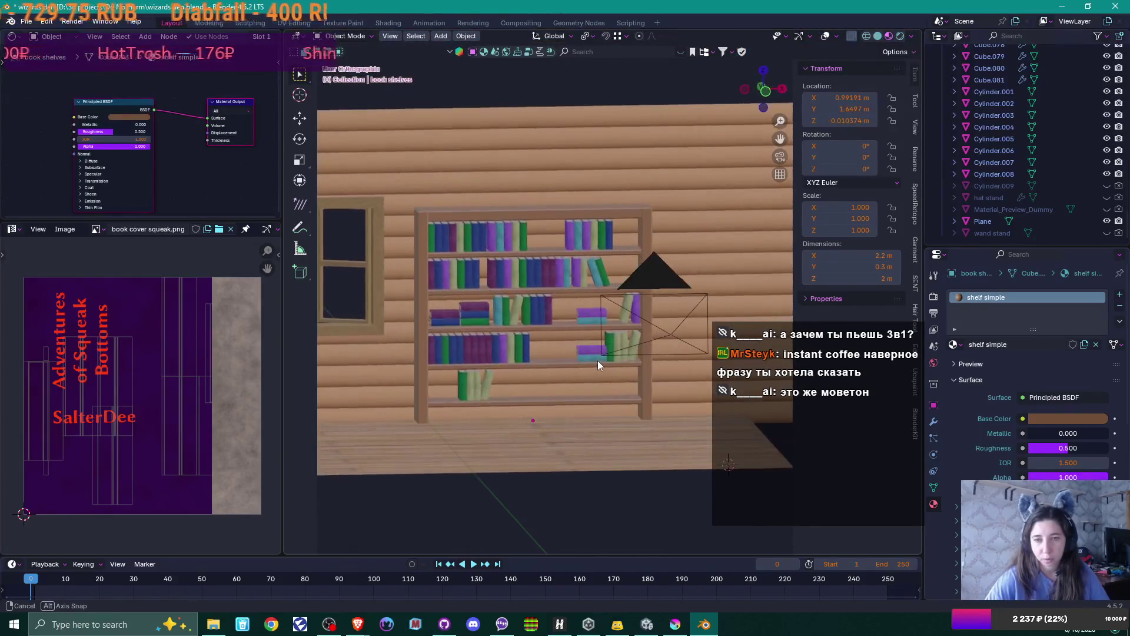
key("KP_0")
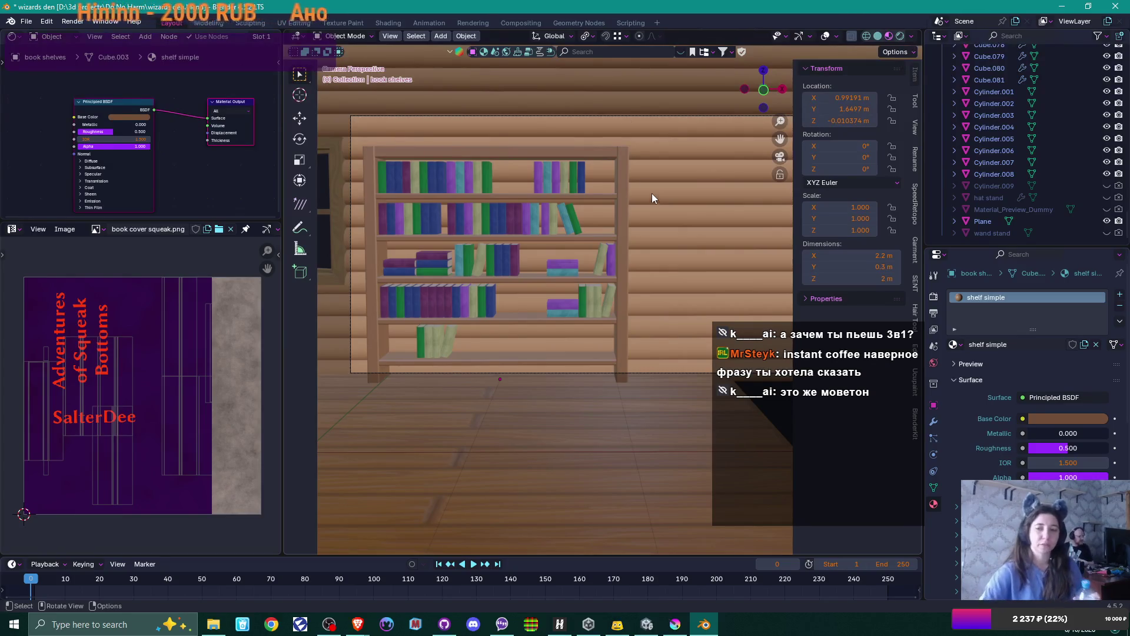
- Zoom the camera view to frame the bookshelf against the log-cabin wall beside the window
scroll(731, 315, "down", 5)
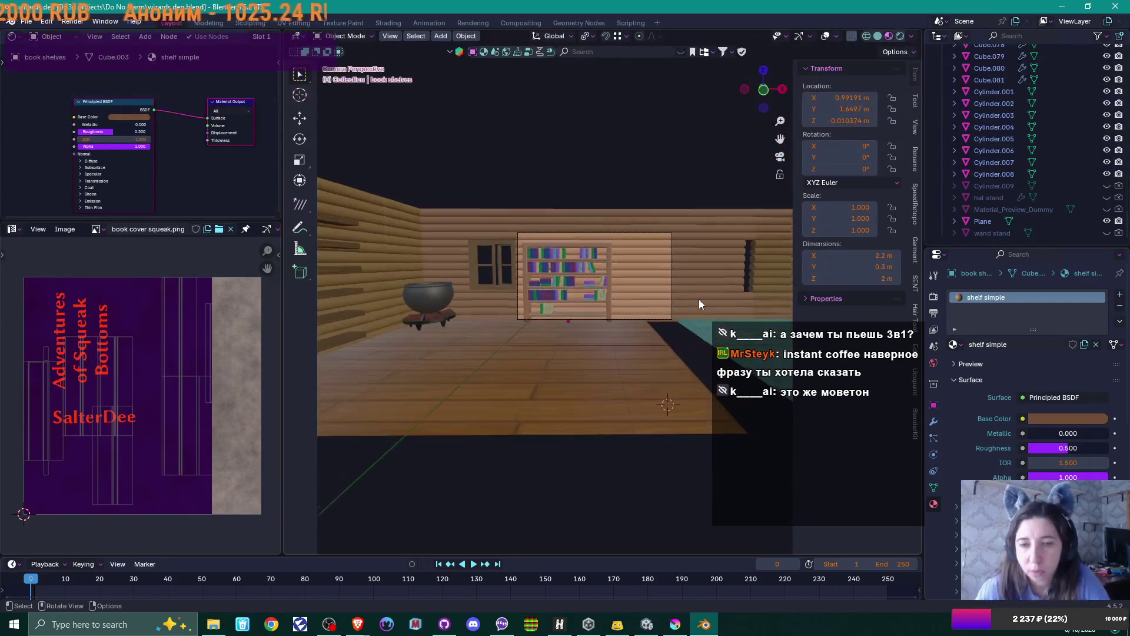
scroll(699, 300, "down", 2)
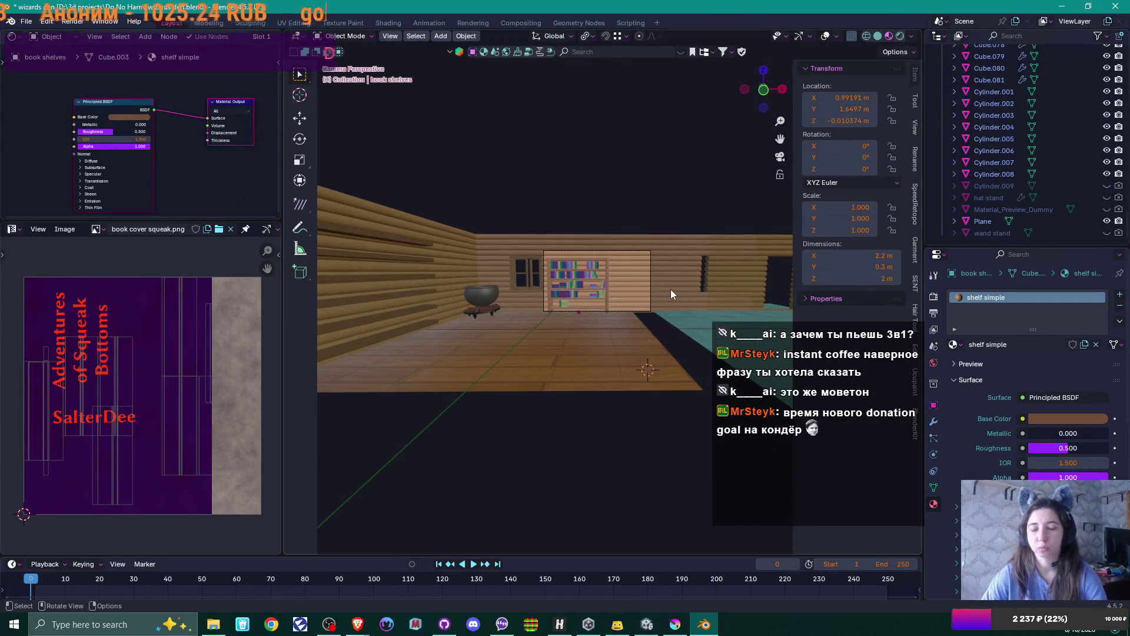
scroll(669, 289, "up", 6)
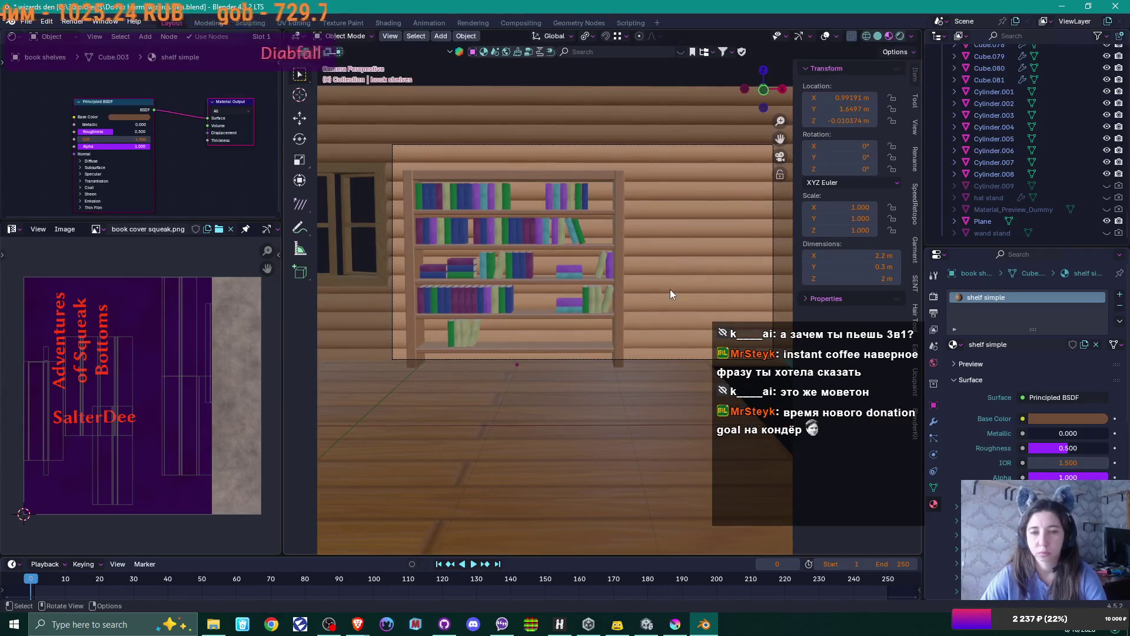
scroll(670, 292, "up", 1)
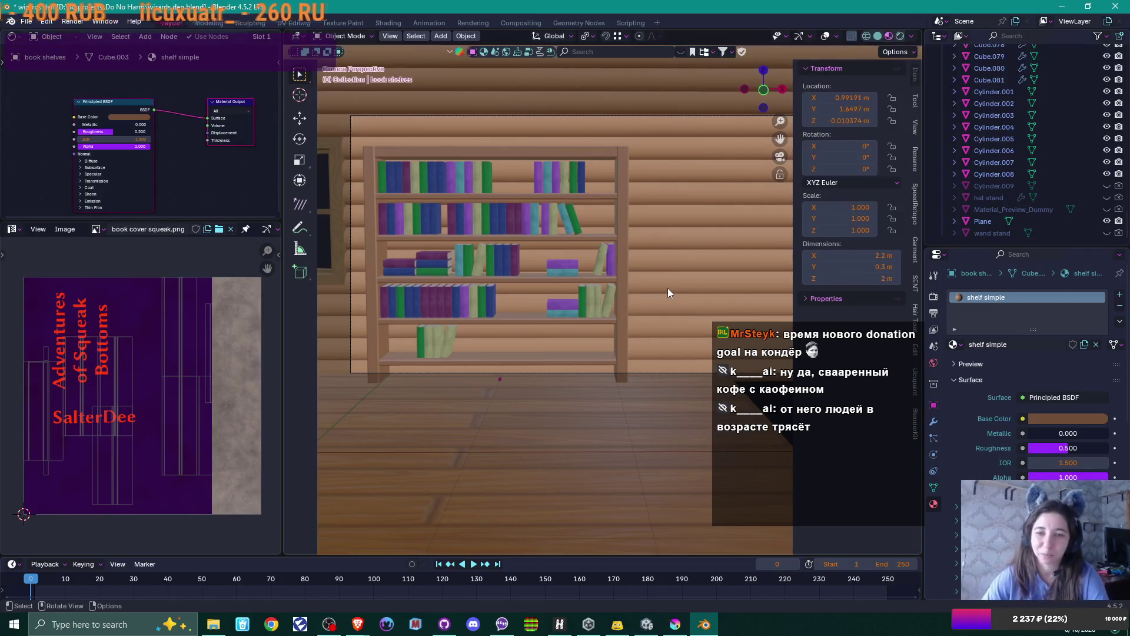
scroll(668, 288, "down", 1)
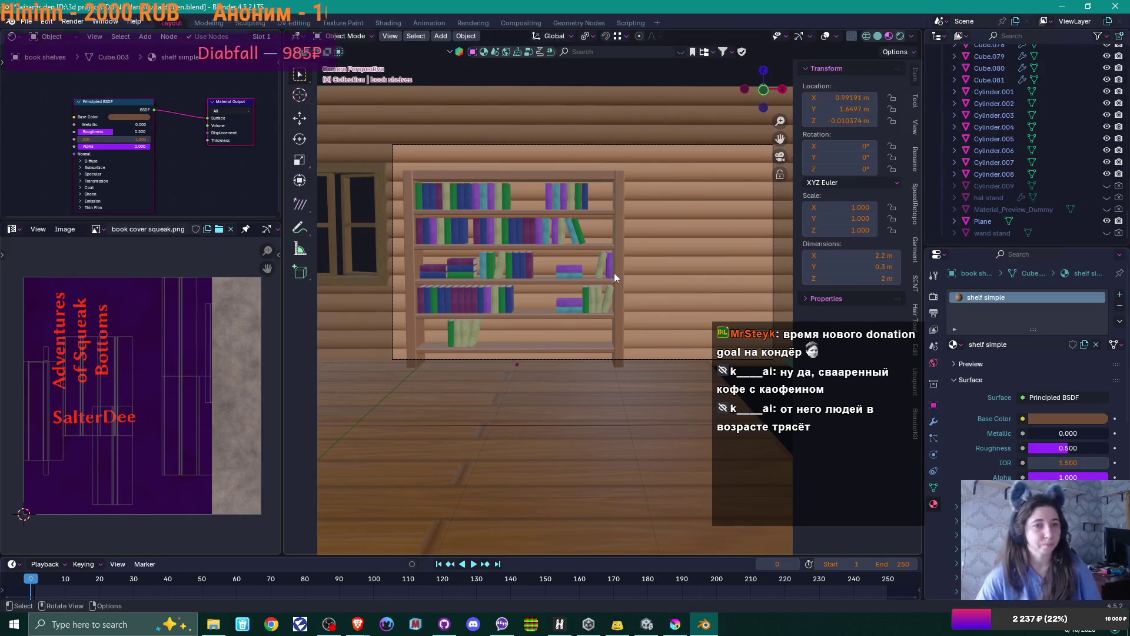
left_click(27, 24)
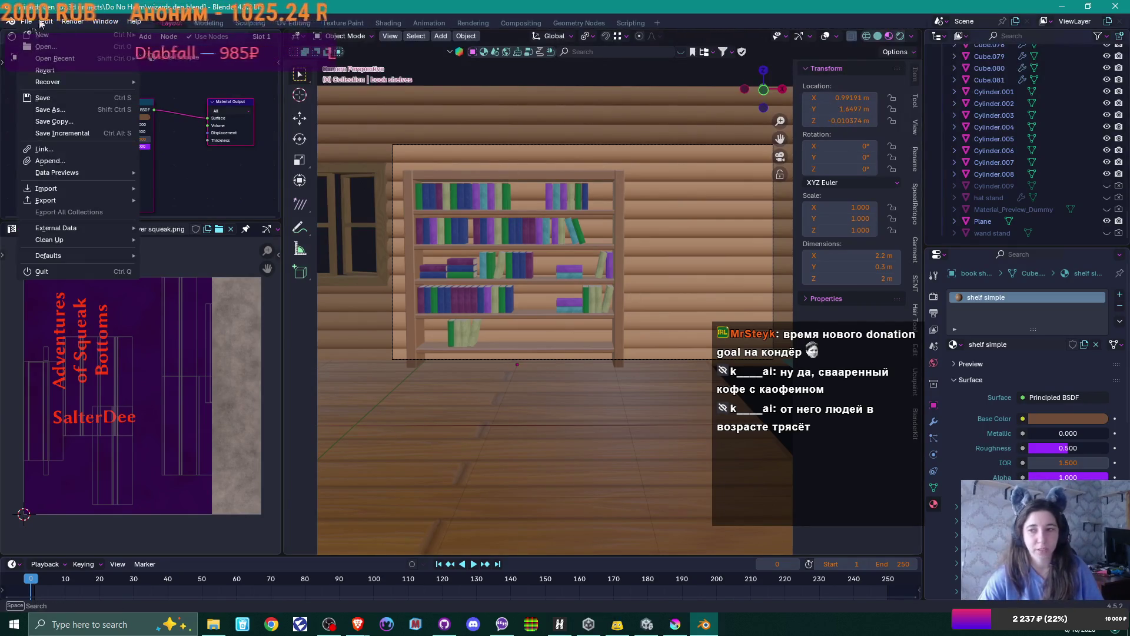
- Delete the wand Cylinder.009 and the hat stand, then dissolve the jars collection, keeping its jars
left_click(1076, 186)
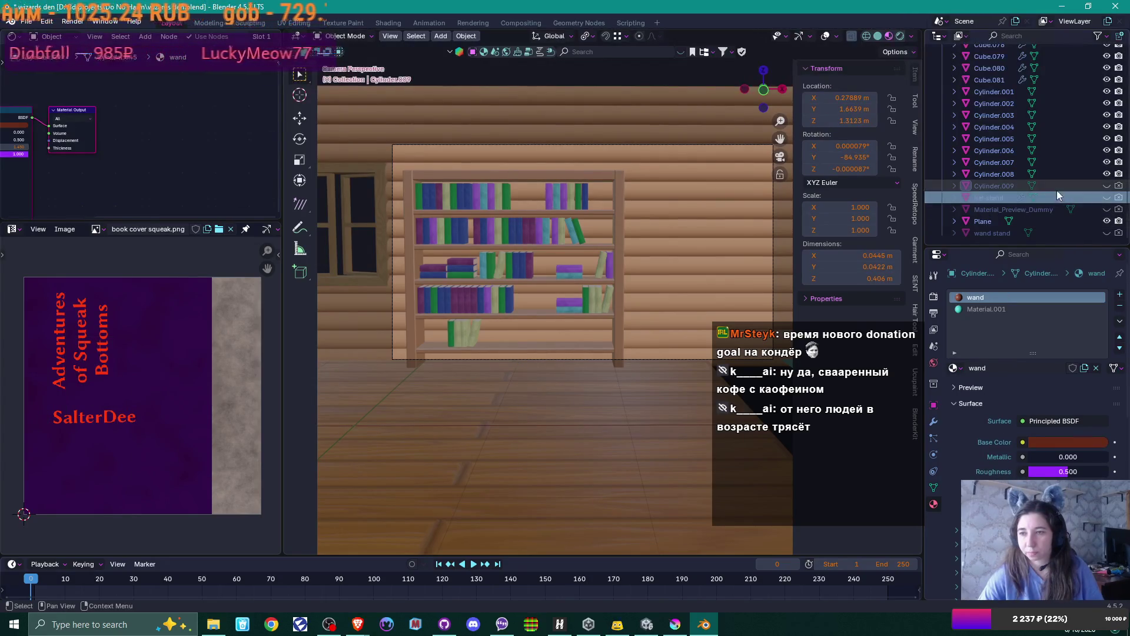
key("Delete")
scroll(1038, 182, "up", 3)
scroll(1038, 161, "up", 6)
scroll(1052, 166, "up", 8)
scroll(1067, 162, "up", 13)
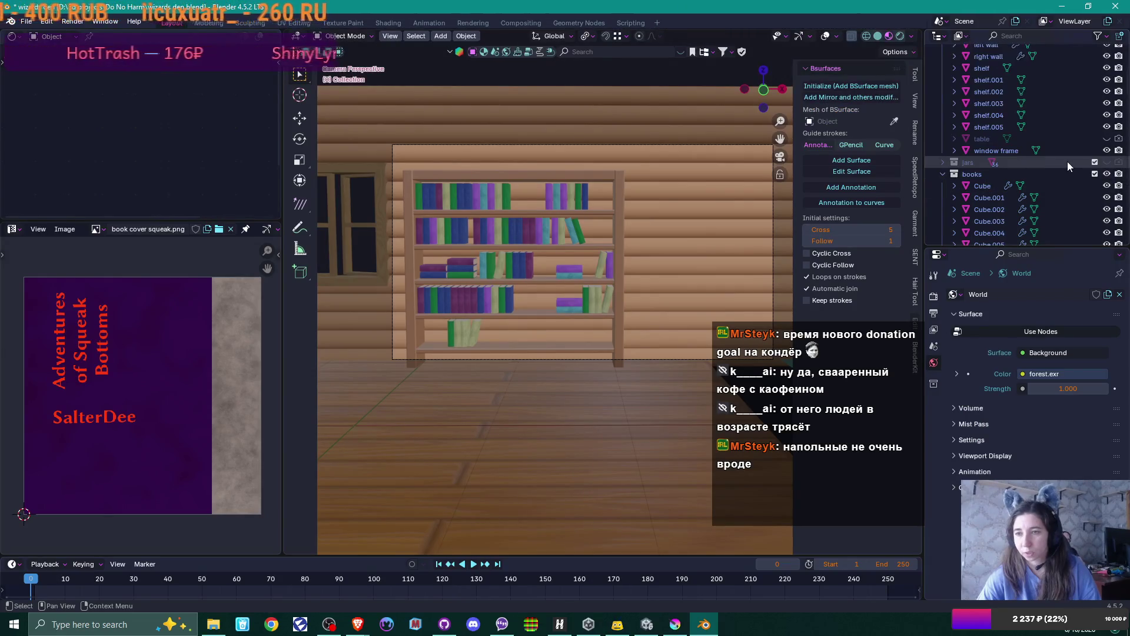
left_click(1062, 159)
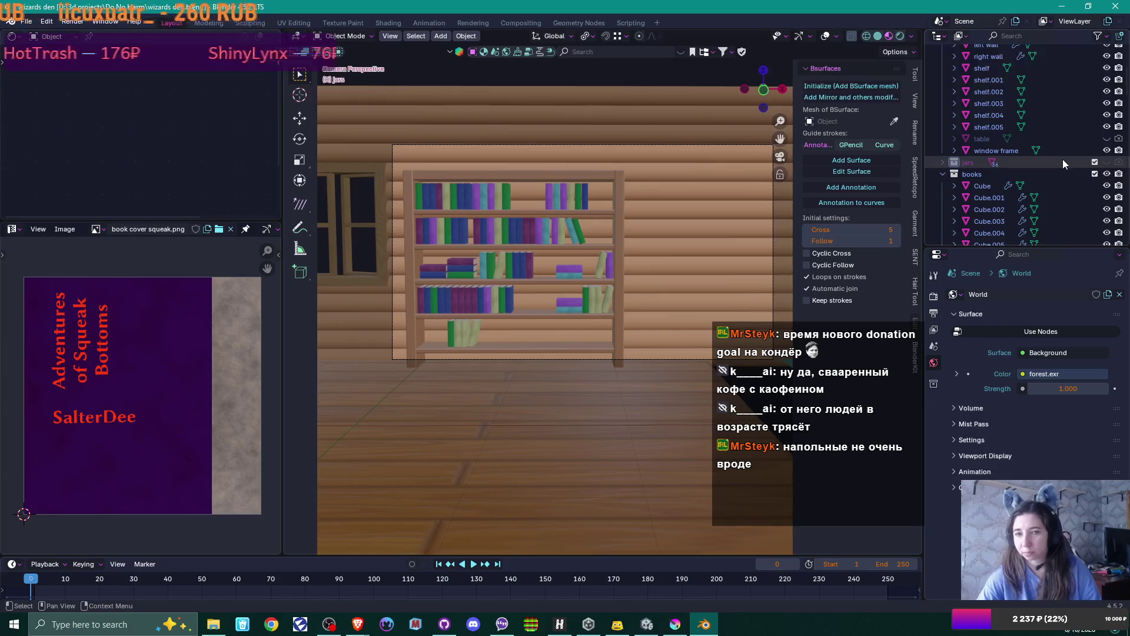
key("x")
- Delete the door, door frame and Icosphere from the Outliner
left_click(1057, 209)
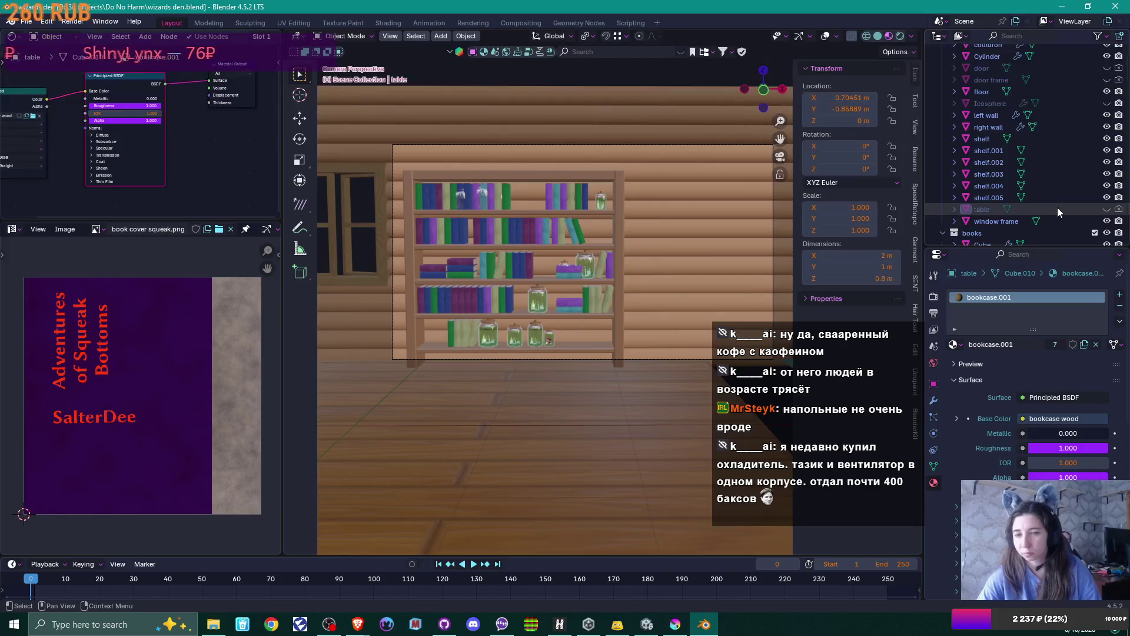
left_click(1057, 207, "ctrl")
scroll(1055, 199, "up", 2)
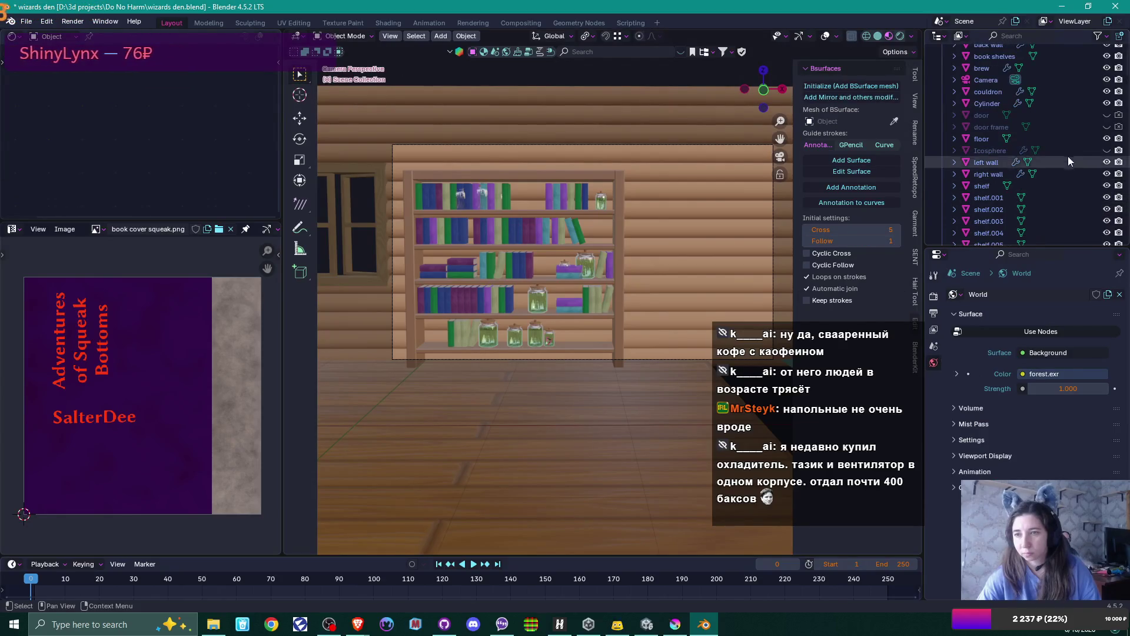
key("Delete")
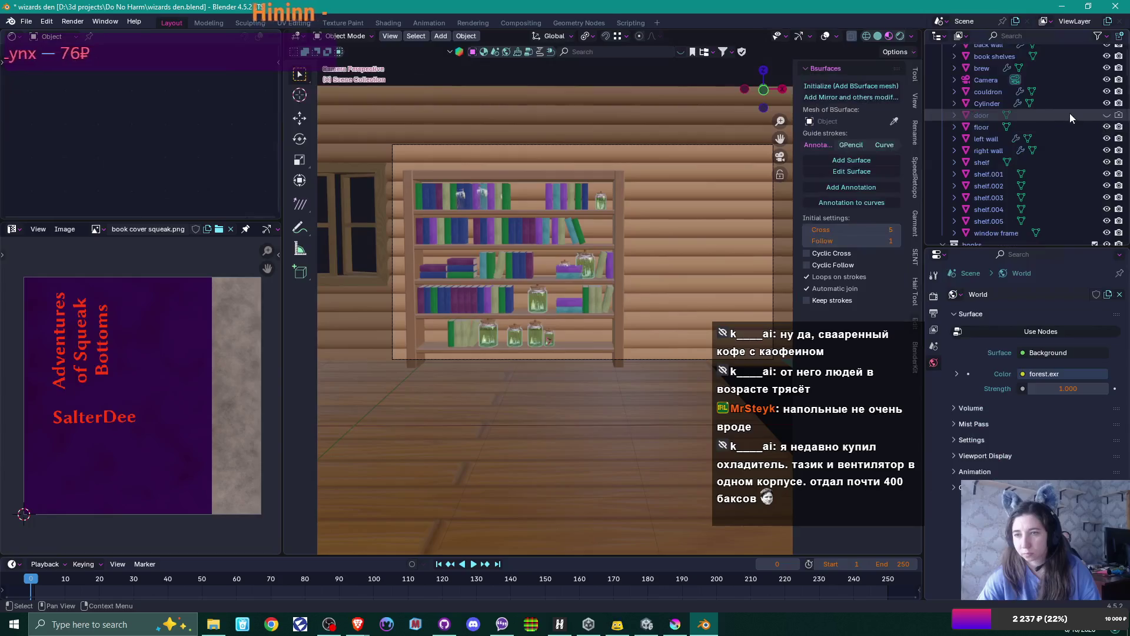
scroll(1069, 112, "up", 2)
scroll(460, 203, "down", 4)
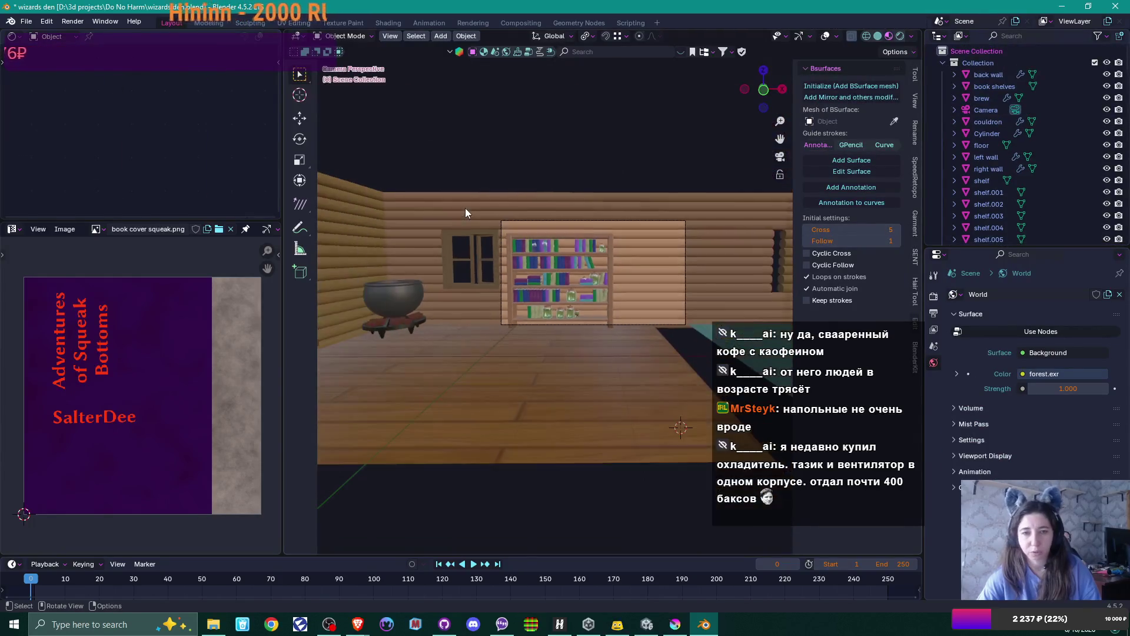
- Delete the cauldron, the small round cylinder and the green brew plant
left_click(408, 296)
key("Delete")
left_click(392, 320)
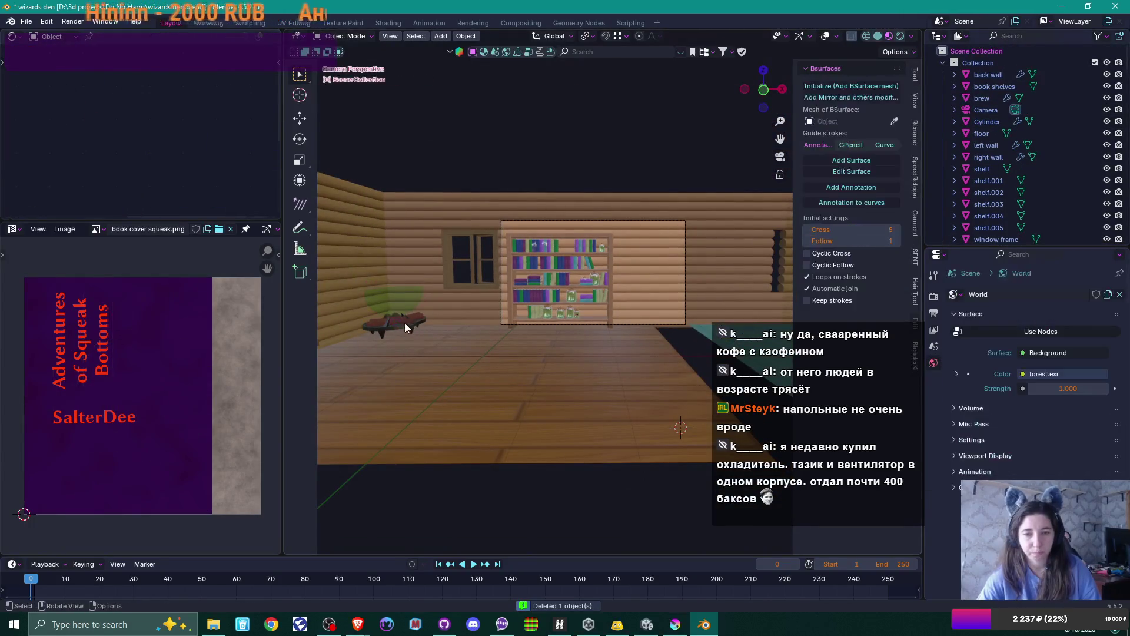
mouse_move(403, 324)
middle_mouse_down()
mouse_move(425, 317)
mouse_move(430, 361)
middle_mouse_up()
left_click(352, 393)
key("Delete")
left_click(334, 373)
key("Delete")
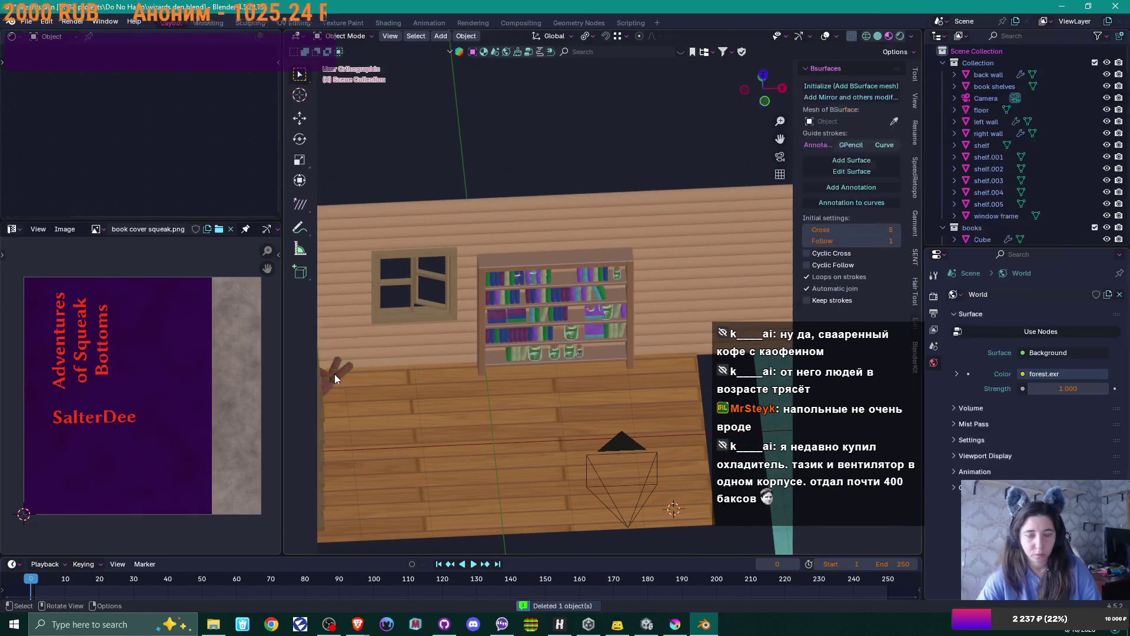
- Delete the remaining small props, including the brown stick and the back-left corner object
left_click(333, 370)
key("Delete")
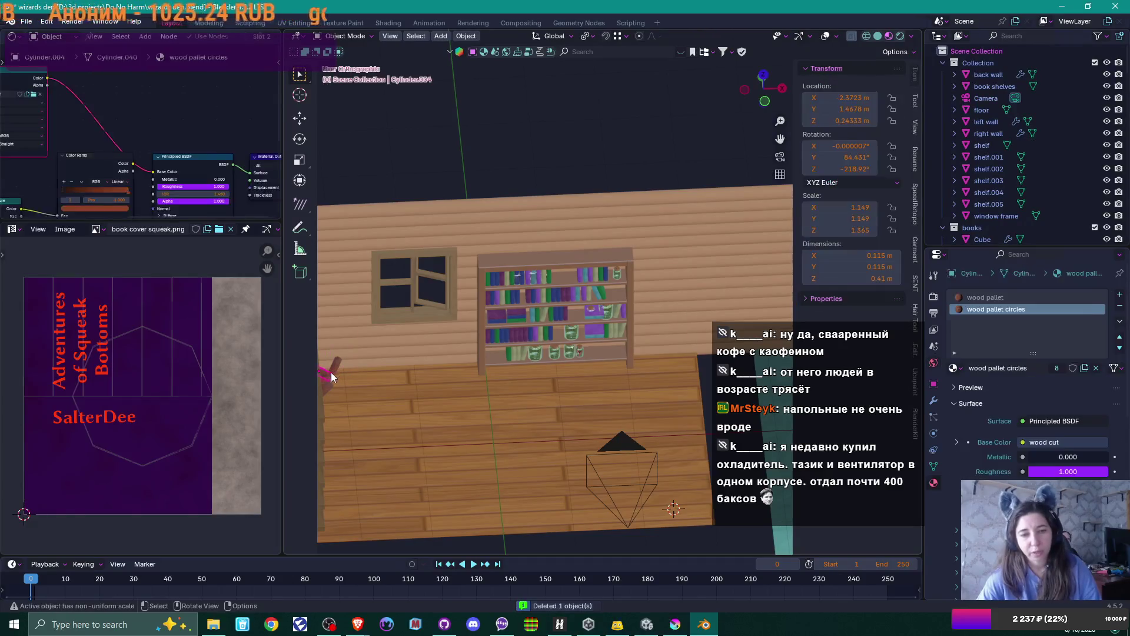
mouse_move(417, 385)
middle_mouse_down()
mouse_move(393, 387)
mouse_move(378, 297)
middle_mouse_up()
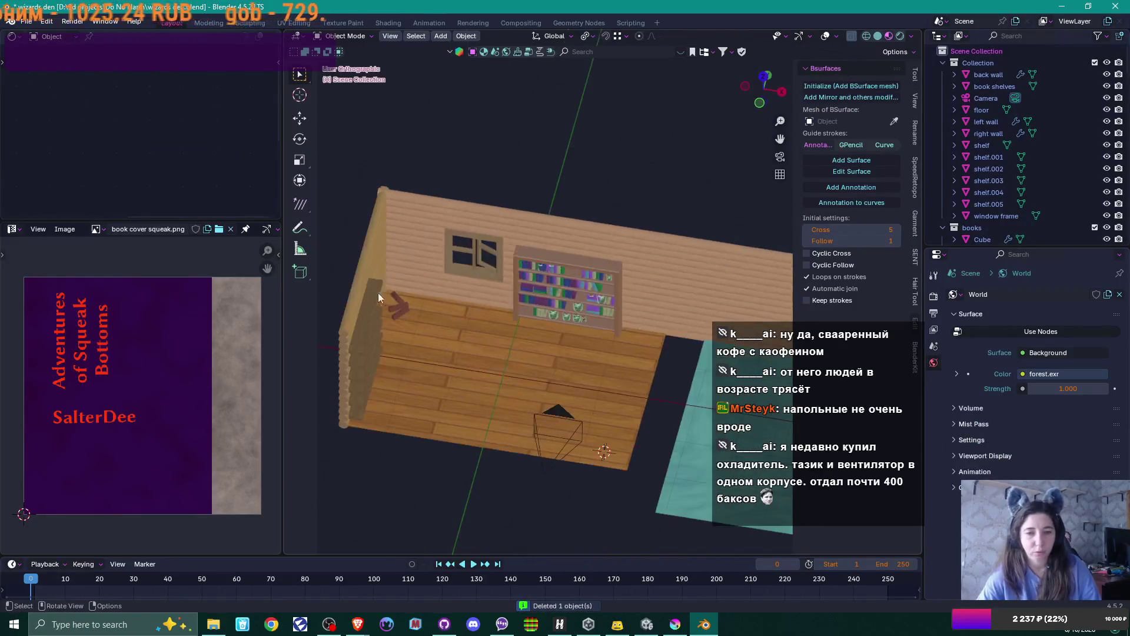
left_click(401, 306)
key("Delete")
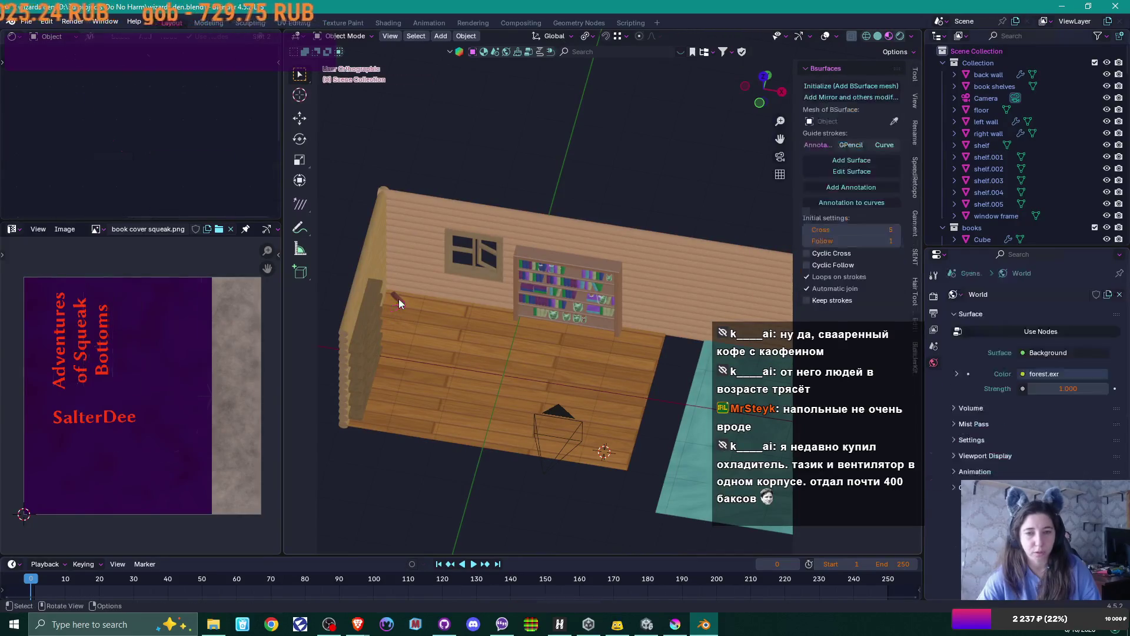
key("Delete")
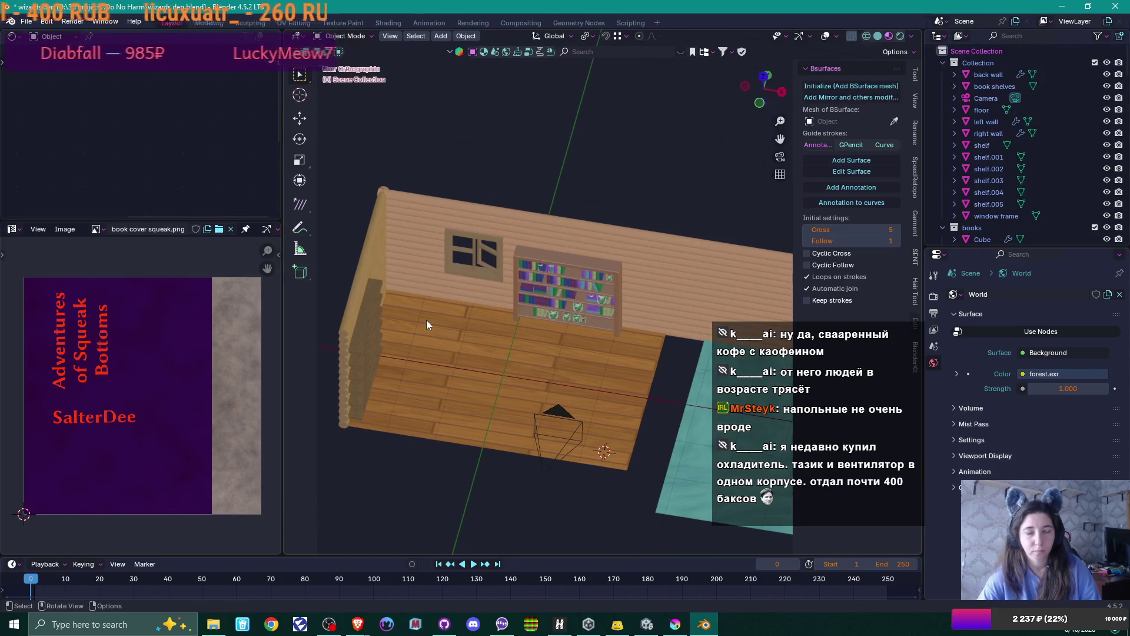
- Delete the left-wall shelf slabs and the left wall
left_click(372, 336)
key("Delete")
left_click(371, 360)
key("Delete")
left_click(349, 325)
key("Delete")
- Delete the right wall of the room, then start File > Save As
mouse_move(380, 341)
middle_mouse_down()
mouse_move(544, 326)
mouse_move(549, 305)
mouse_move(512, 287)
middle_mouse_up()
scroll(535, 302, "down", 4)
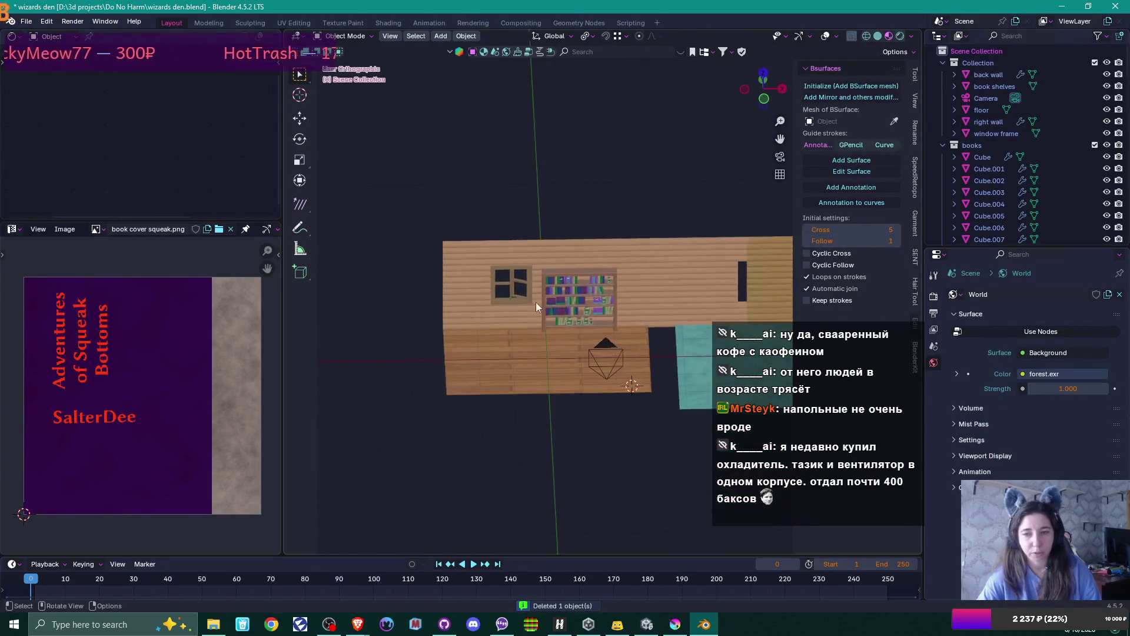
left_click(732, 306)
key("Delete")
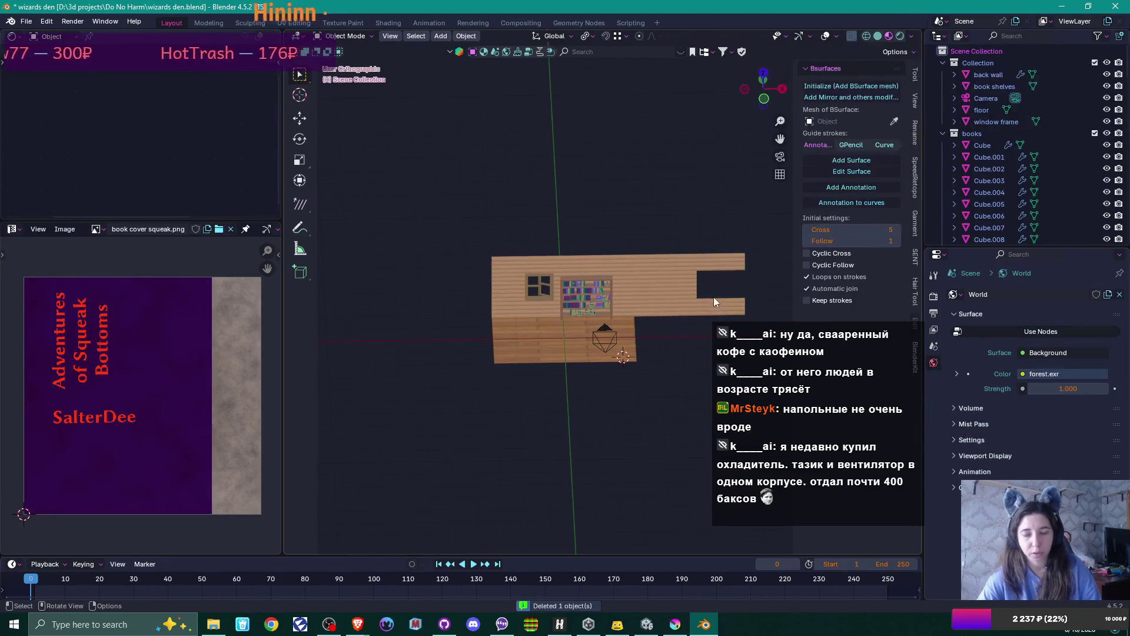
middle_click_drag(690, 294, 674, 296)
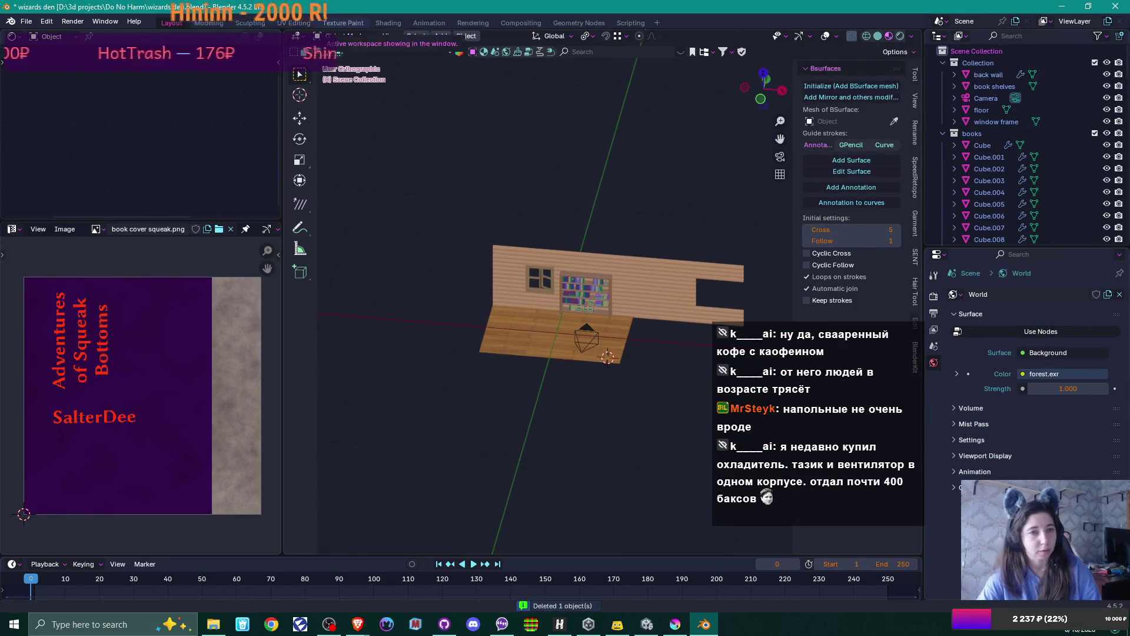
left_click(26, 22)
left_click(63, 109)
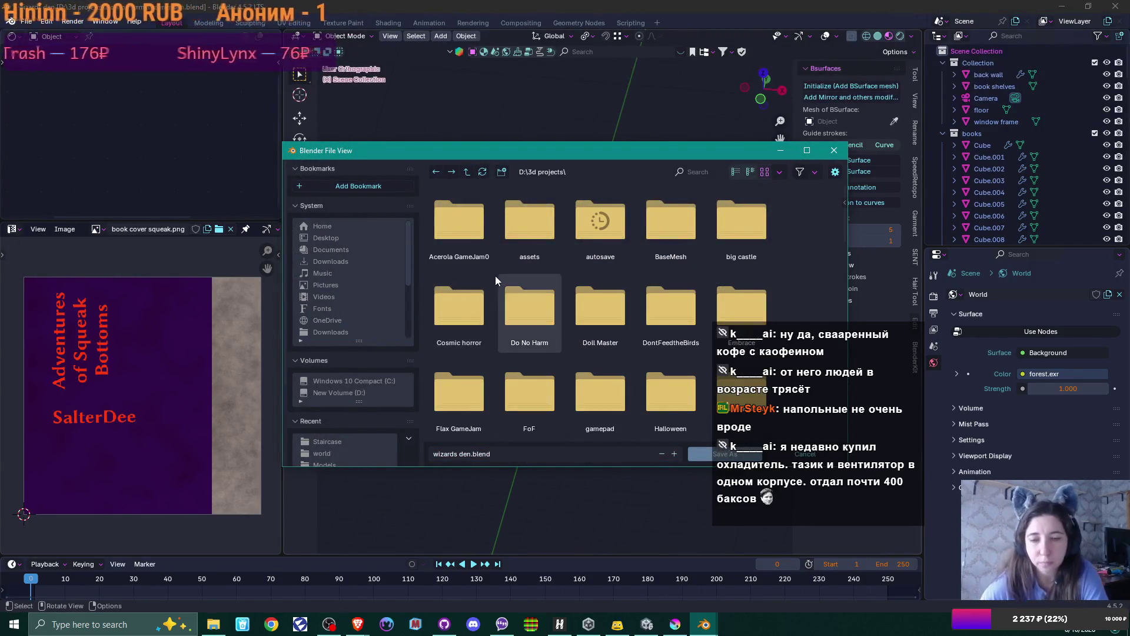
- Save the scene as 'bookshelf scene.blend' in D:\3d projects\Staircase, then switch to Krita
scroll(495, 277, "down", 5)
scroll(496, 277, "down", 5)
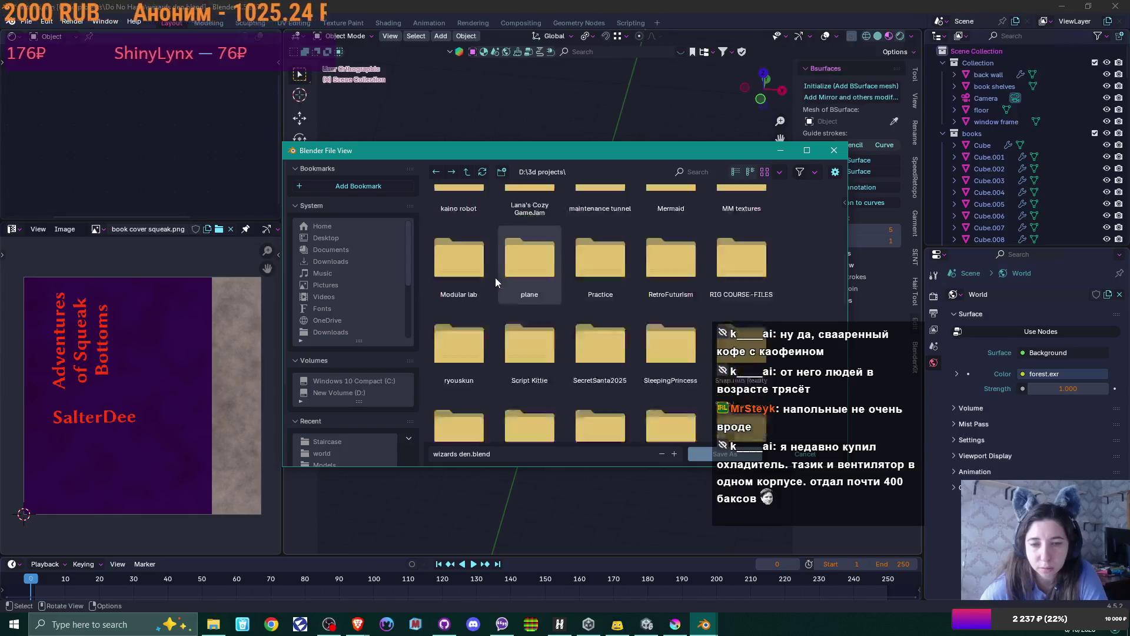
double_click(470, 289)
left_click(449, 455)
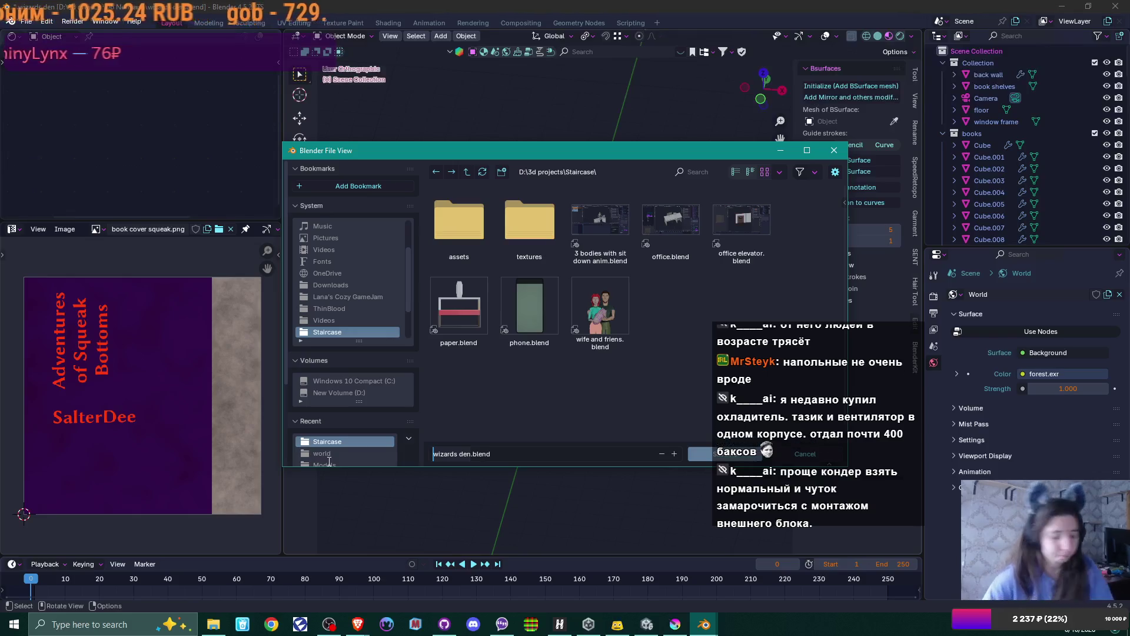
key("Delete")
key("Delete")
key("Delete")
type("bookshelf")
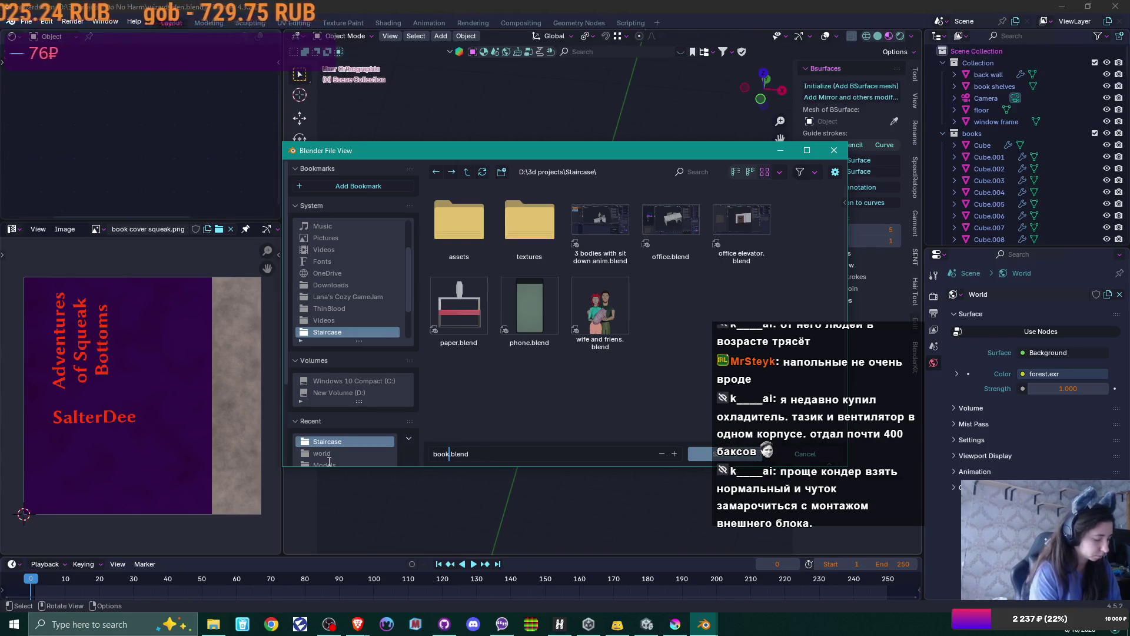
type(" scene")
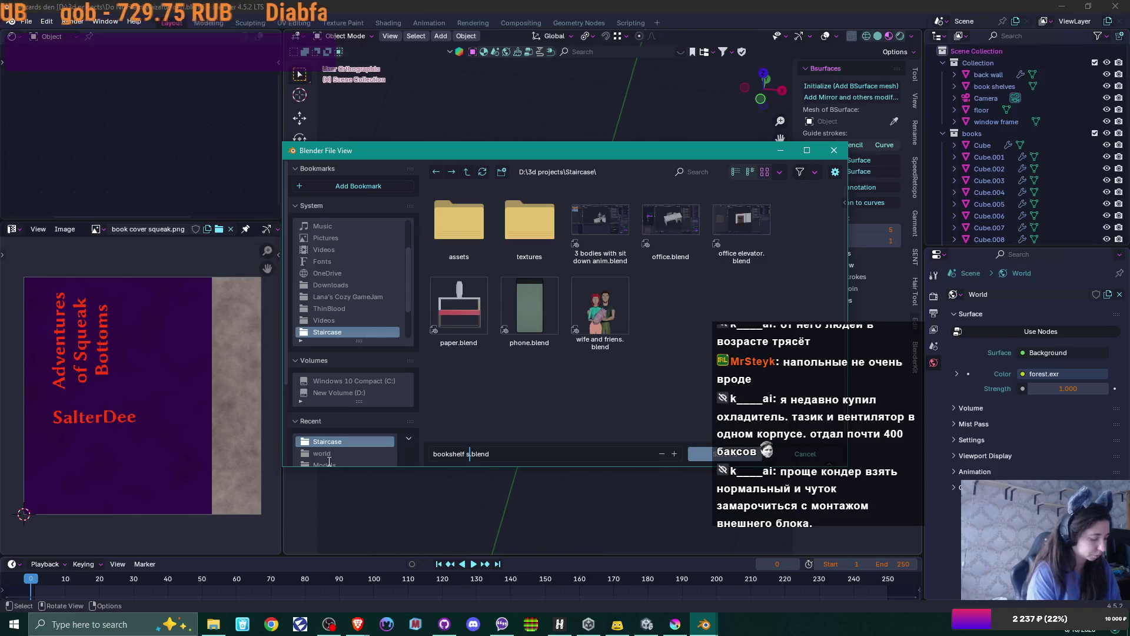
key("Return")
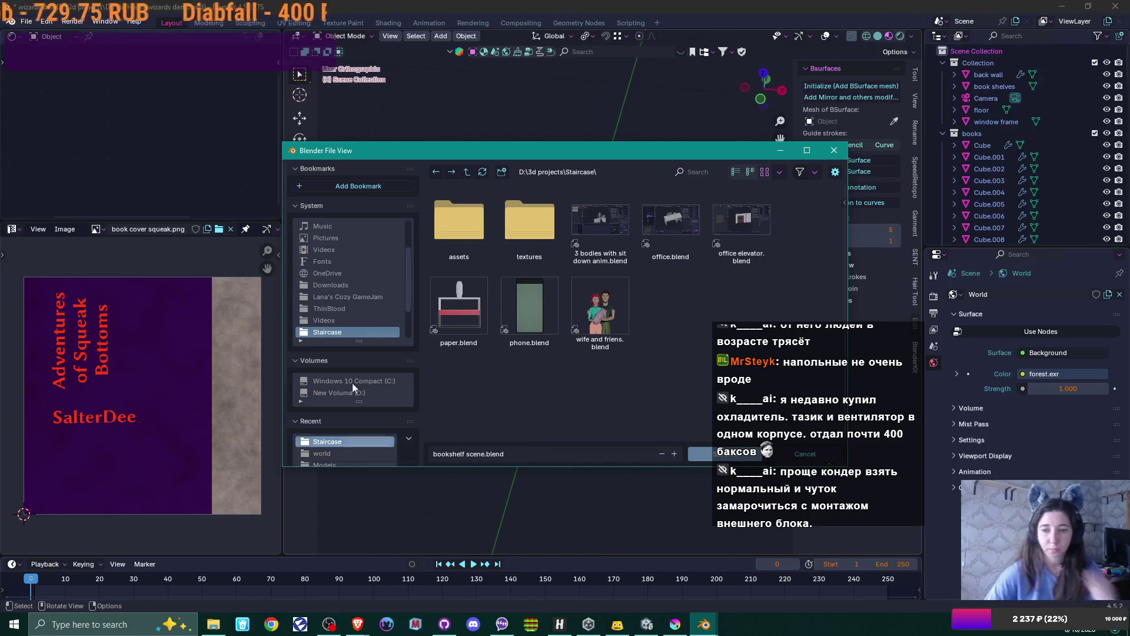
left_click(712, 458)
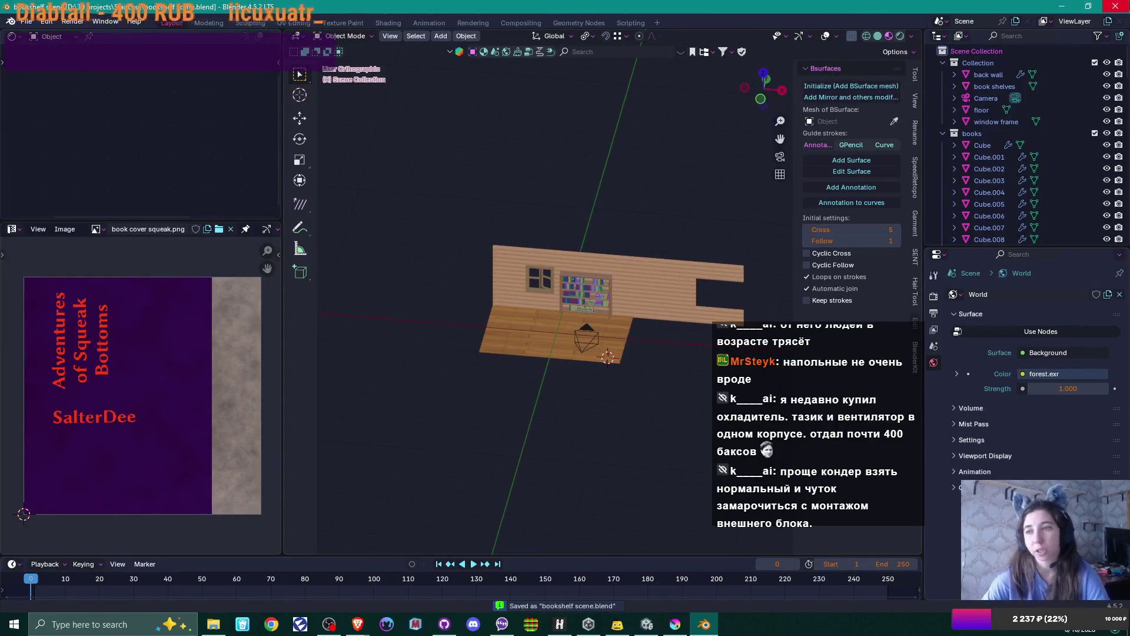
key("alt+Tab")
scroll(648, 253, "down", 2, "ctrl")
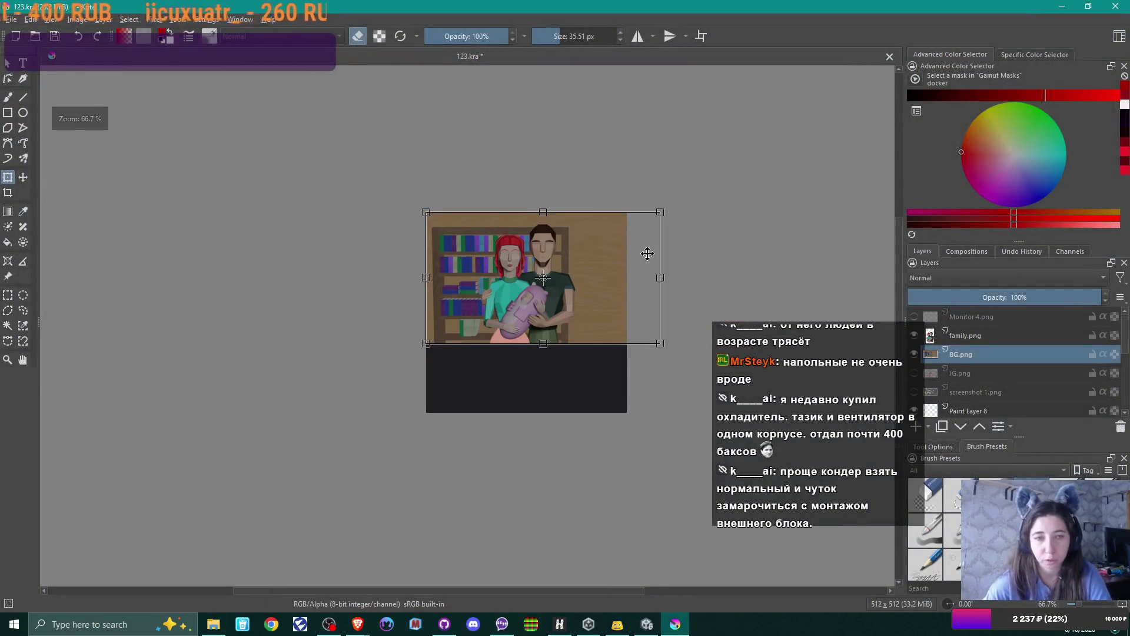
- Save 123.kra with Ctrl+S and close Krita
scroll(647, 253, "up", 1, "ctrl")
key("ctrl+s")
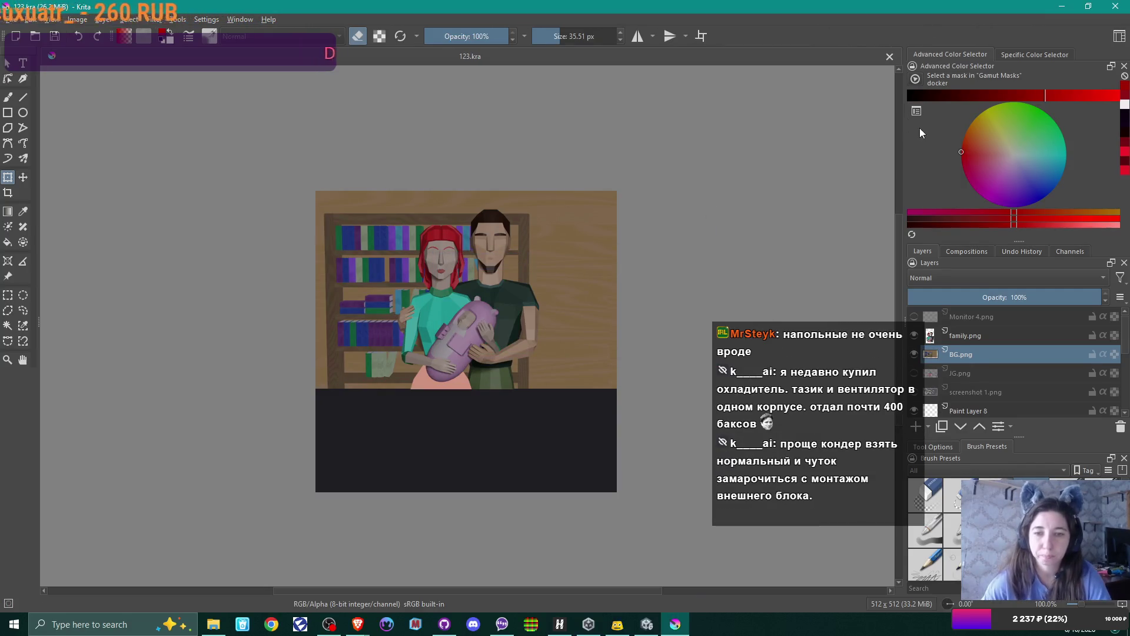
left_click(1116, 6)
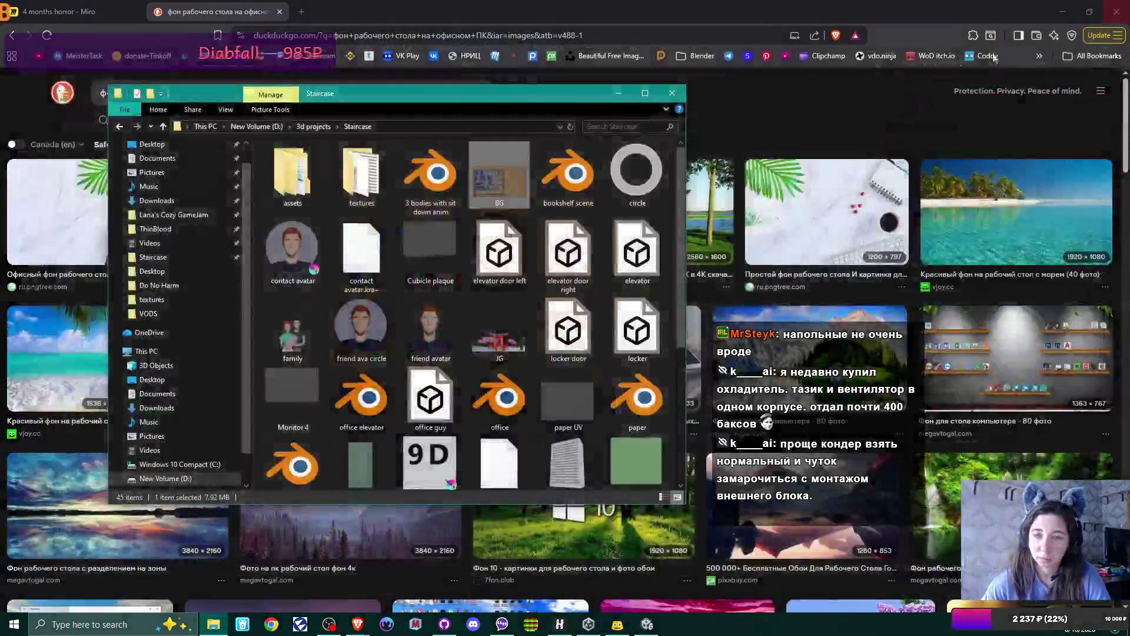
- Close File Explorer and the DuckDuckGo image-search tab, then minimize the browser
left_click(673, 92)
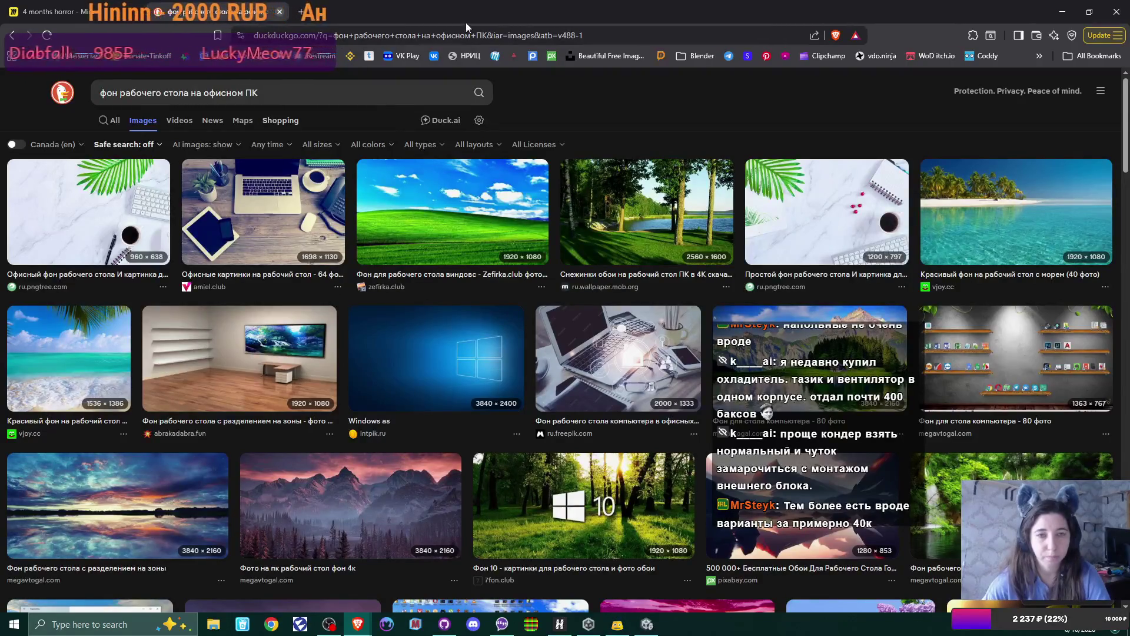
left_click(279, 11)
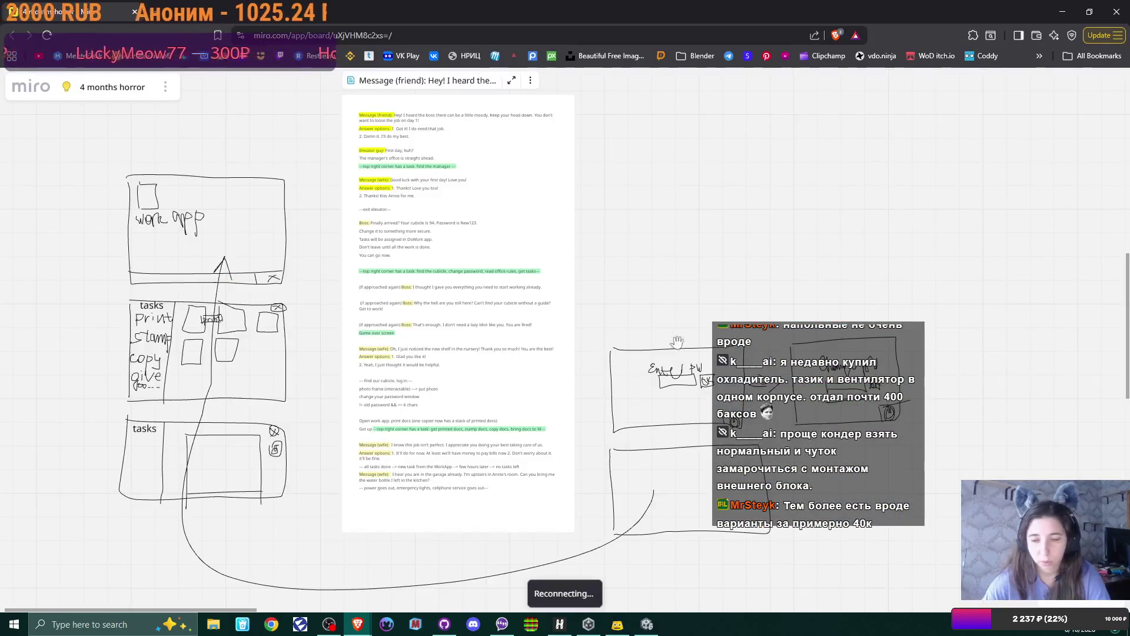
left_click(1065, 13)
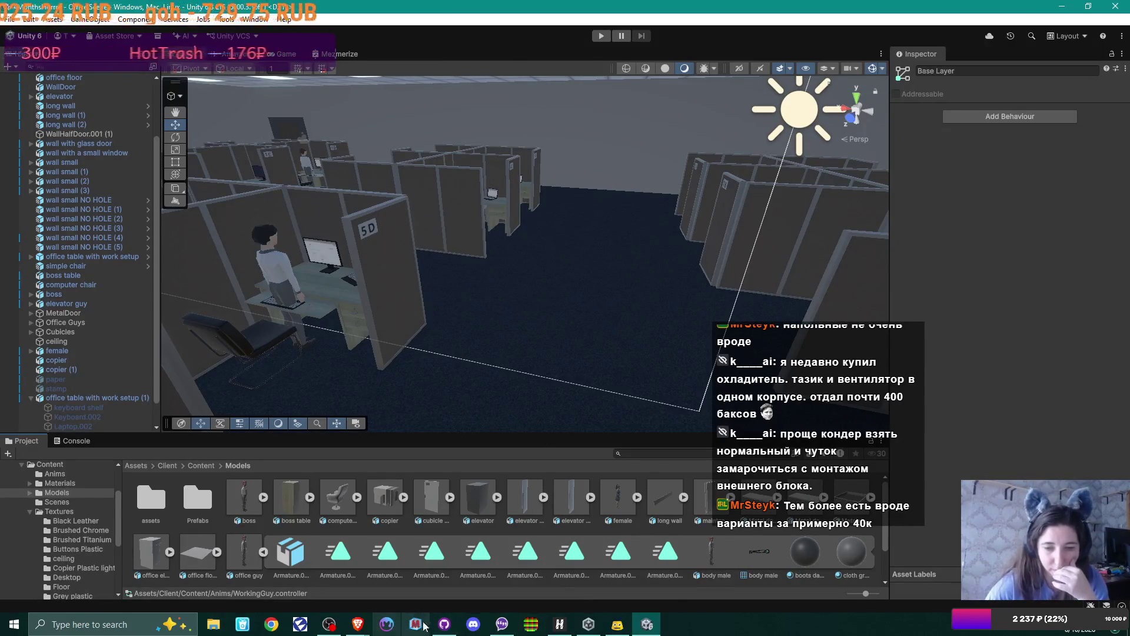
left_click(444, 624)
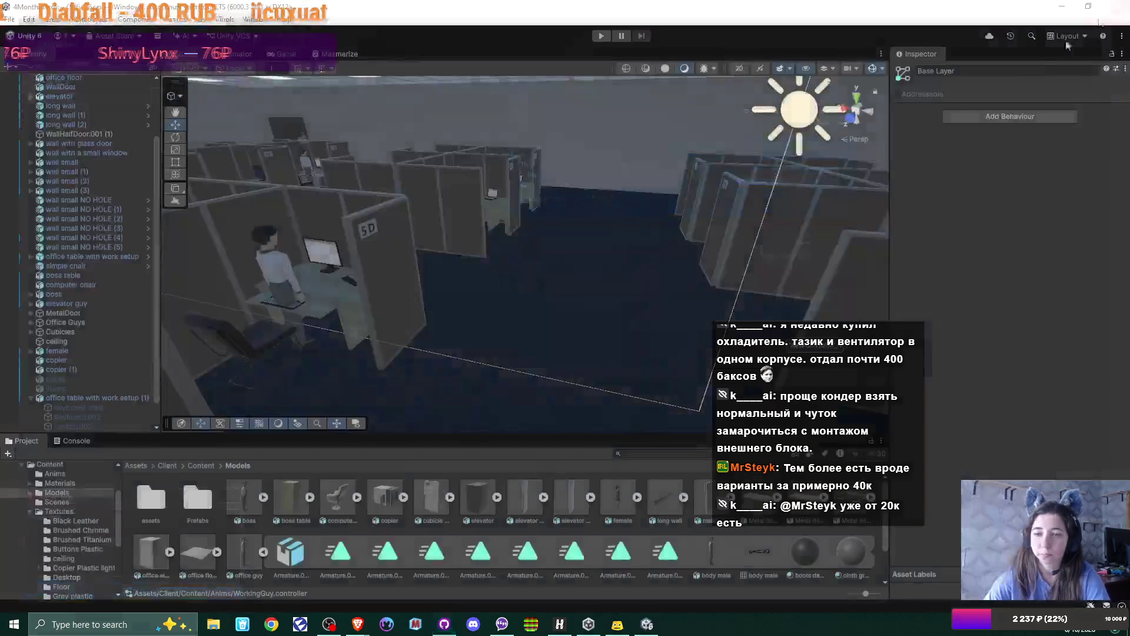
left_click(1116, 8)
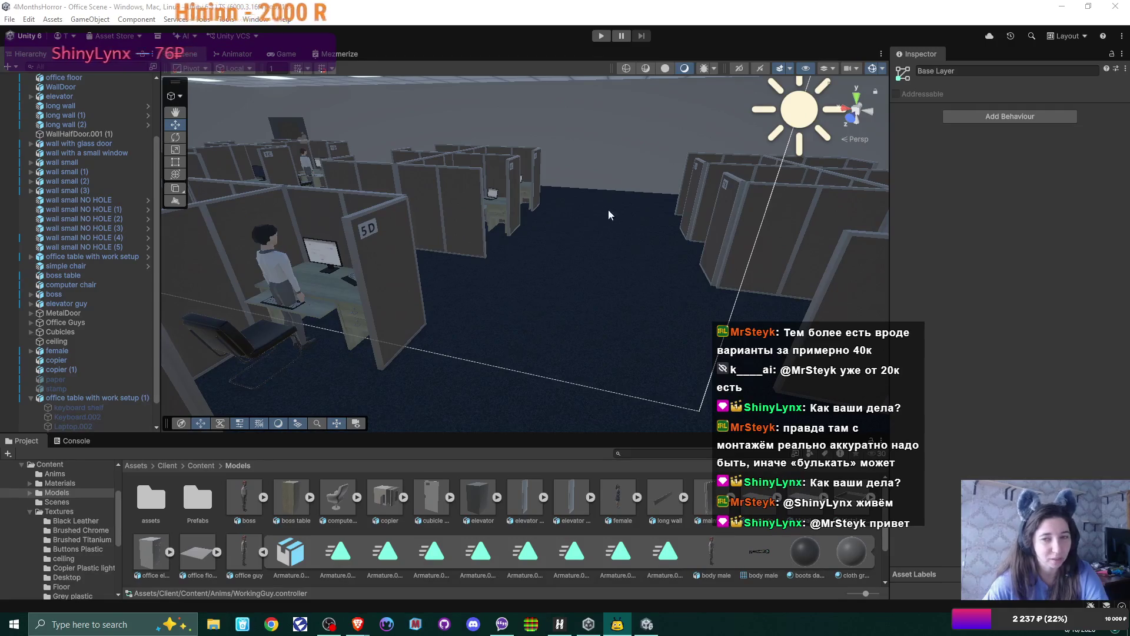
- Open family.png from the Staircase folder in FastStone Image Viewer
mouse_move(704, 227)
right_mouse_down()
mouse_move(210, 247)
mouse_move(524, 239)
mouse_move(406, 235)
mouse_move(365, 306)
right_mouse_up()
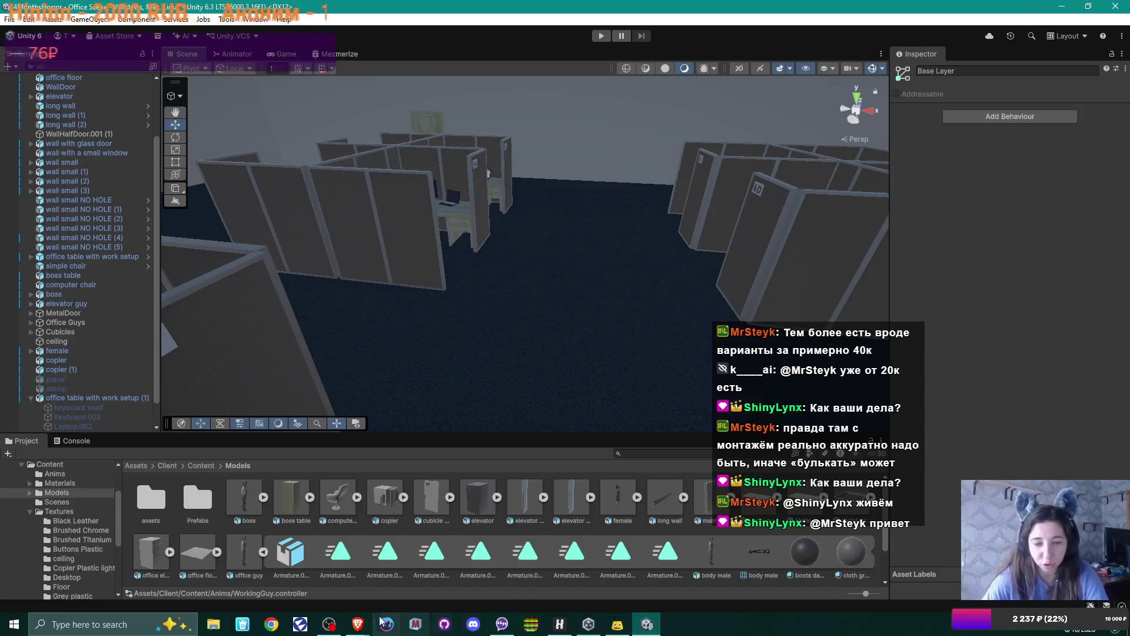
left_click(213, 624)
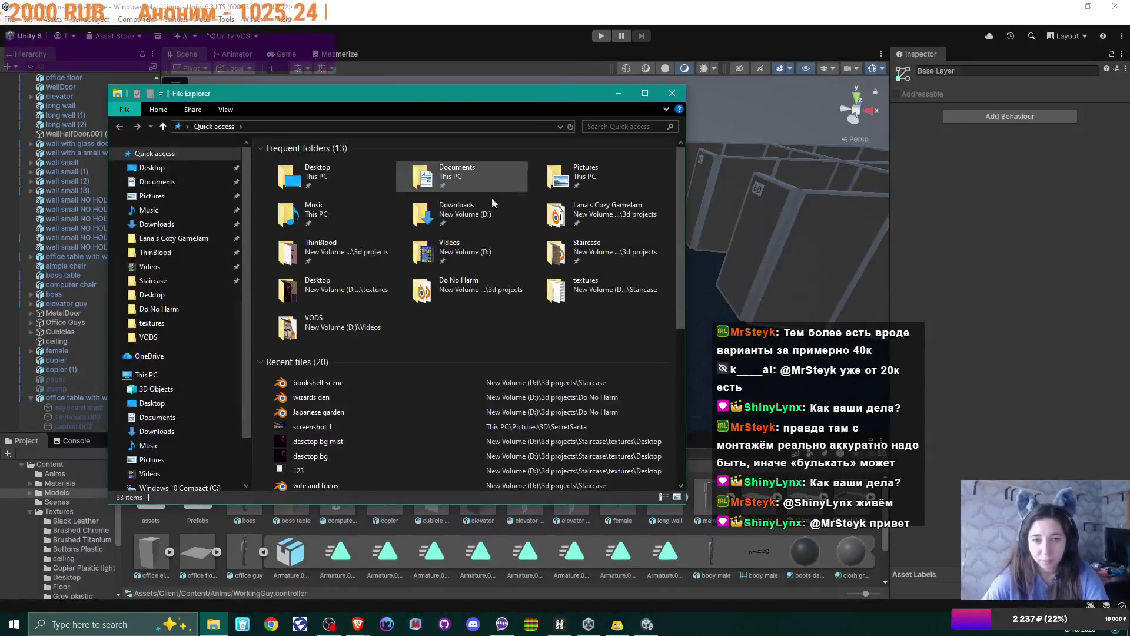
double_click(586, 250)
double_click(305, 330)
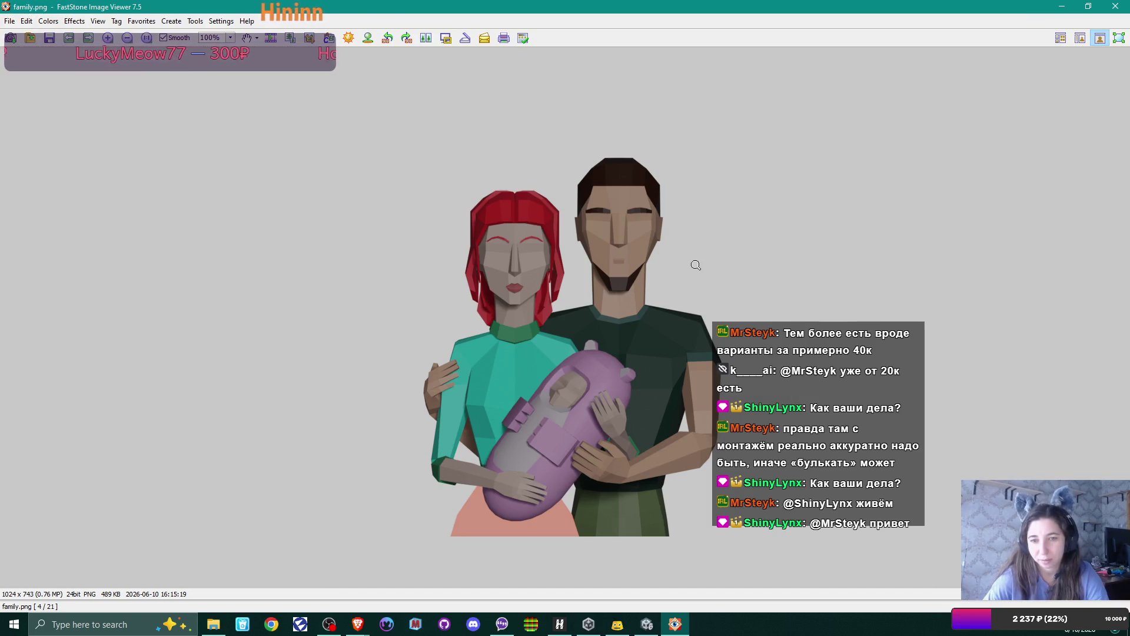
- Flick through family.png, JG.png and BG.png, then close FastStone and the Staircase folder window
scroll(696, 262, "down", 2)
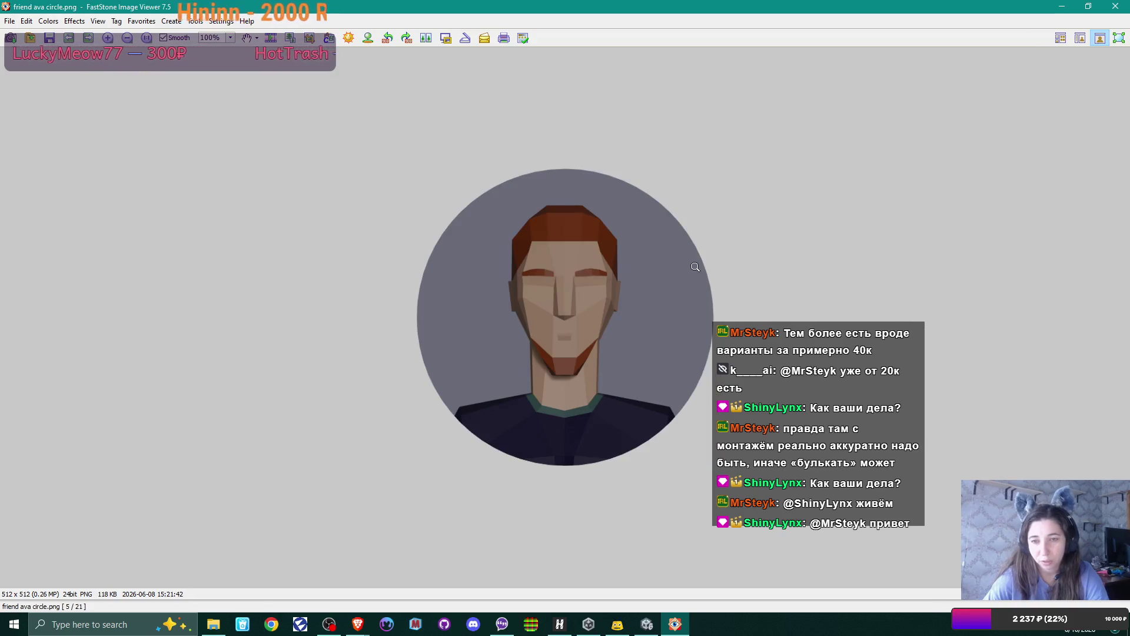
scroll(701, 259, "up", 2)
left_click(658, 282)
double_click(659, 282)
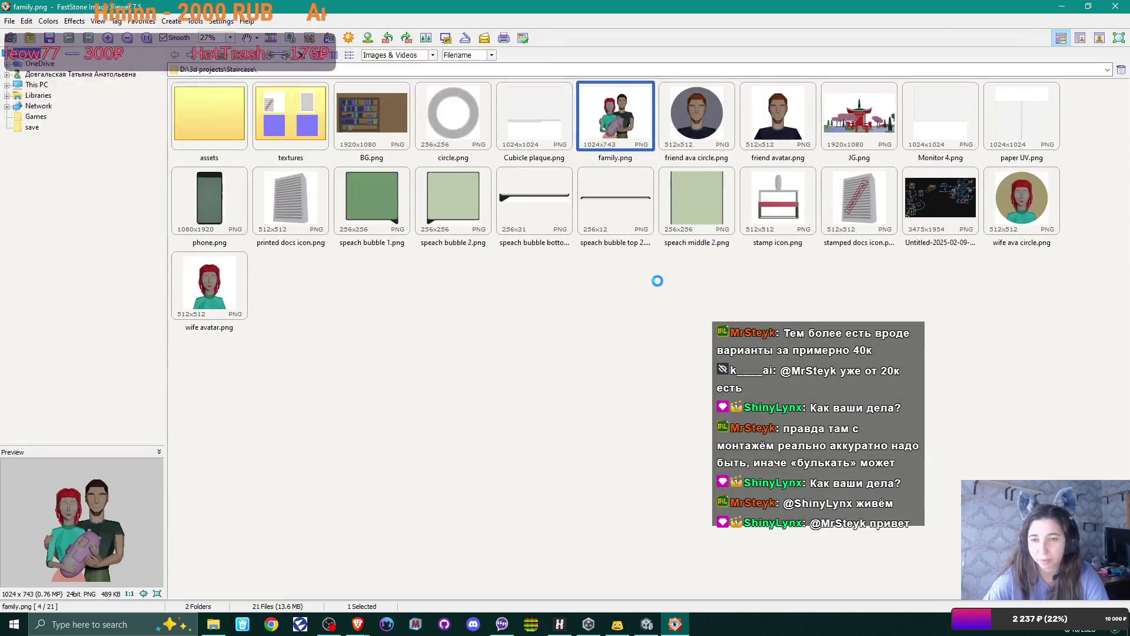
double_click(860, 109)
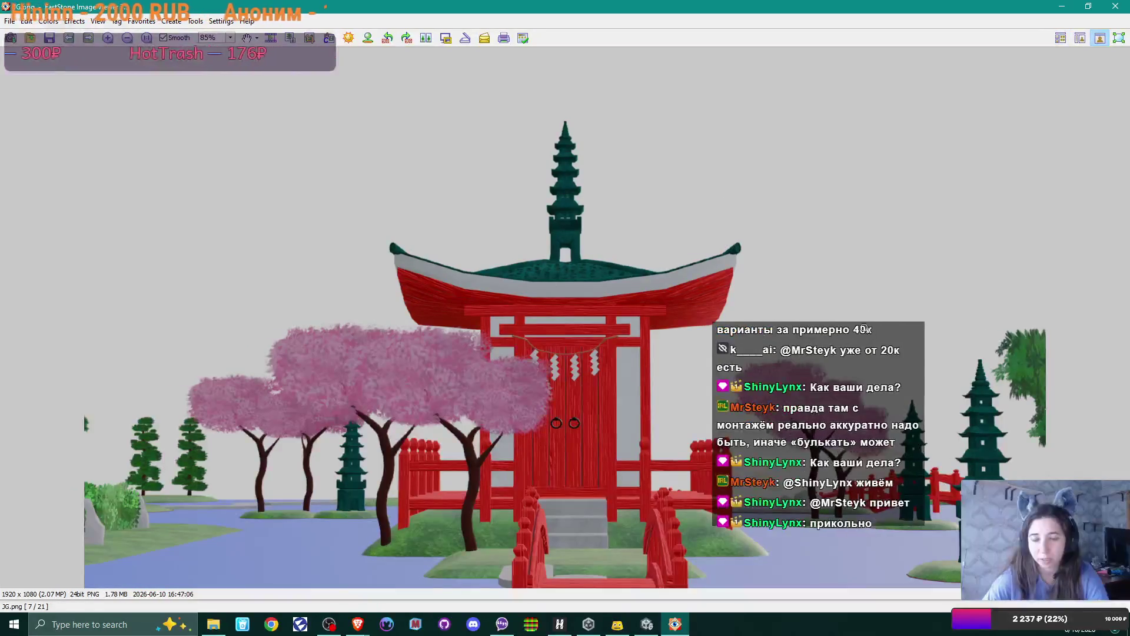
double_click(660, 343)
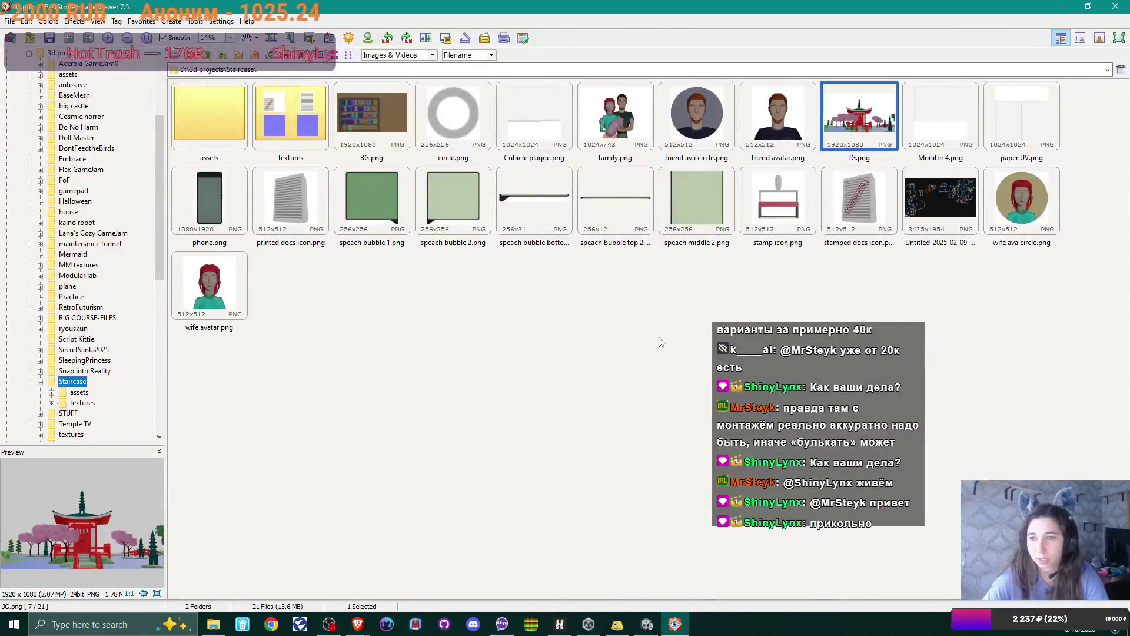
double_click(389, 120)
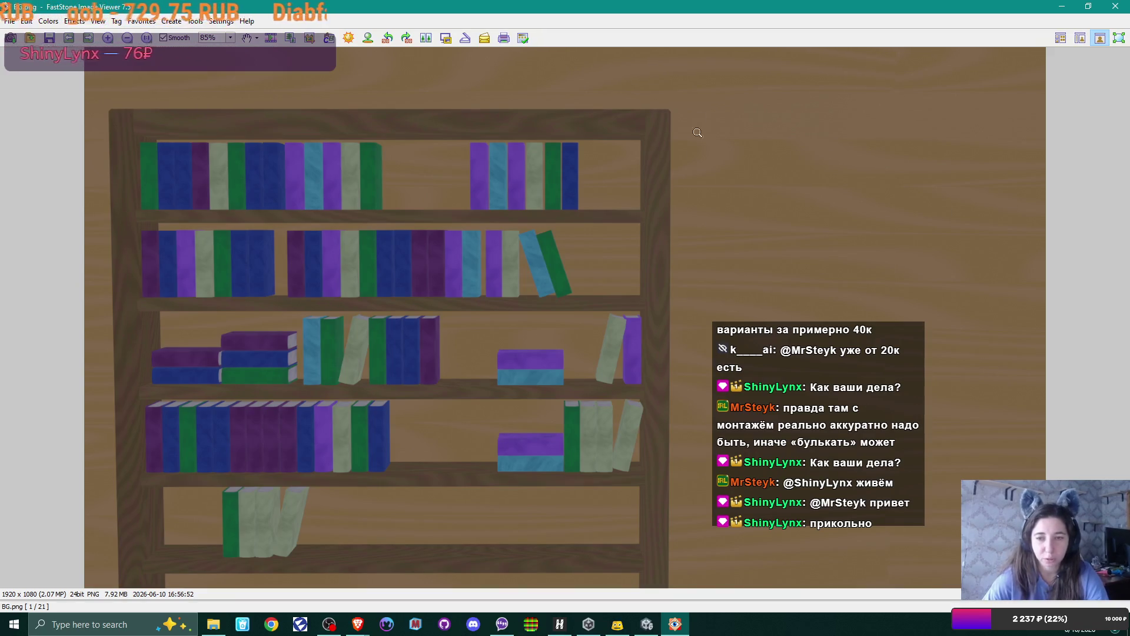
left_click(1116, 7)
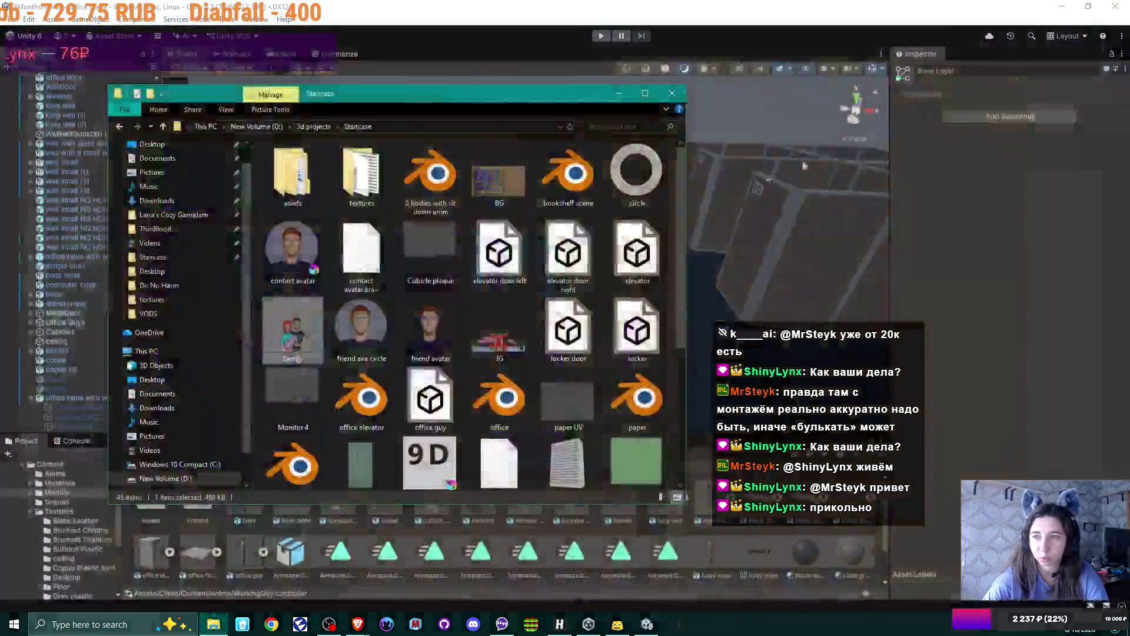
left_click(681, 92)
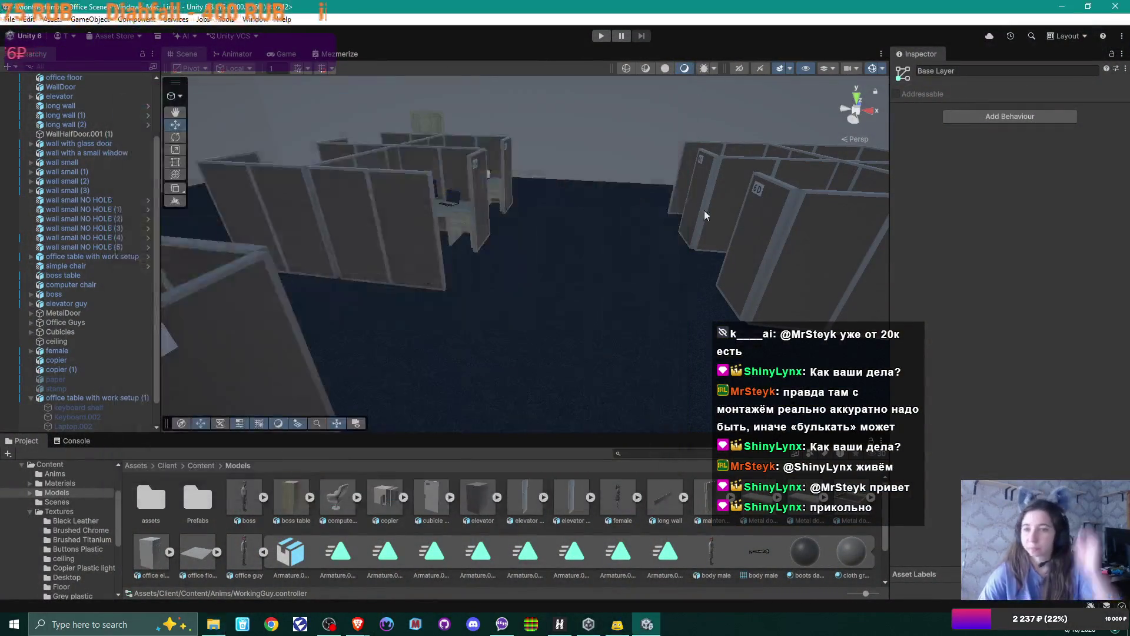